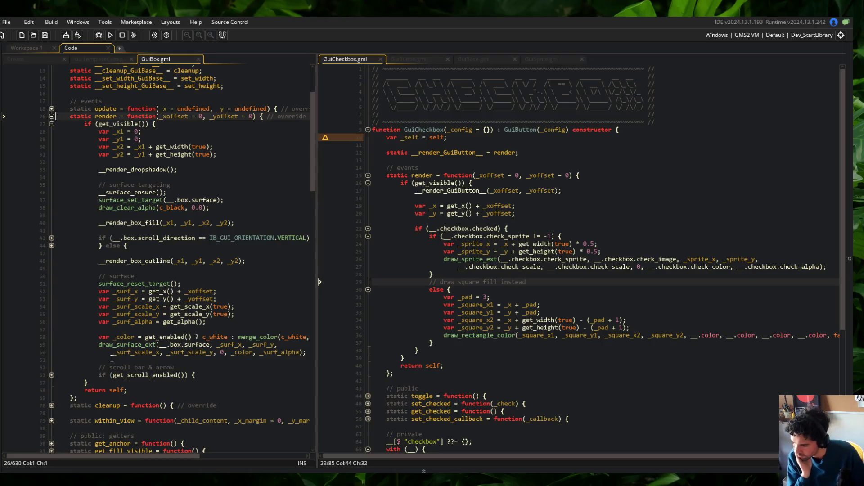
- Unfold the scroll bar code and set up GuiCheckbox beside a widened GuiBox render pane
click(51, 375)
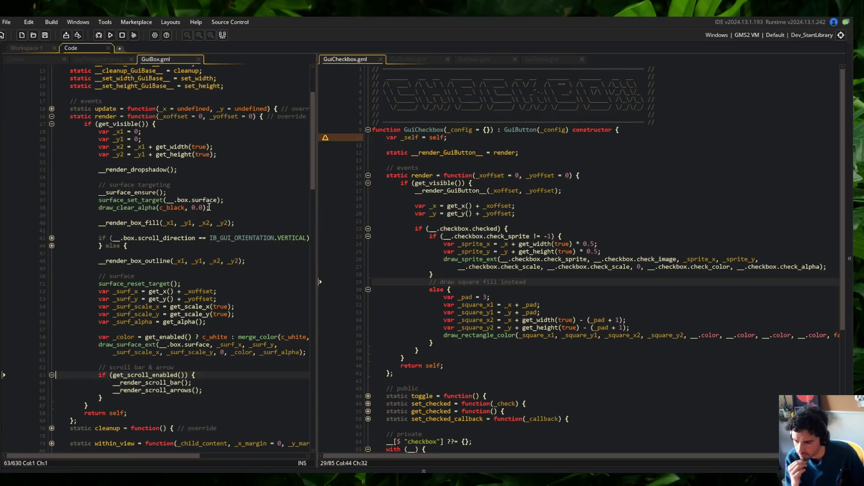
click(430, 59)
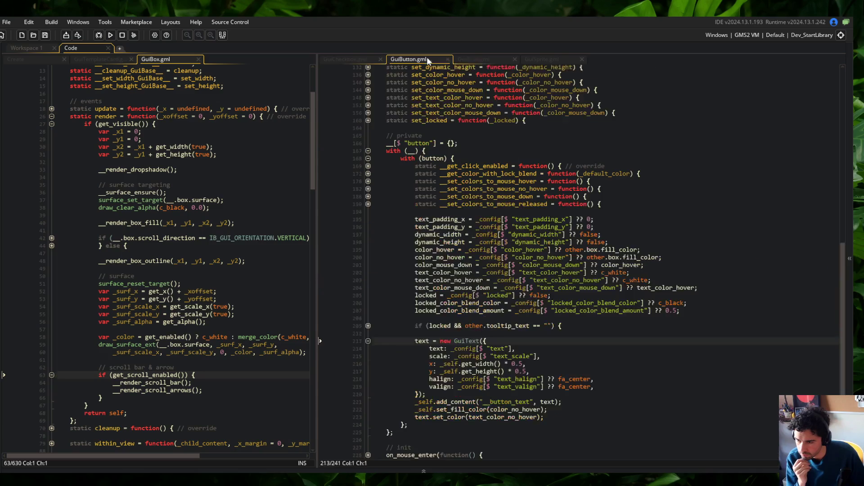
click(352, 59)
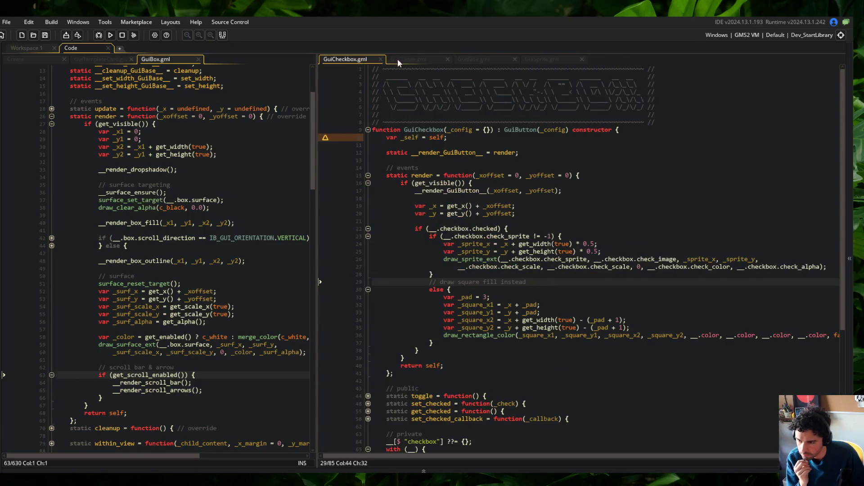
click(398, 59)
scroll(458, 129, up, 15)
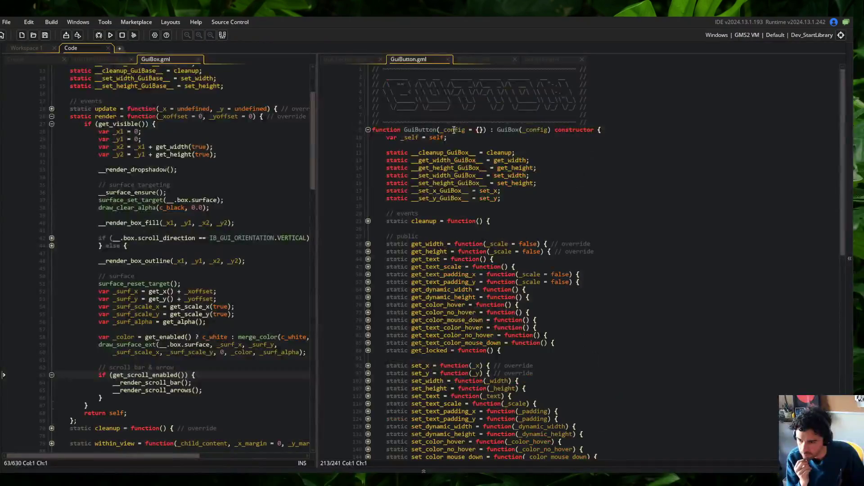
click(339, 59)
click(205, 138)
drag(318, 95, 417, 97)
- Change _x1 to get_x() + _xoffset and _y1 to get_y() + _yoffset in GuiBox's render
click(122, 131)
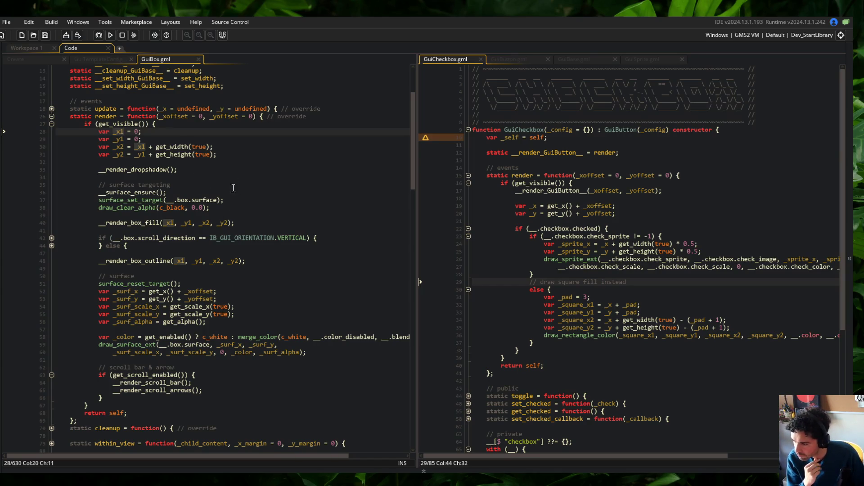
key(Right)
key(Right)
key(Right)
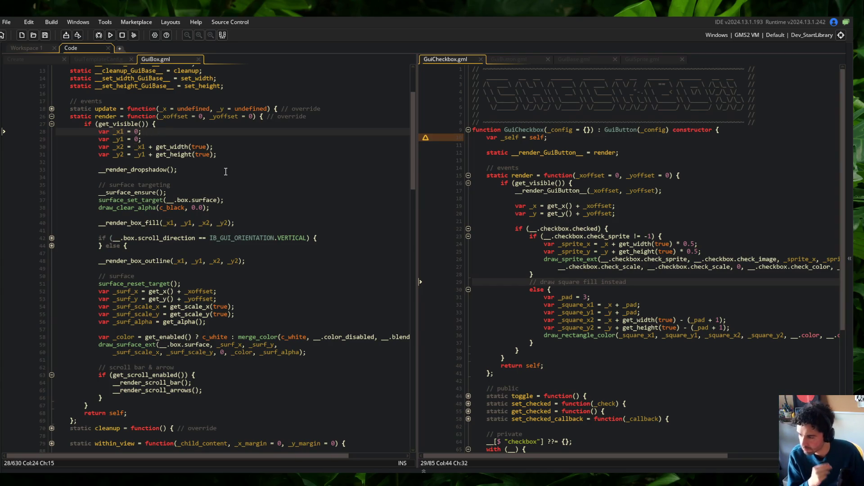
key(BackSpace)
text(get_x() + _)
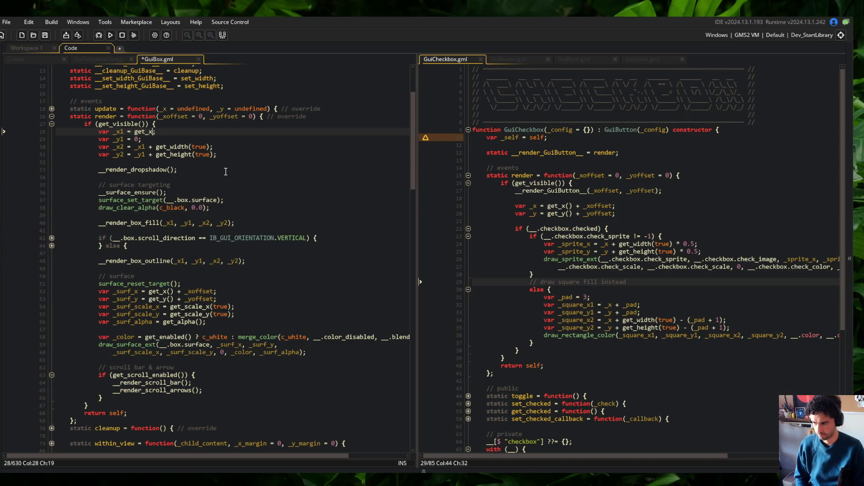
text(xoffset)
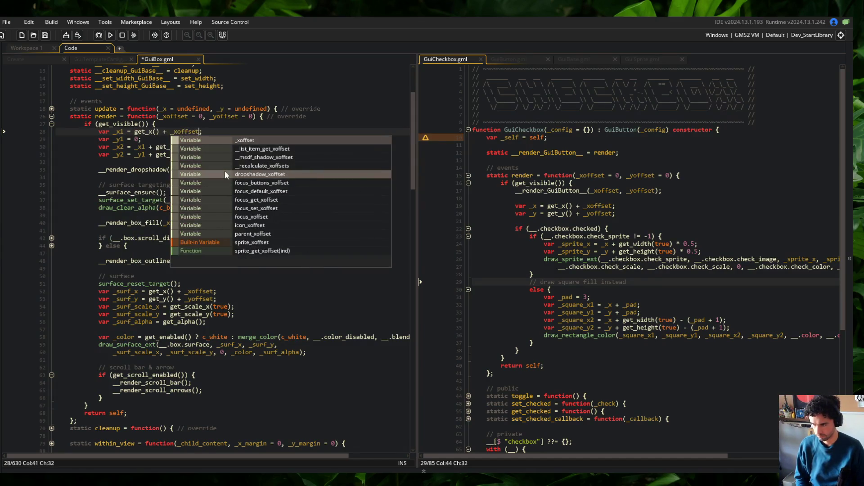
key(Down)
key(Left)
key(BackSpace)
text(_)
key(BackSpace)
text(get_y() + _yof)
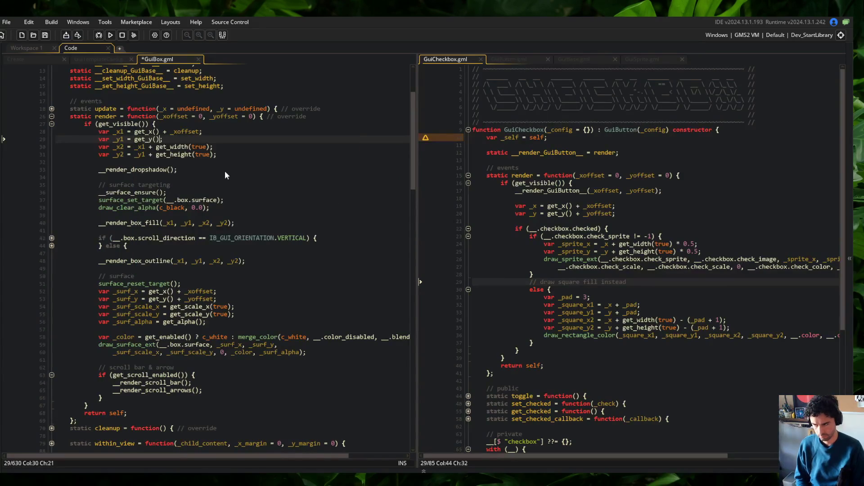
text(fset)
- Save GuiBox.gml and launch the game with F5
key(ctrl+s)
key(F5)
click(213, 109)
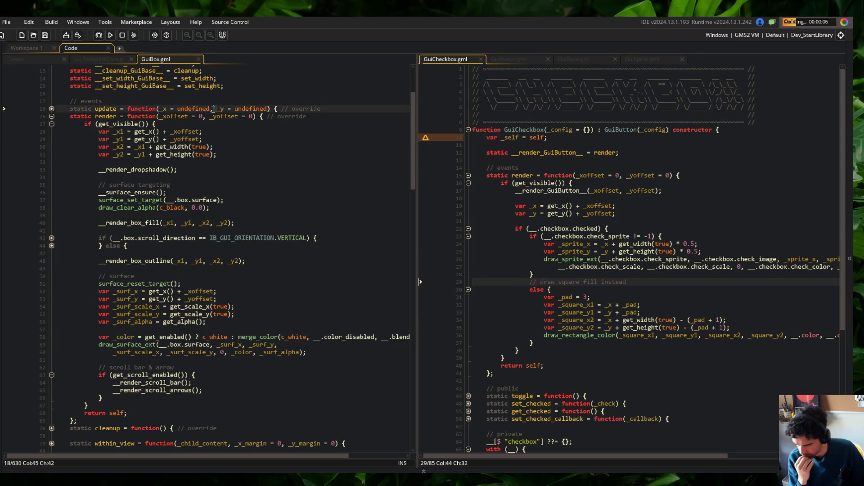
- Browse the Library's Blocks and Skeletons lists and view the Wide skeleton's details
scroll(252, 135, up, 2)
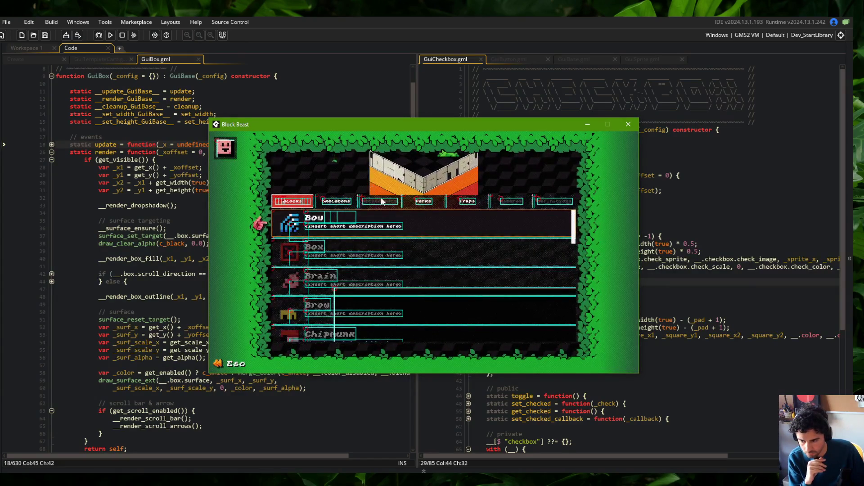
key(Right)
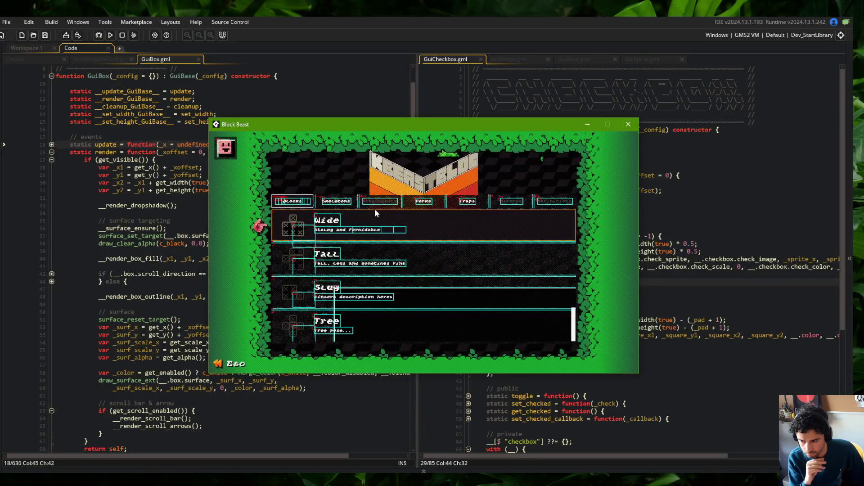
click(374, 213)
key(Escape)
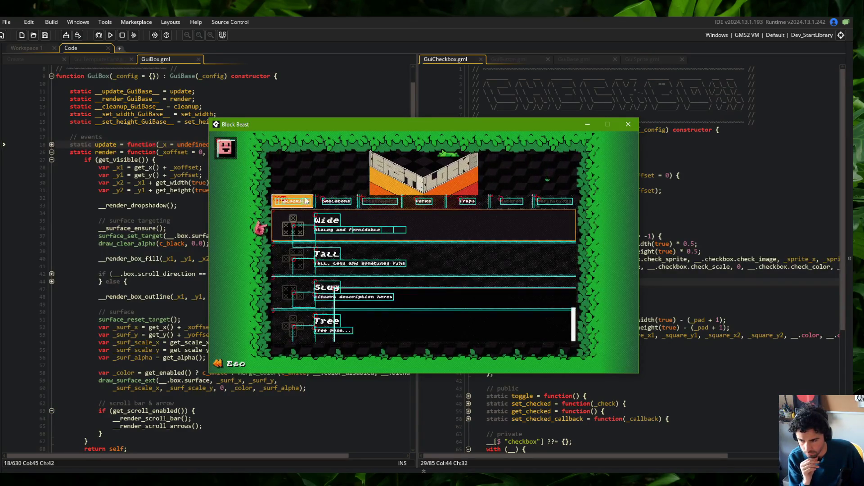
key(Left)
click(351, 204)
key(Escape)
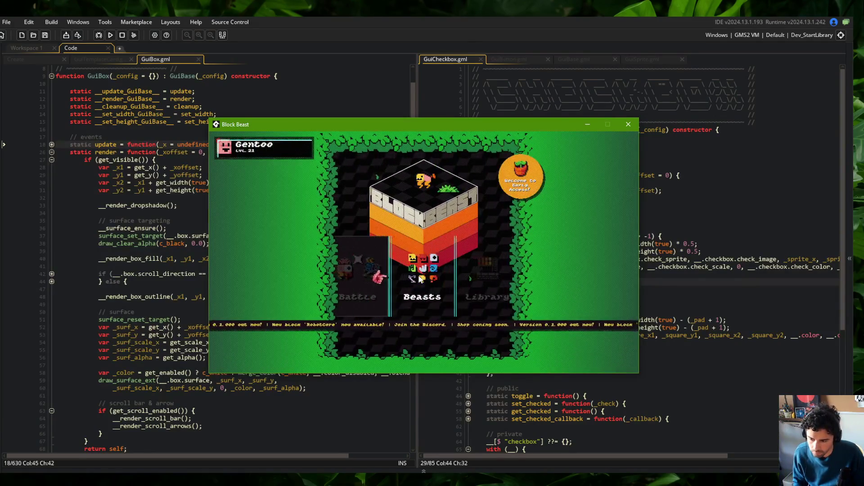
- Go back through the main menu to the Library and toggle the Wide entry's details
key(Left)
key(Right)
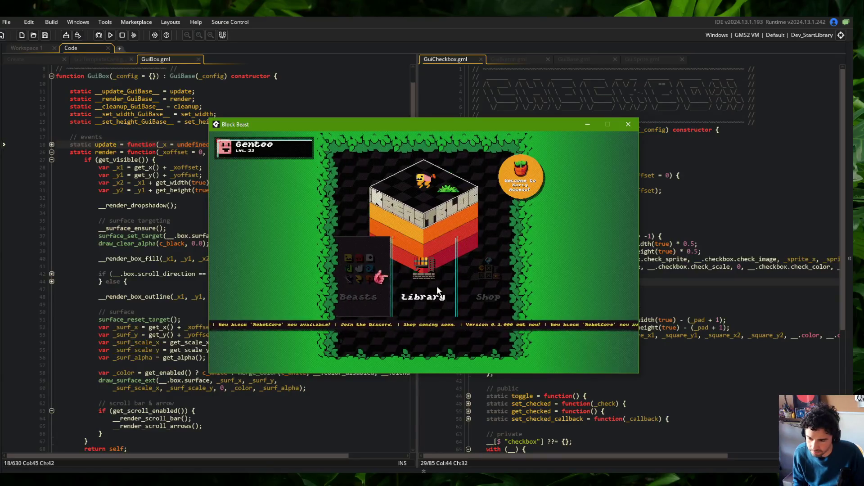
click(437, 287)
click(370, 215)
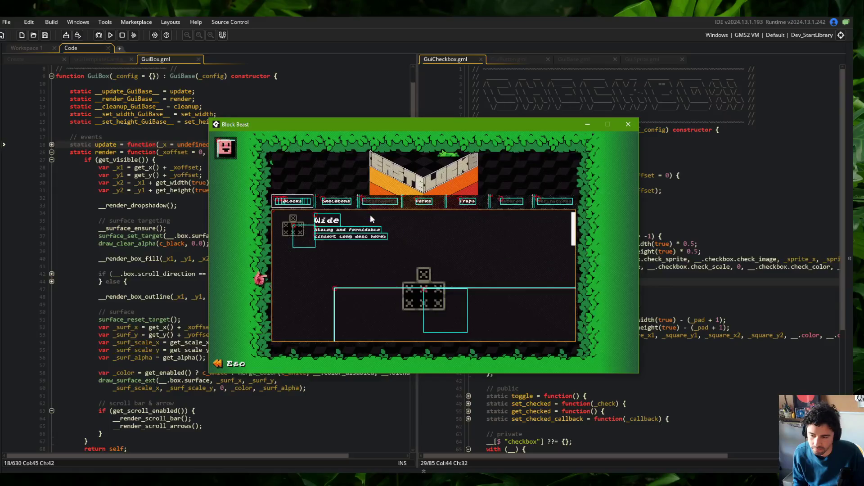
click(387, 218)
click(390, 218)
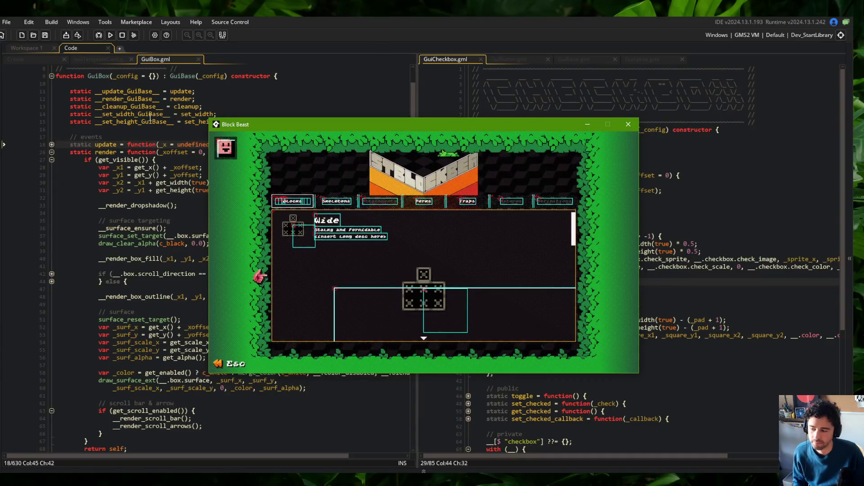
- Close the game window and return to GuiBox's code at line 30
key(alt+F4)
scroll(152, 118, down, 7)
scroll(152, 118, up, 5)
click(237, 182)
scroll(237, 182, up, 2)
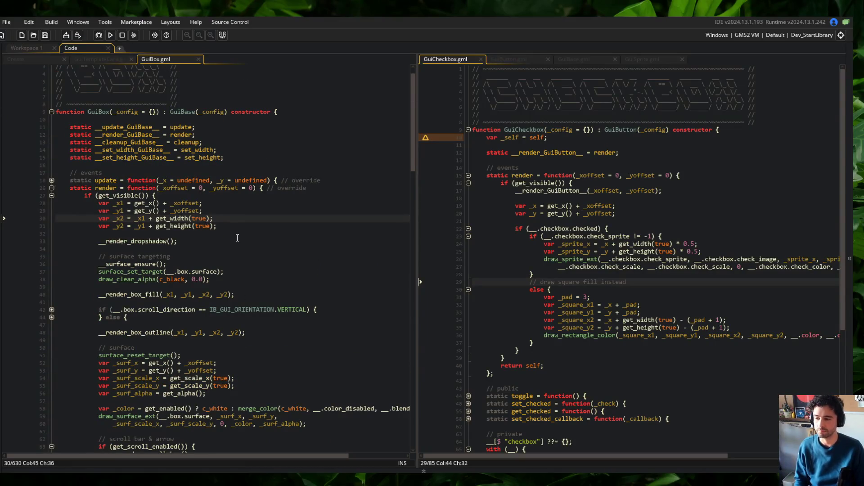
- Search the whole project for render( calls with Find All, getting 61 results
double_click(182, 204)
scroll(182, 206, down, 4)
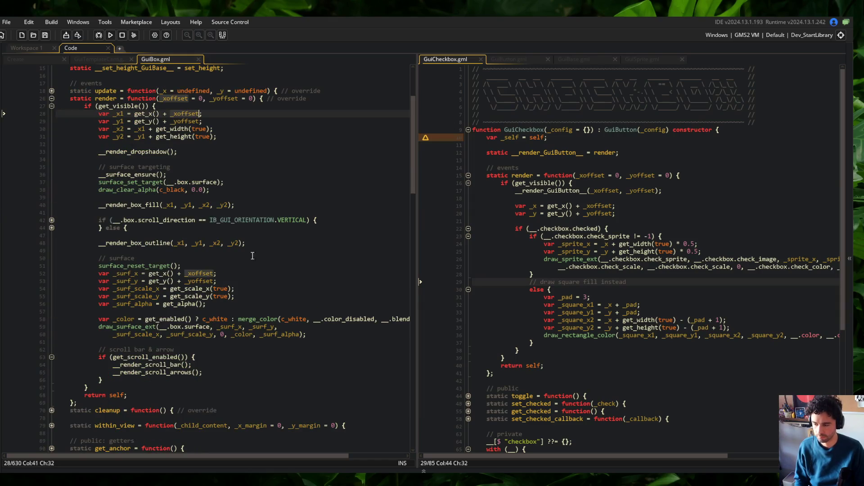
click(108, 98)
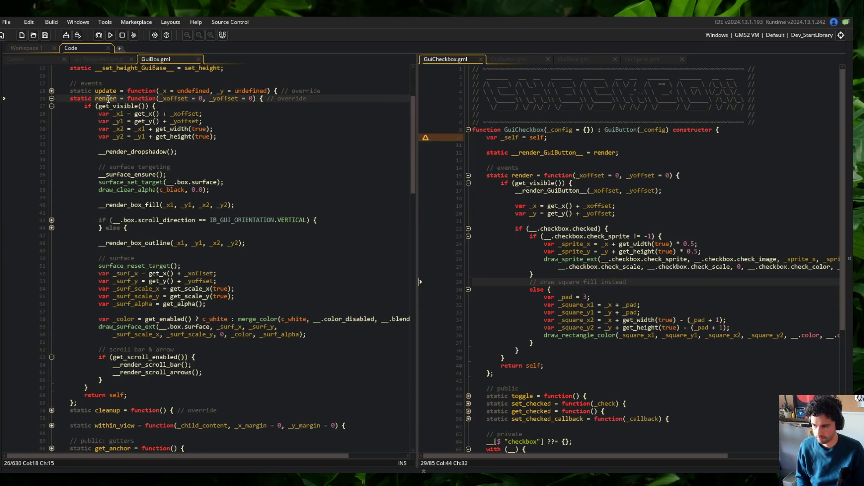
key(ctrl+shift+f)
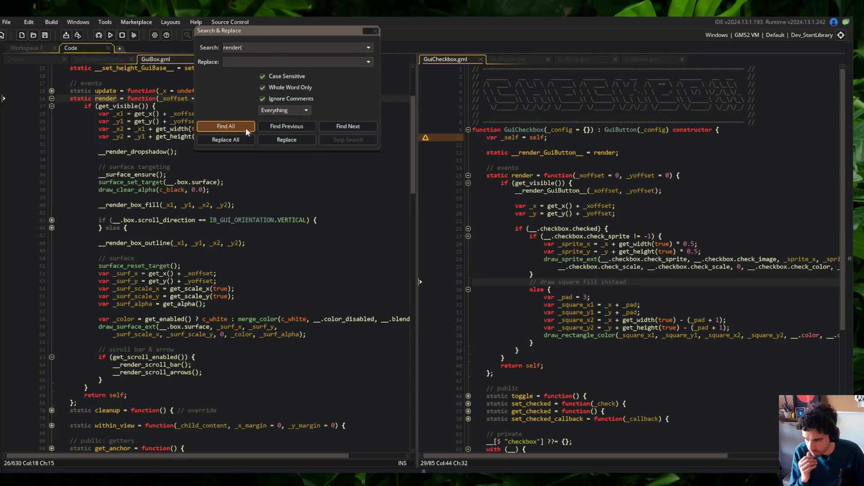
click(225, 127)
- Open the Behavior_Vision match, bring GuiBox back in the left pane, and hide the search results
scroll(223, 437, down, 3)
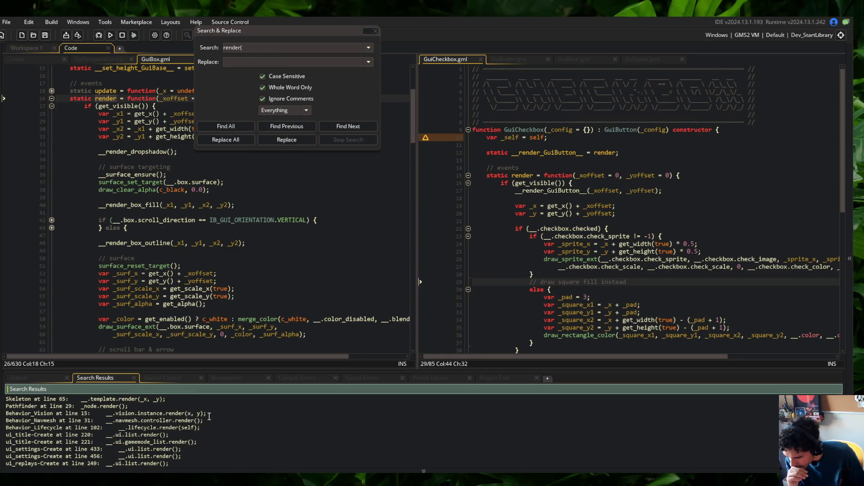
double_click(205, 415)
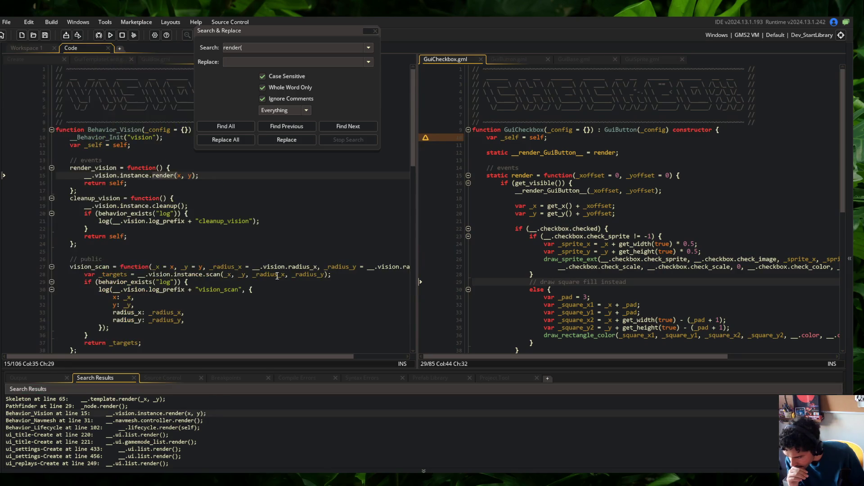
drag(238, 35, 460, 117)
click(162, 59)
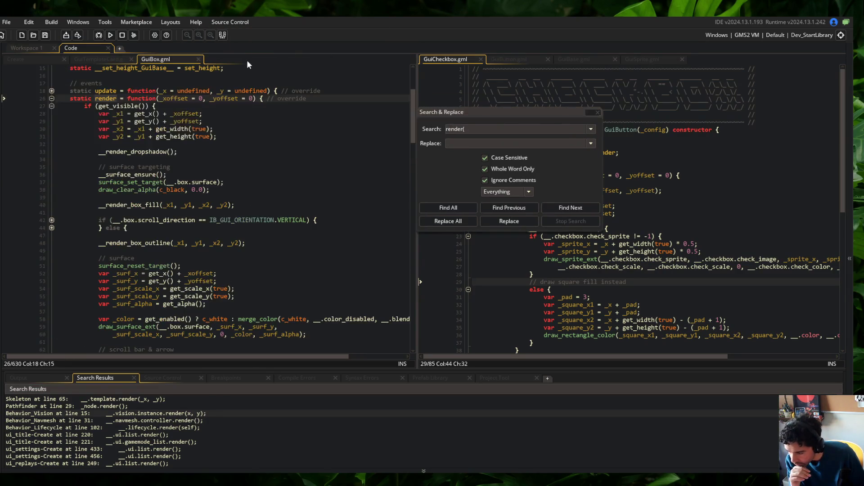
scroll(242, 415, down, 15)
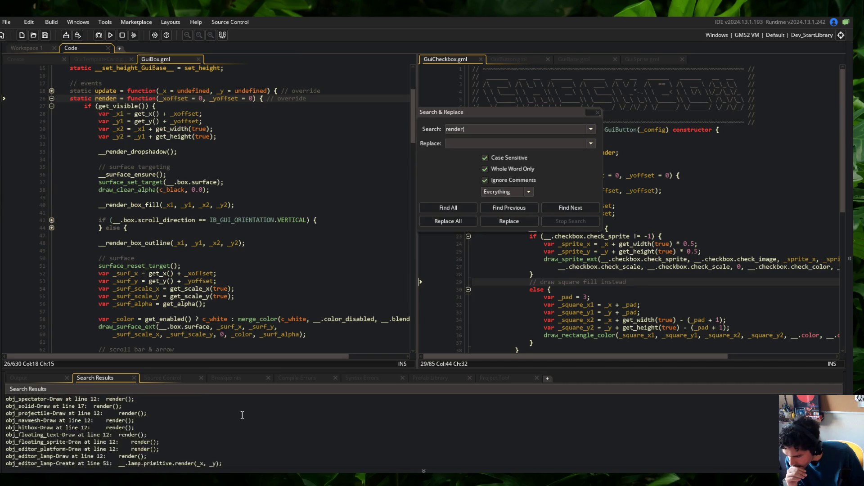
scroll(242, 414, up, 2)
scroll(205, 428, down, 4)
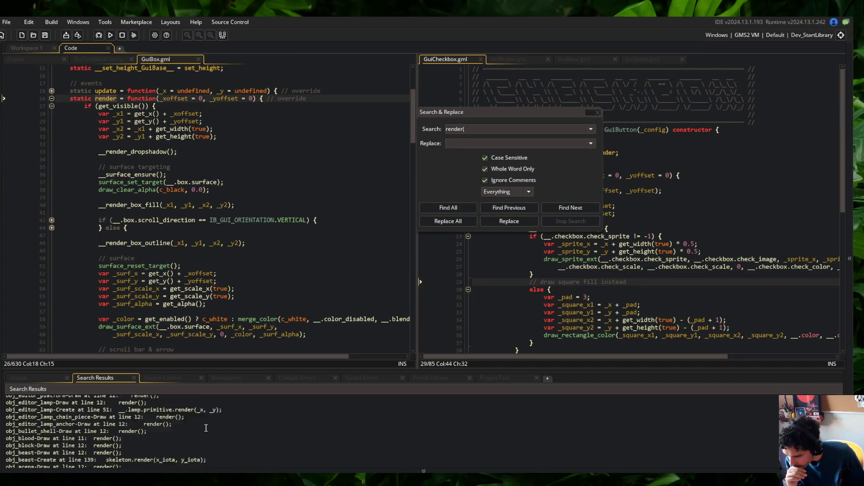
scroll(206, 427, up, 3)
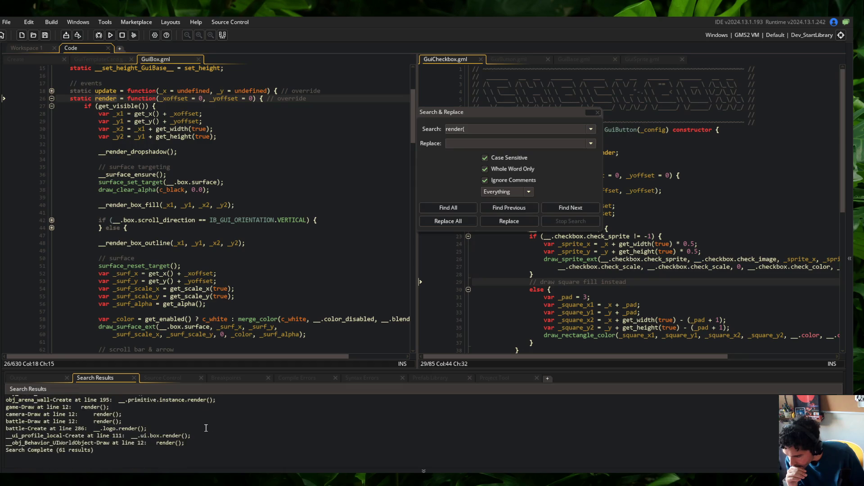
click(222, 34)
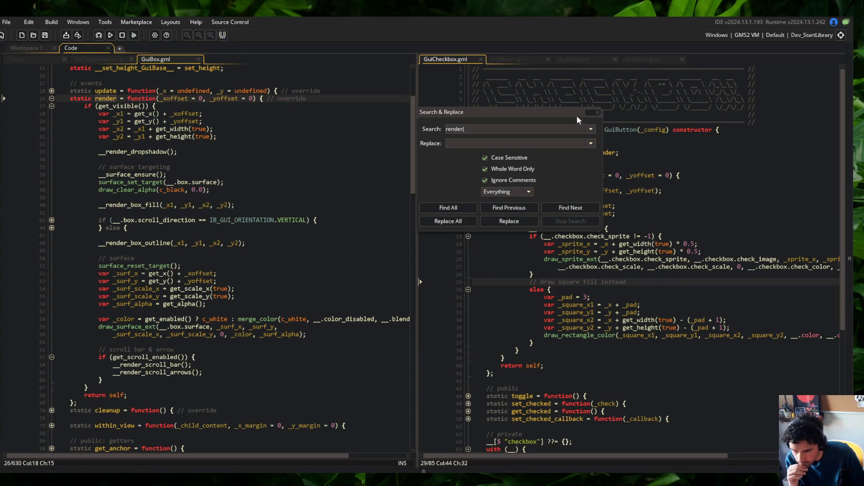
click(598, 112)
- Reset _x1 and _y1 to 0 in GuiBox's render and save
click(259, 113)
key(Down)
key(Left)
key(ctrl+shift+Left)
key(ctrl+shift+Left)
key(ctrl+shift+Left)
text(_)
text(0)
key(Up)
key(shift+End)
key(shift+Left)
text(0)
key(ctrl+s)
- Highlight _xoffset uses and show GuiBase's code beside GuiBox at line 59
click(256, 144)
click(187, 99)
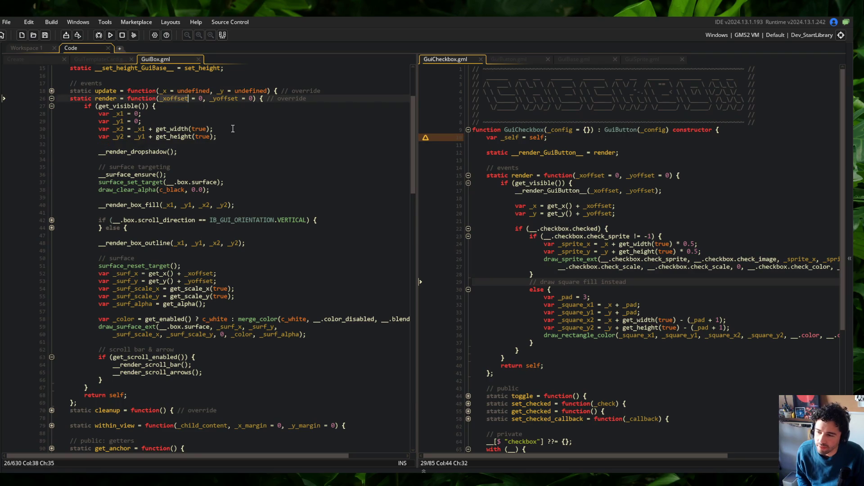
click(579, 63)
click(592, 199)
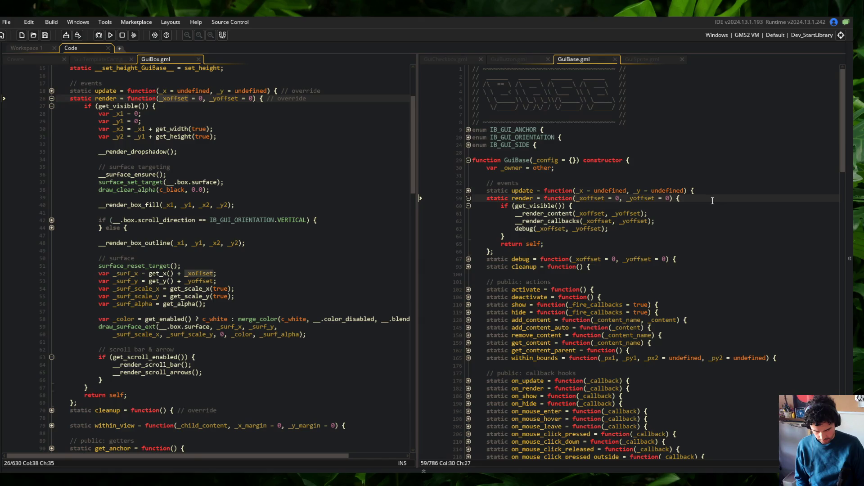
- Scroll GuiBase down to its private __render_content function and mark its _xoffset uses
click(555, 229)
click(556, 259)
scroll(555, 216, down, 15)
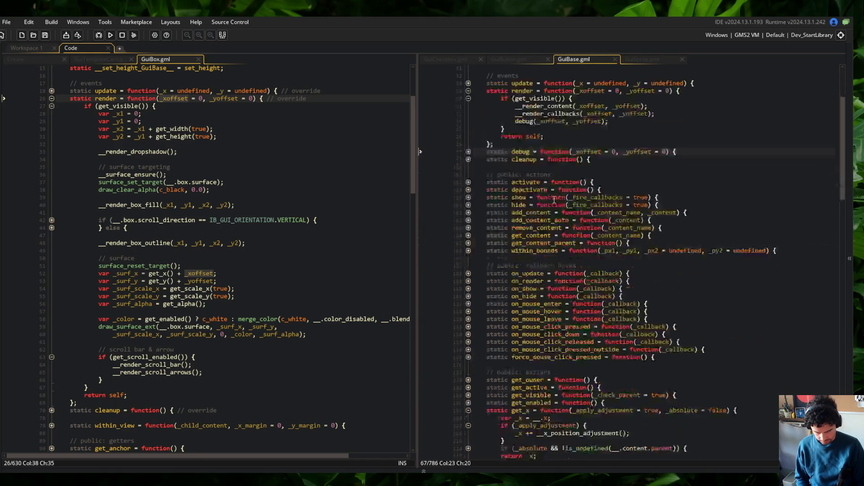
scroll(554, 200, down, 17)
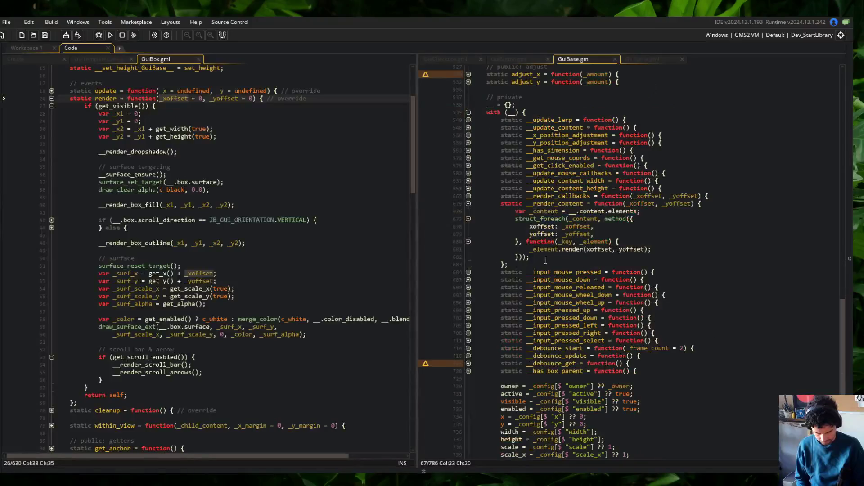
click(590, 226)
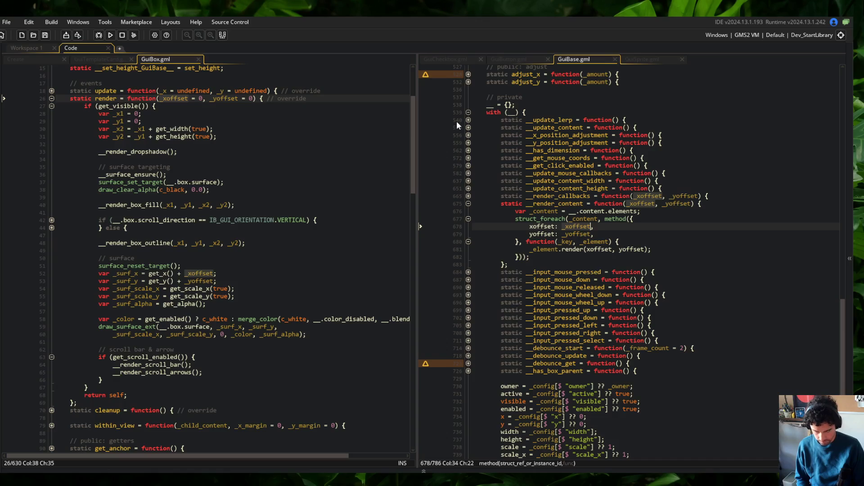
scroll(179, 91, down, 7)
scroll(178, 91, down, 20)
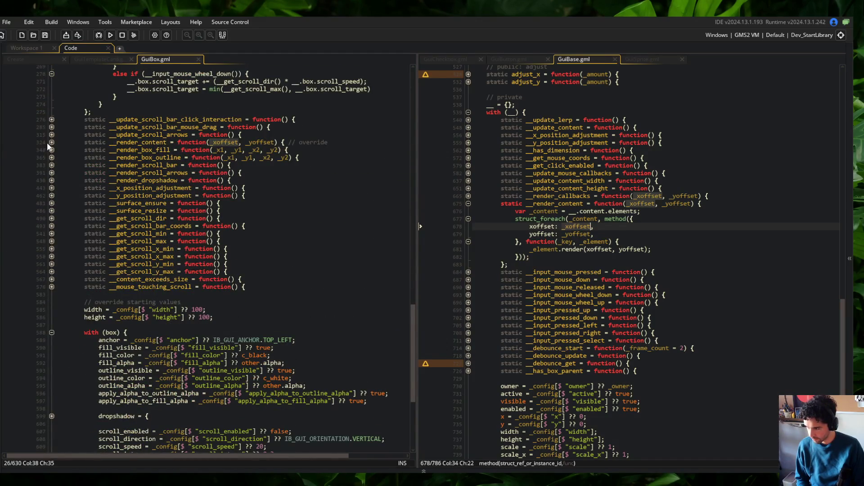
- Unfold GuiBox's __render_content callback and visibility branches and check the xoffset uses
click(51, 143)
click(52, 168)
click(52, 160)
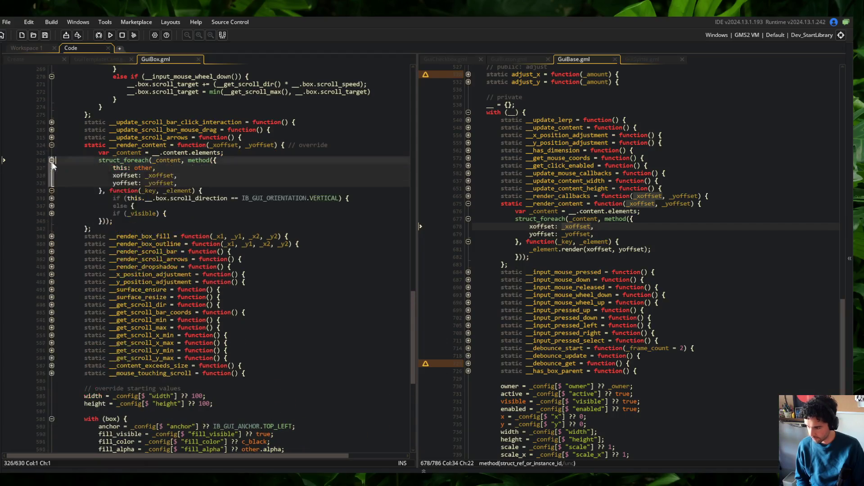
click(52, 205)
click(52, 252)
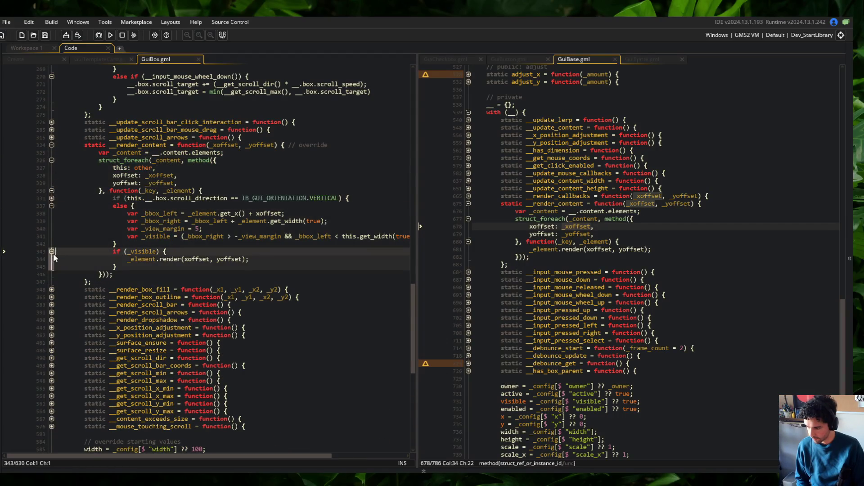
click(51, 199)
click(135, 206)
click(190, 298)
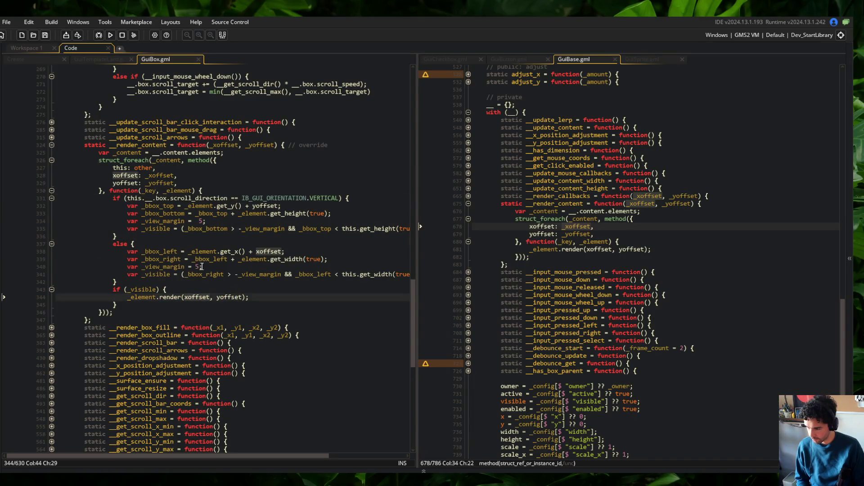
click(126, 176)
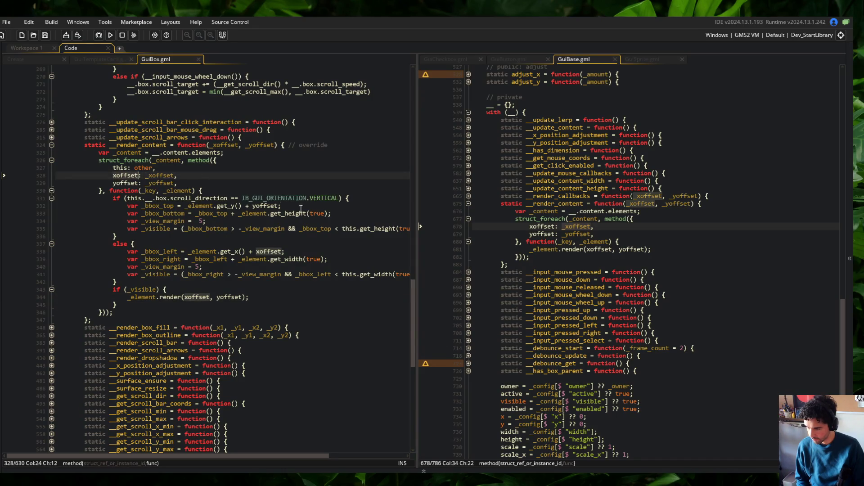
- Widen the GuiBox pane, then build and test-run the game with F5 before closing it
drag(417, 116, 463, 115)
click(363, 156)
scroll(363, 156, up, 5)
click(373, 192)
key(F5)
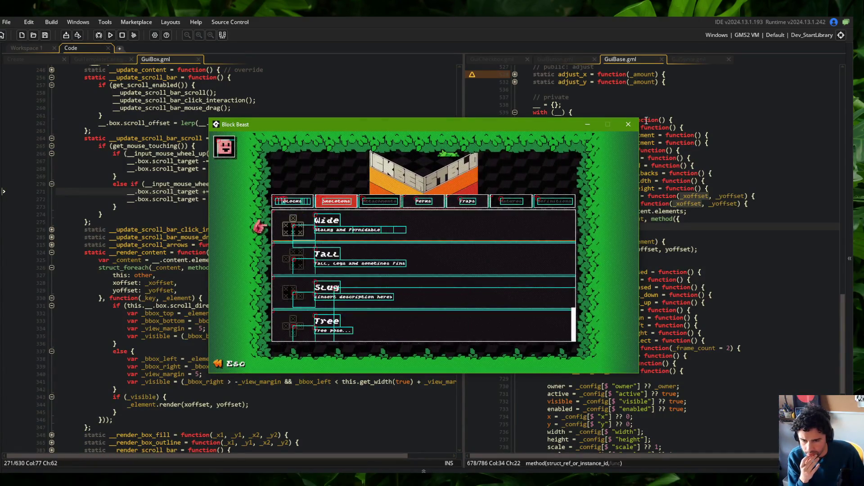
click(630, 128)
- Stage all changes and commit them as 'more GuiCheckbox functionality. working on GuiBase debug visuals'
key(alt+Tab)
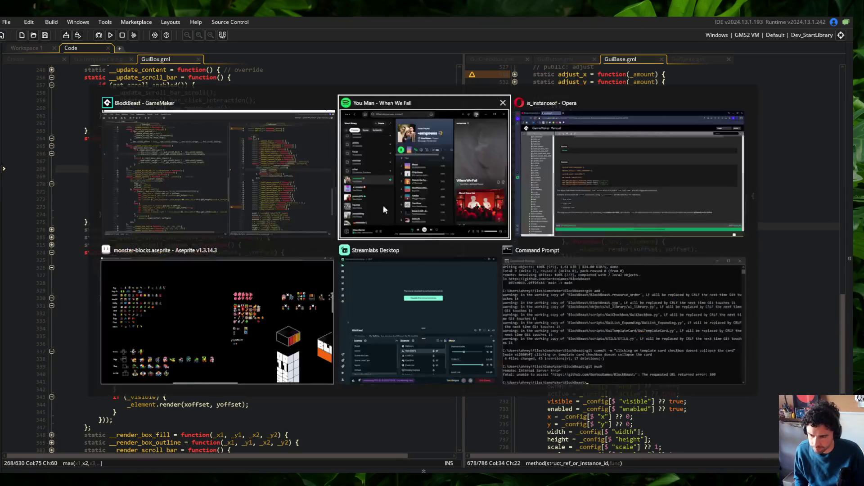
click(667, 320)
text(git add .)
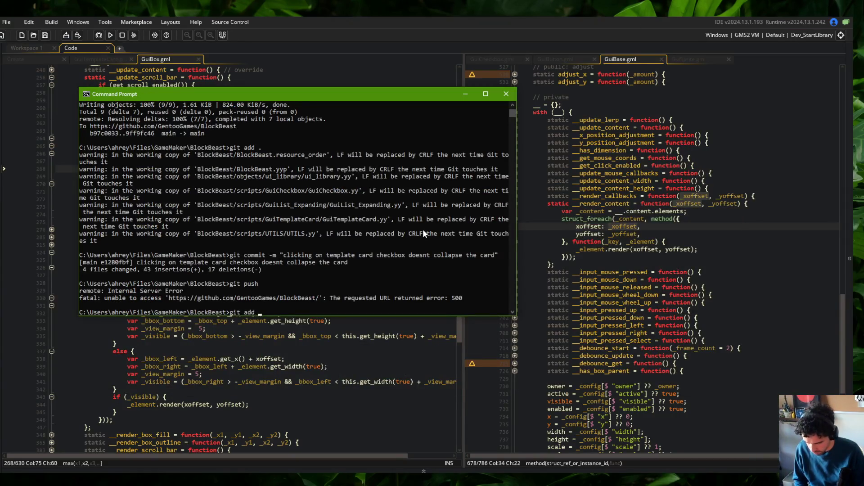
key(Return)
text(git commit -m "working)
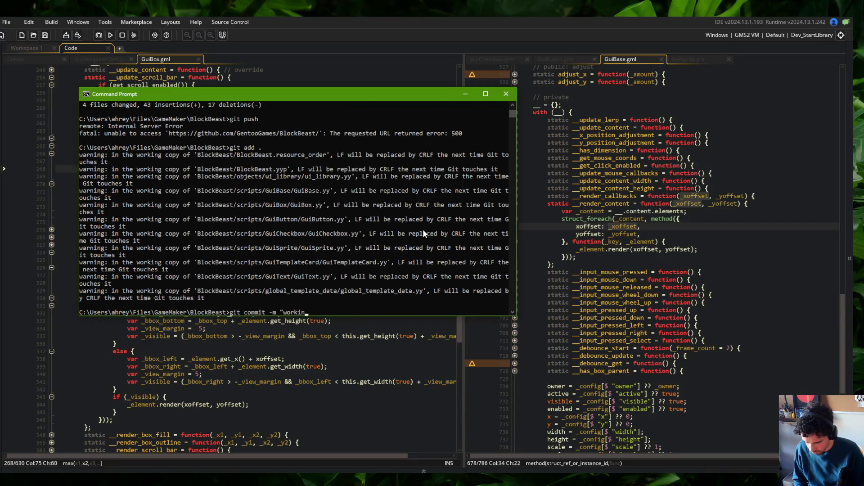
key(BackSpace)
key(BackSpace)
key(BackSpace)
text(more GuiChec)
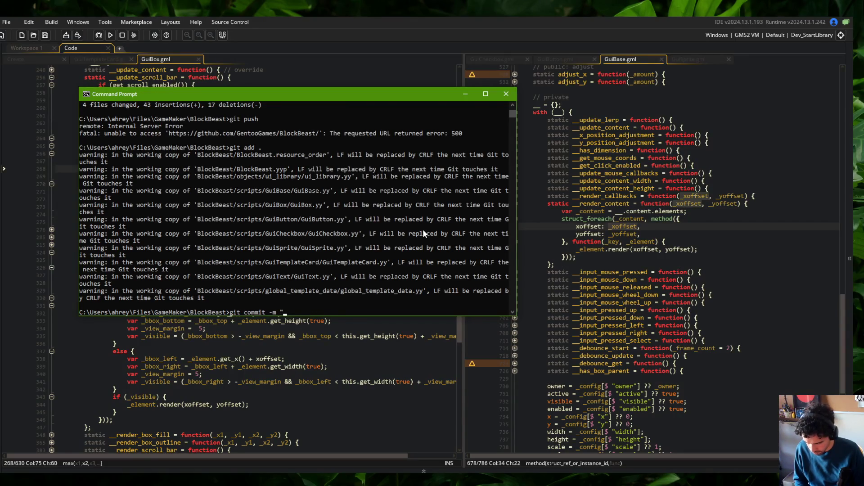
text(kbox)
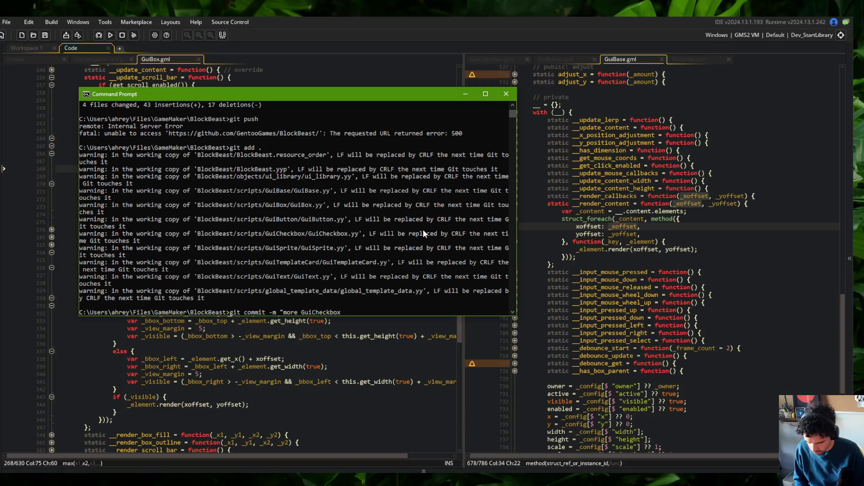
text( functionality. working onm)
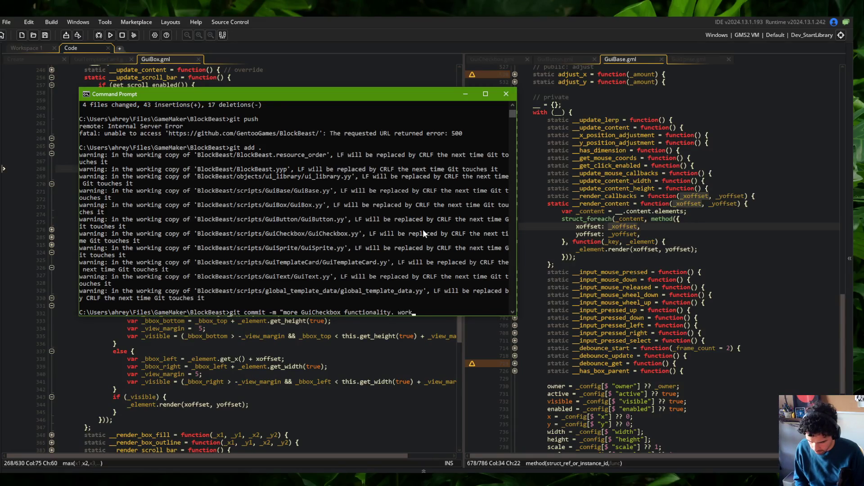
key(BackSpace)
text(GuiBase debug)
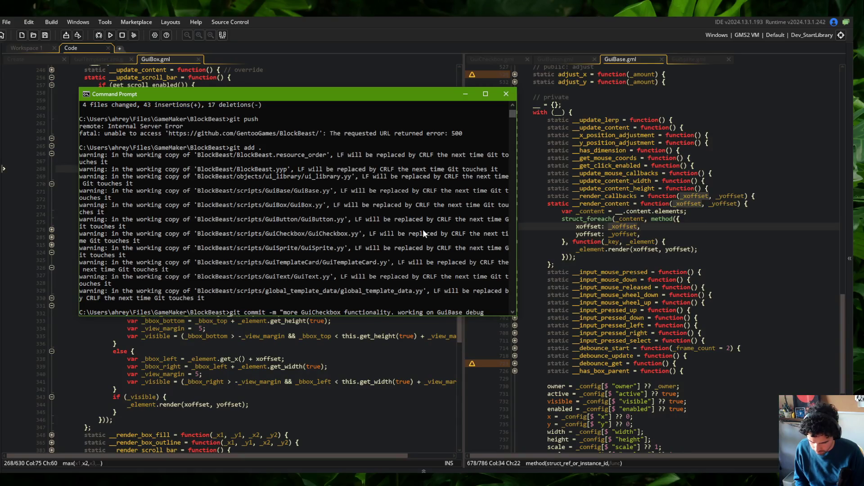
text( visuals")
key(Return)
- Push the commit to the remote with git push
text(git p)
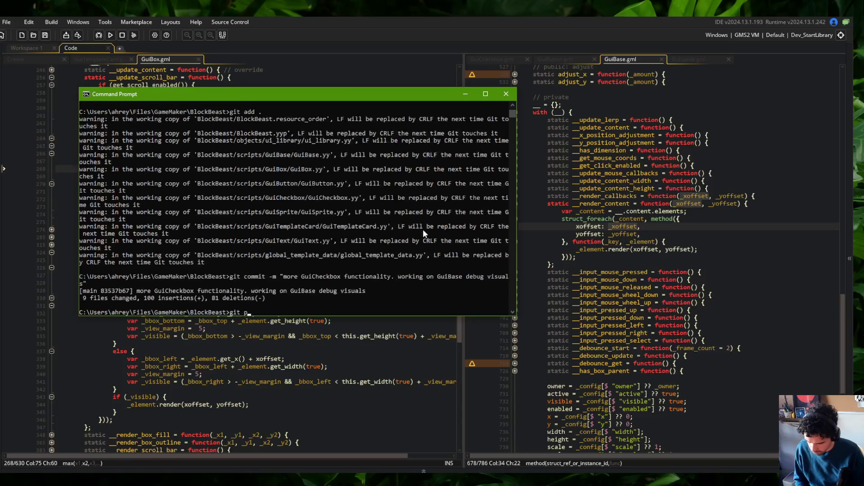
text(ush)
key(Return)
click(644, 113)
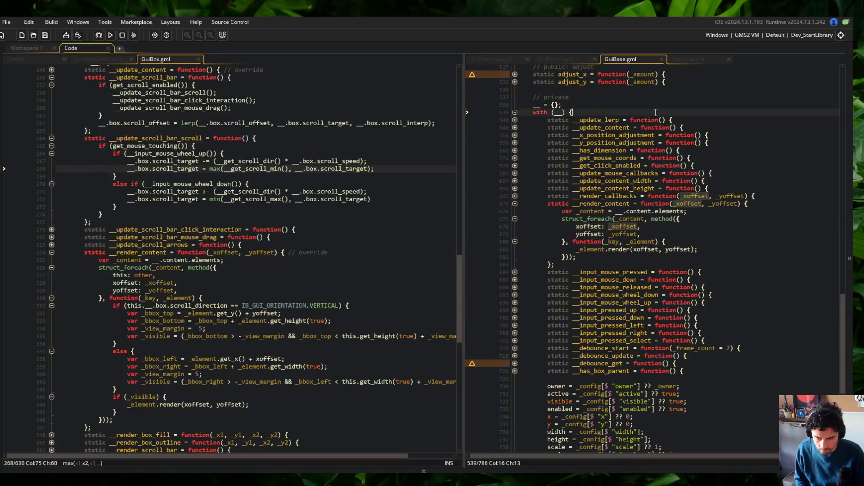
- Scroll both panes to the top and place the caret in GuiBase's render parameter list
scroll(653, 113, up, 20)
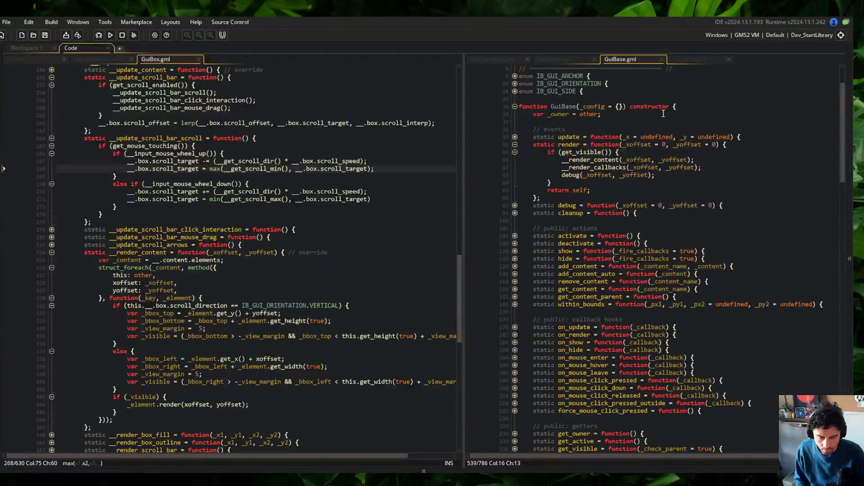
scroll(663, 113, up, 3)
click(649, 153)
click(649, 198)
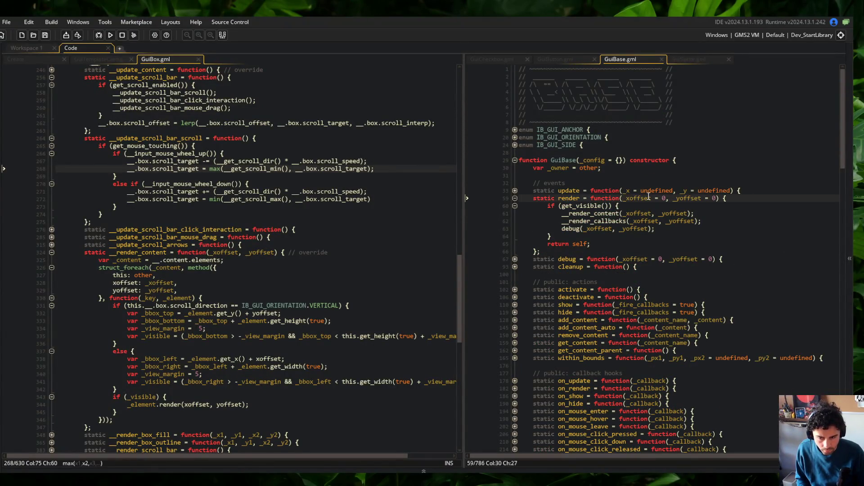
key(End)
key(Left)
key(Left)
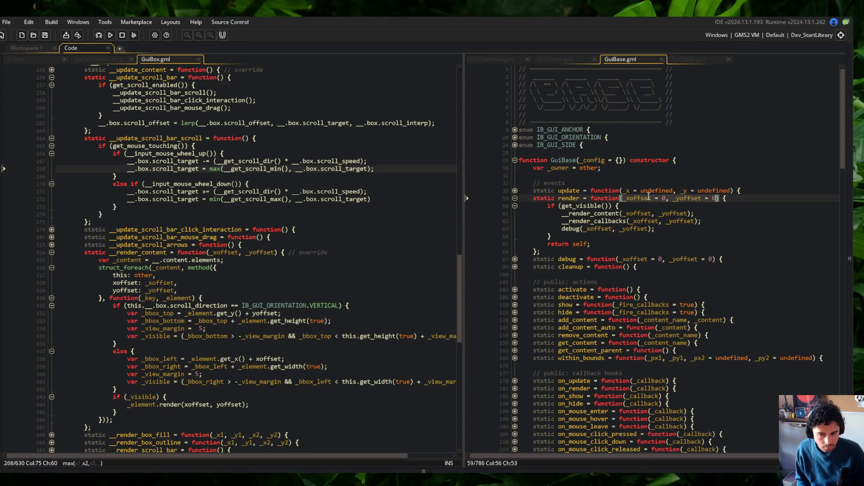
scroll(265, 188, up, 20)
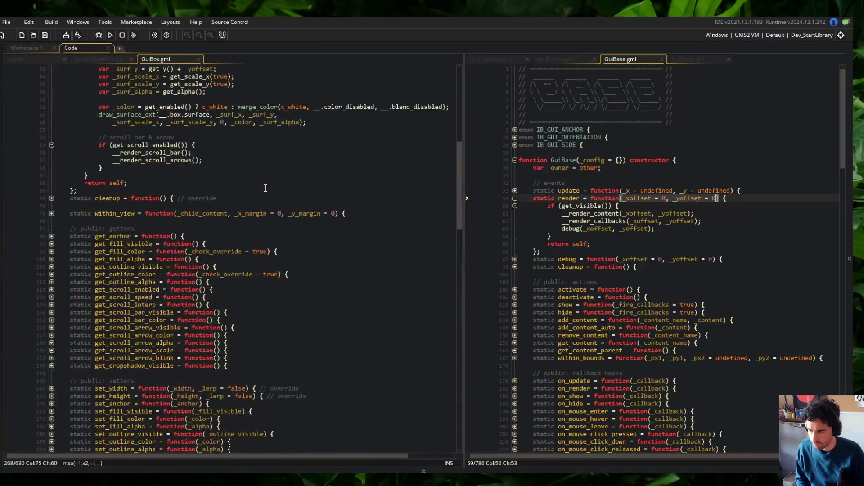
scroll(246, 217, down, 6)
scroll(201, 345, up, 2)
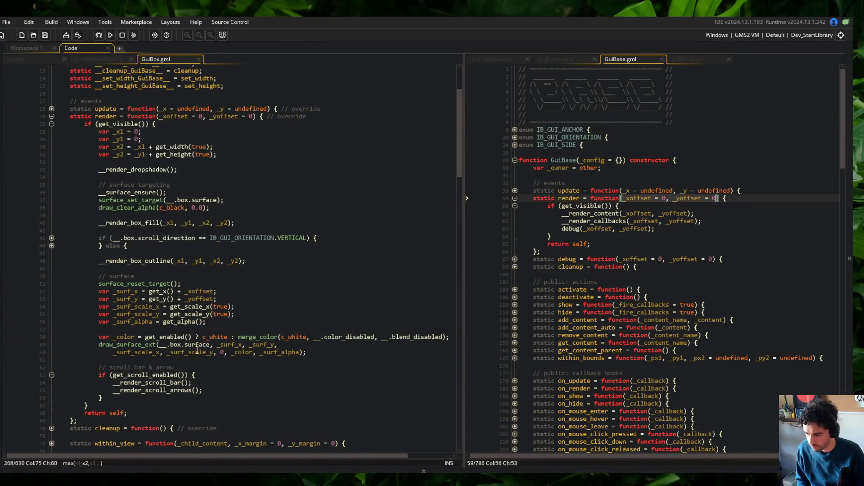
click(63, 245)
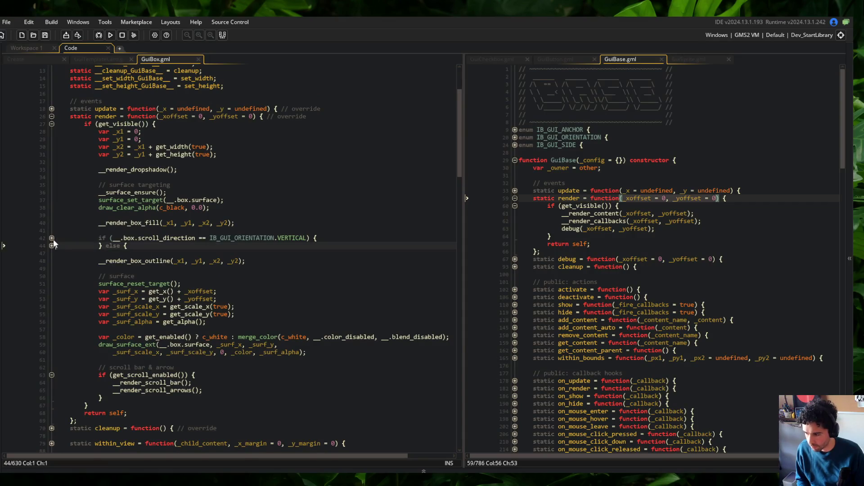
- Unfold GuiBox render's scroll-direction branches and inspect the _xoffset arguments in its render calls
click(51, 237)
click(51, 253)
click(127, 246)
double_click(194, 246)
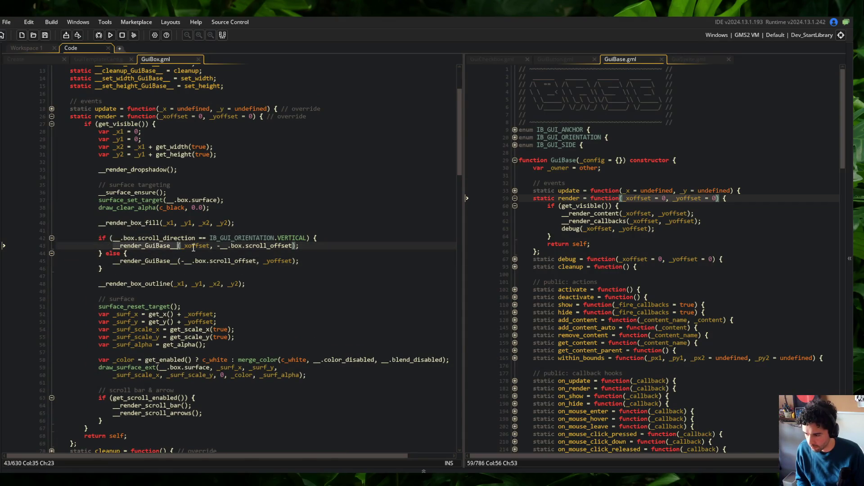
scroll(208, 204, up, 3)
scroll(208, 205, down, 3)
click(220, 262)
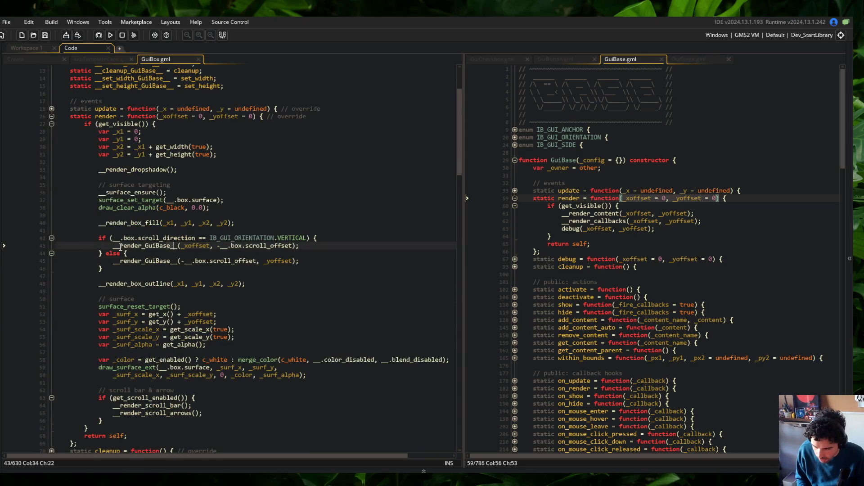
click(330, 242)
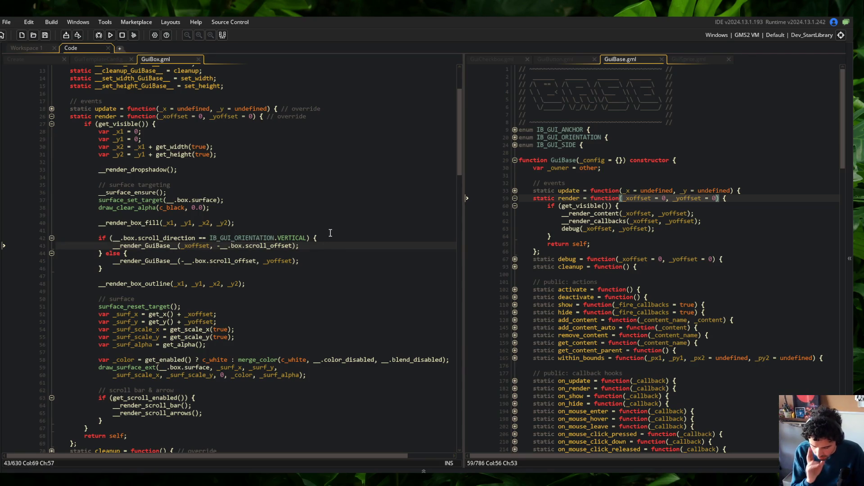
click(202, 246)
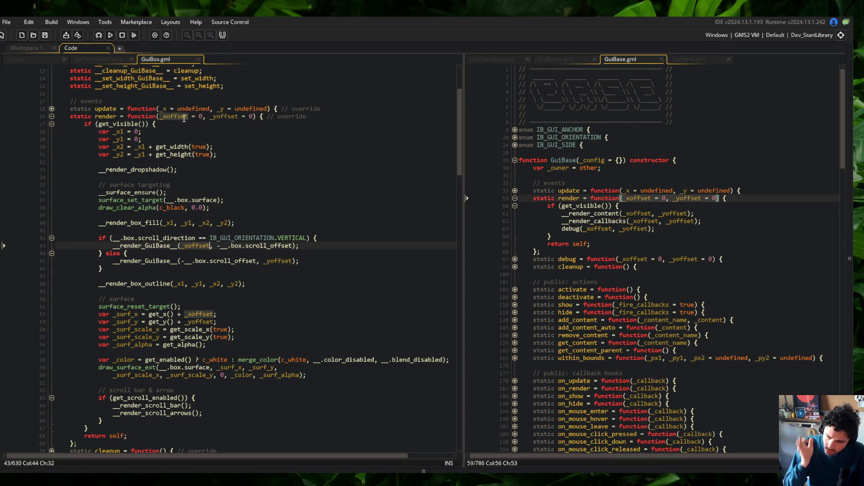
scroll(184, 118, up, 3)
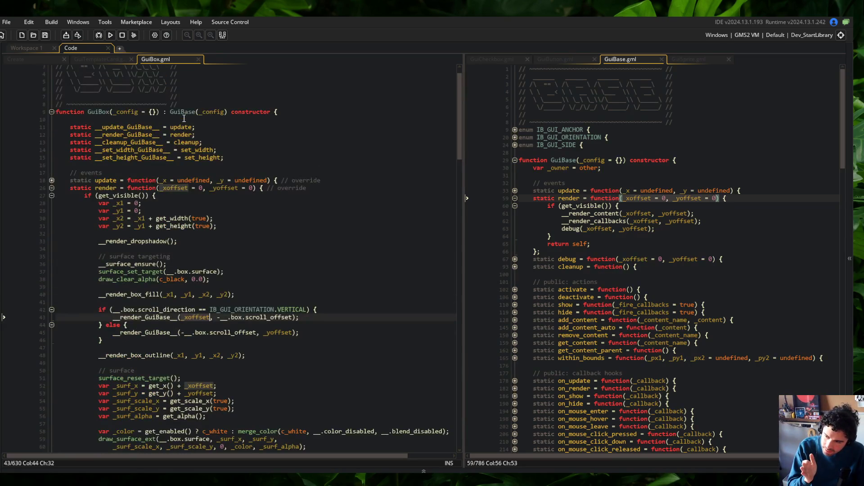
click(197, 249)
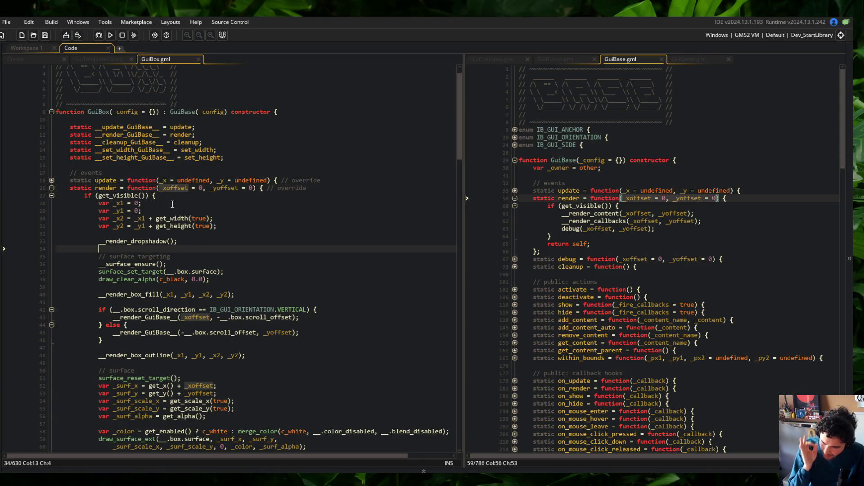
click(195, 157)
- Search the project for __render_GuiBase__( (3 results) and open the GuiText use at line 74
click(180, 318)
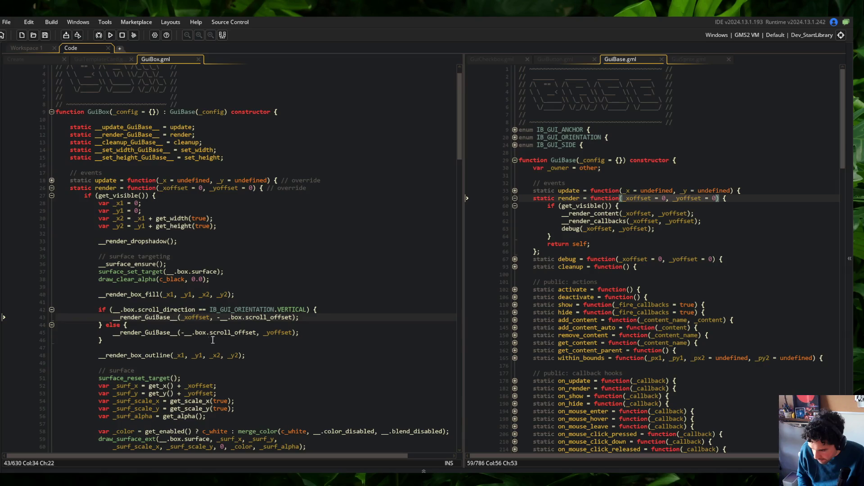
key(Right)
key(Right)
key(shift+Home)
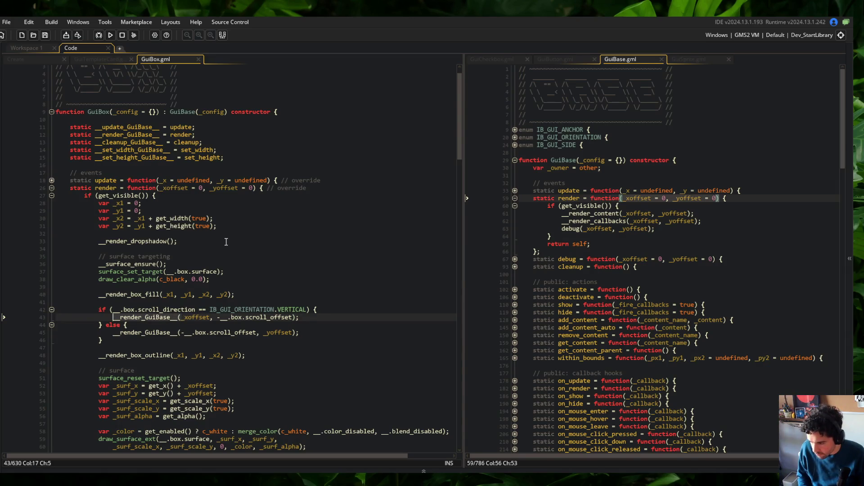
key(ctrl+shift+f)
key(Return)
double_click(219, 421)
- Close GuiText.gml, review GuiBox's render offsets and line 43 call, then close the search box
scroll(296, 191, up, 5)
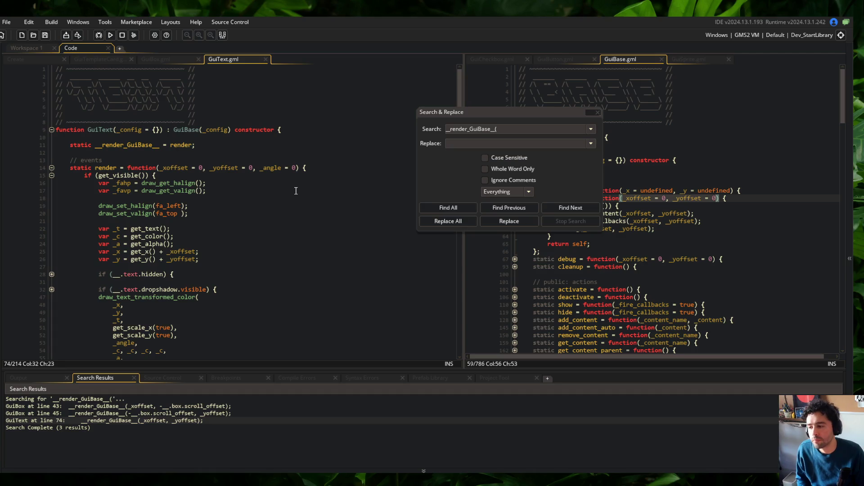
click(266, 59)
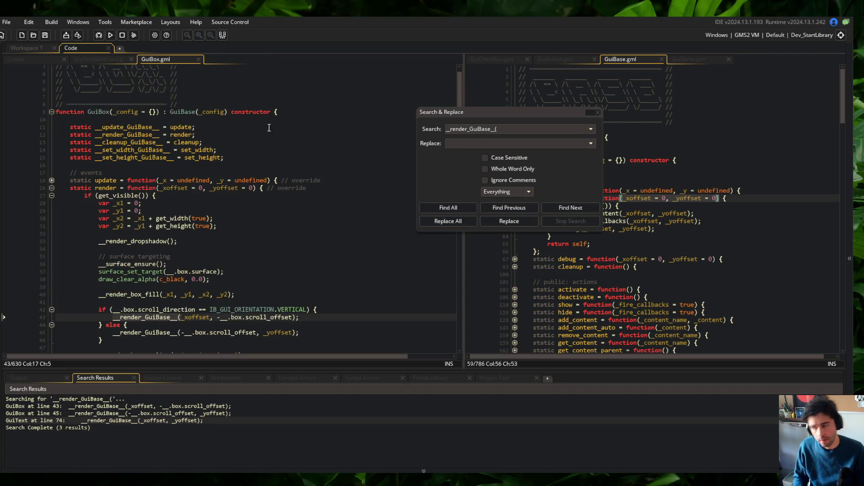
click(187, 188)
click(225, 189)
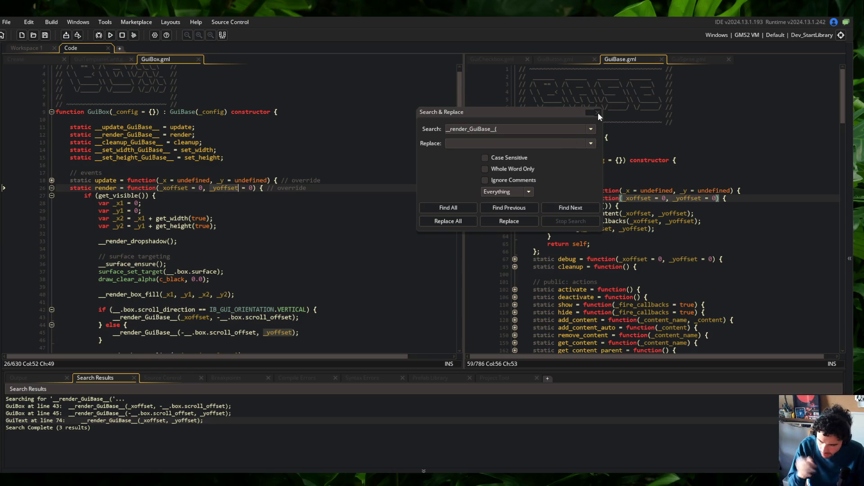
scroll(356, 171, down, 3)
click(354, 163)
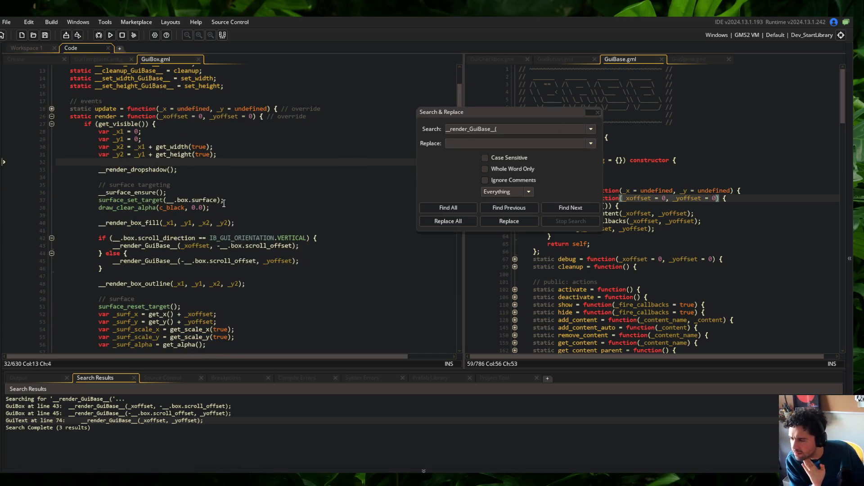
click(178, 245)
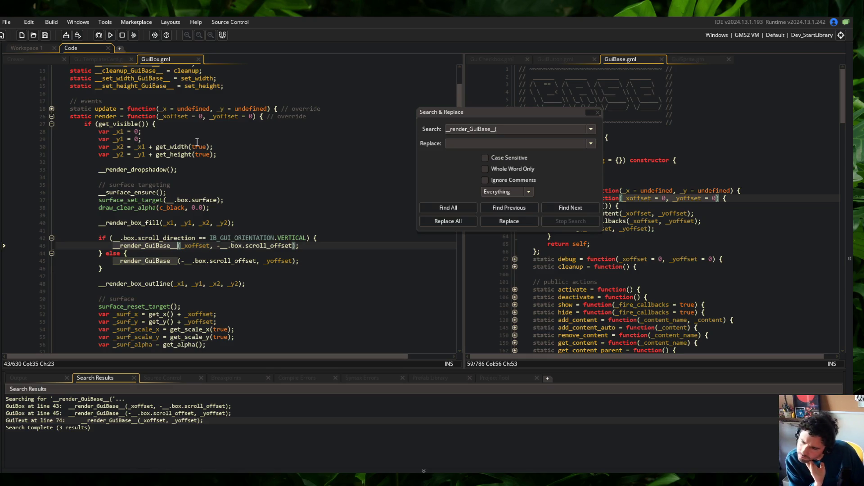
click(597, 112)
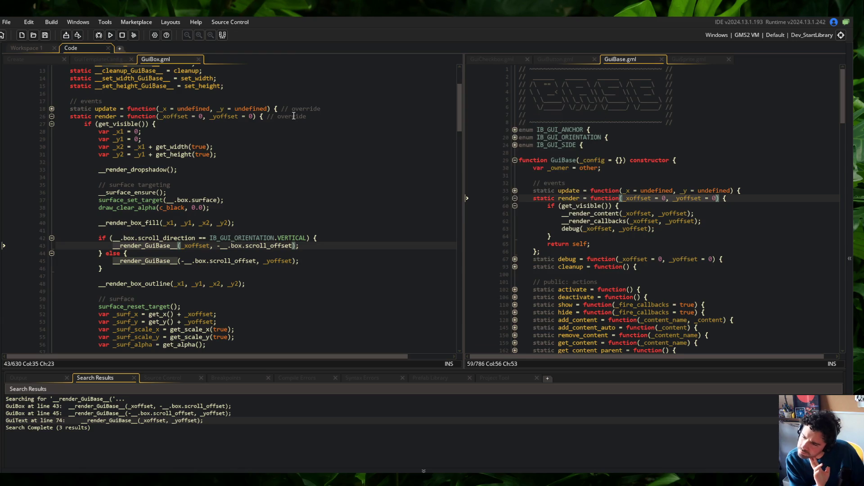
- Hide the Search Results panel and review render's _xoffset, get_width and surface setup lines
click(222, 38)
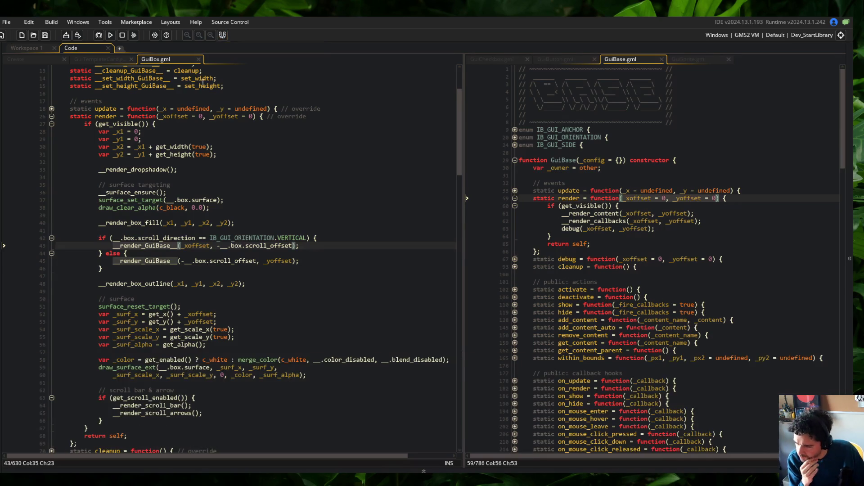
click(160, 117)
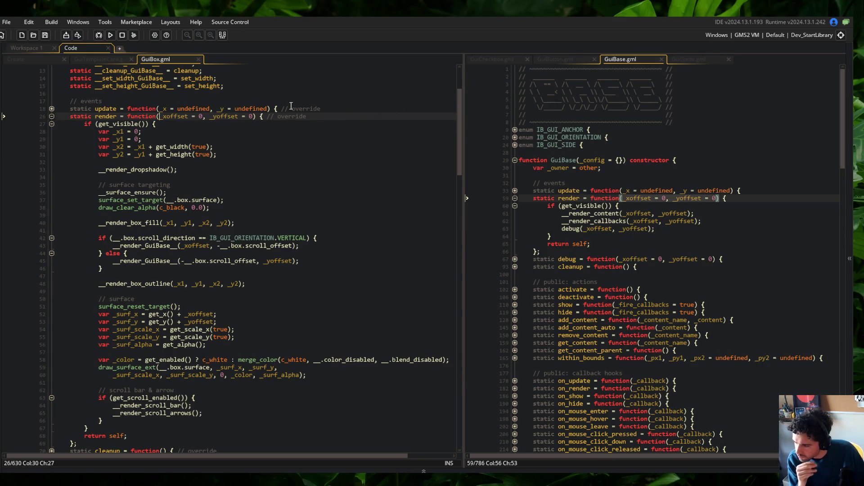
click(181, 147)
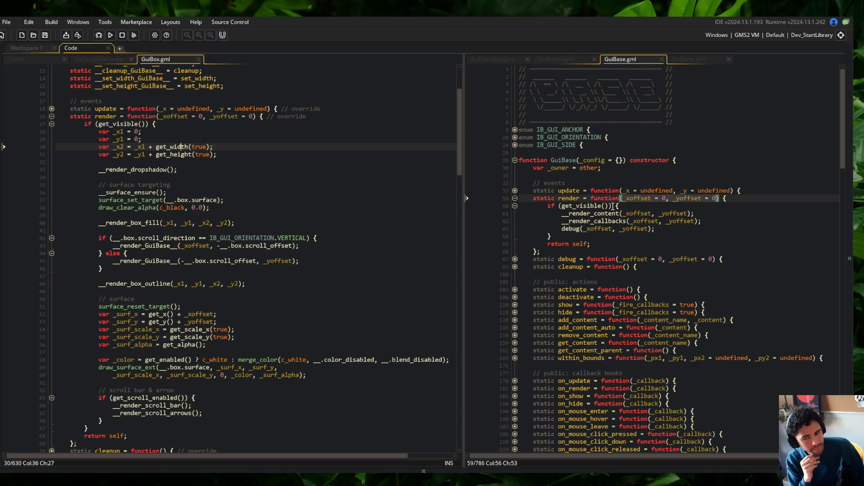
click(708, 175)
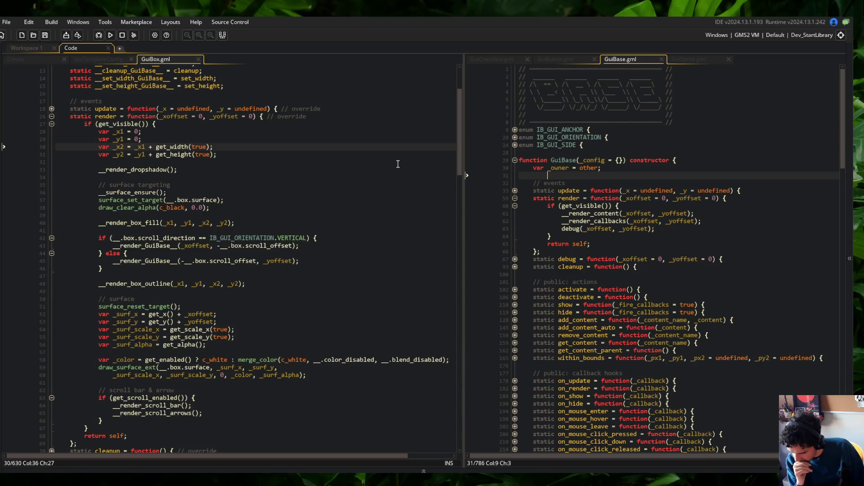
click(338, 259)
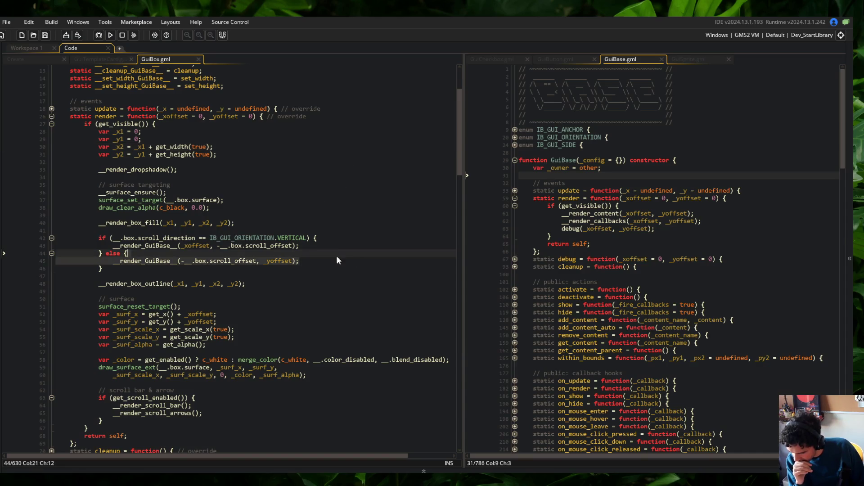
click(266, 193)
- Highlight every use of _surf_x and _xoffset in GuiBox's render code
double_click(136, 314)
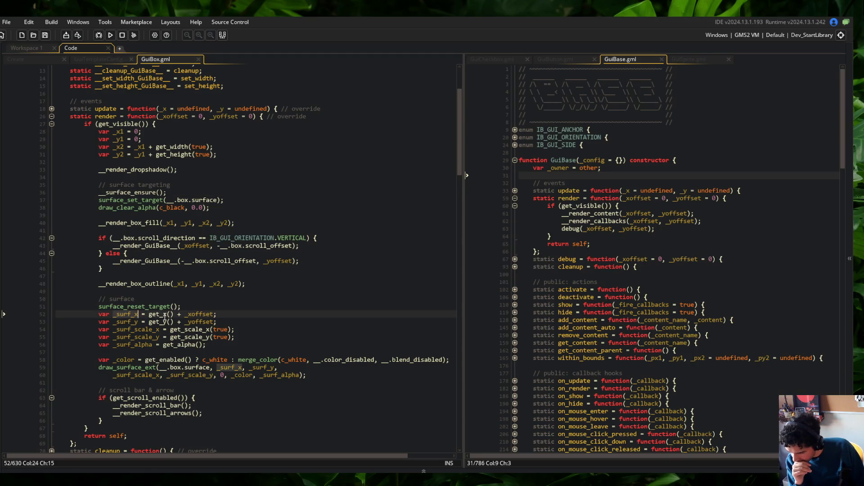
scroll(171, 291, down, 2)
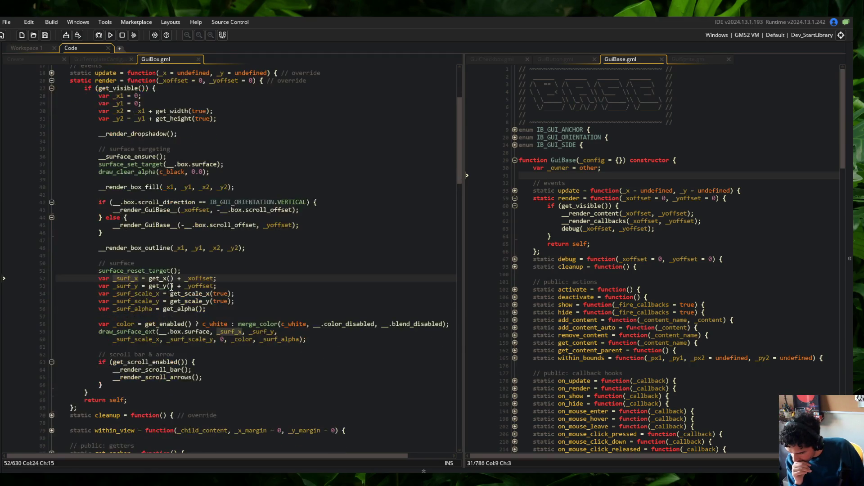
click(228, 278)
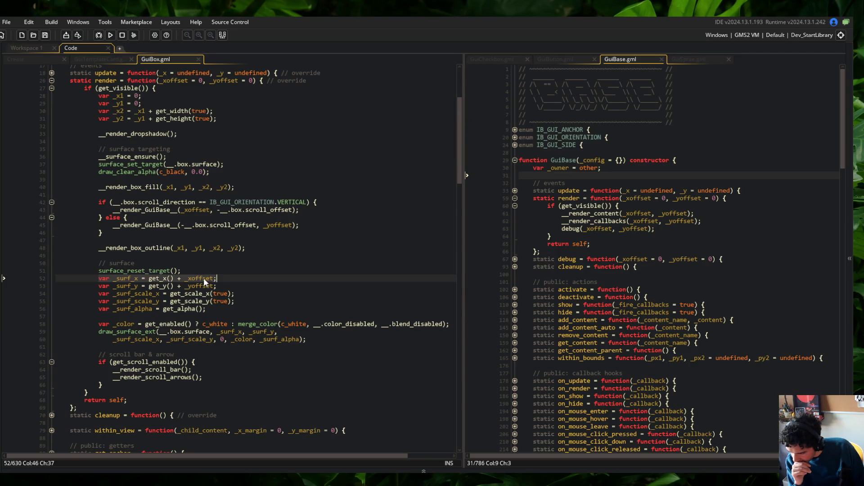
key(Left)
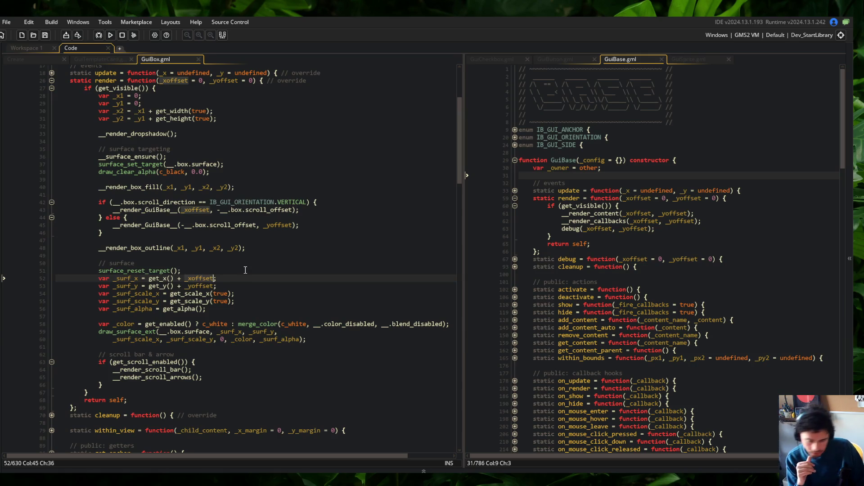
scroll(203, 262, up, 5)
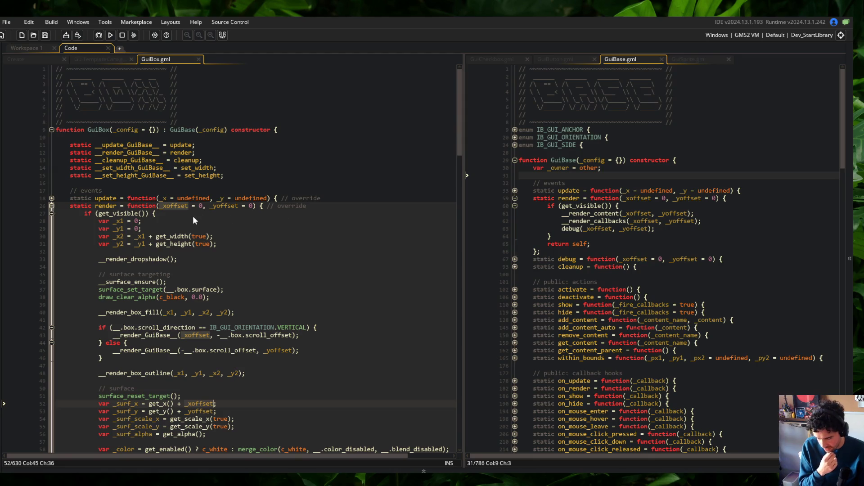
- Fold GuiBox.gml to function headers with Ctrl+M and unfold only the render function
key(ctrl+m)
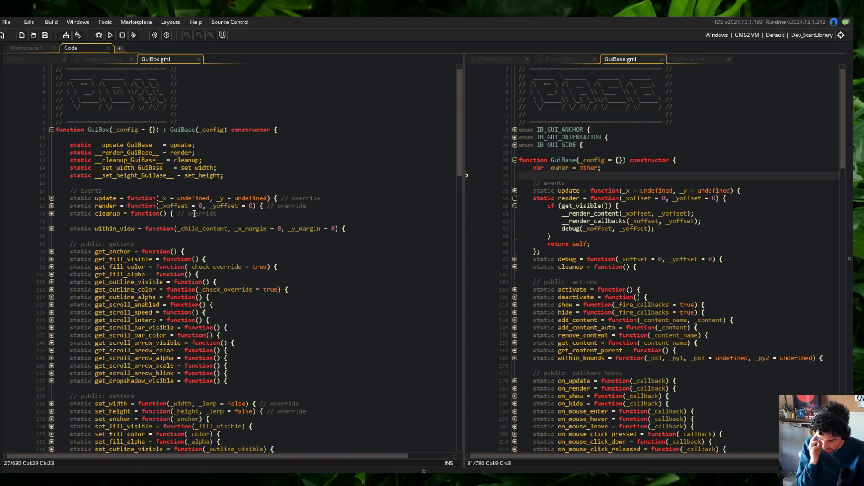
click(52, 207)
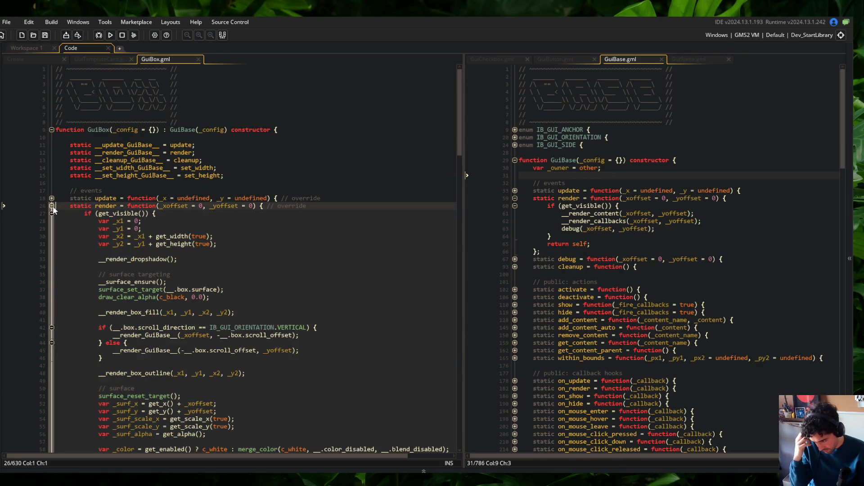
scroll(135, 270, down, 3)
- Inspect the _surf_x get_x call, the _xoffset uses and the _surf_x/_surf_y lines
click(209, 302)
double_click(127, 332)
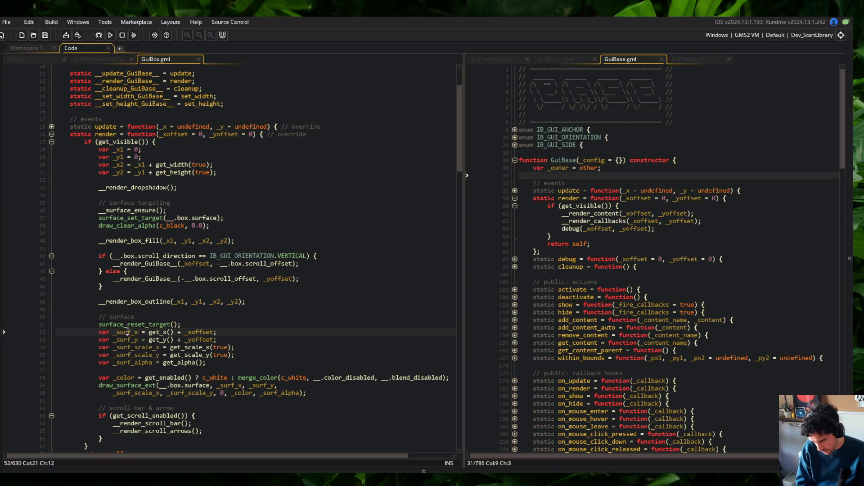
double_click(160, 332)
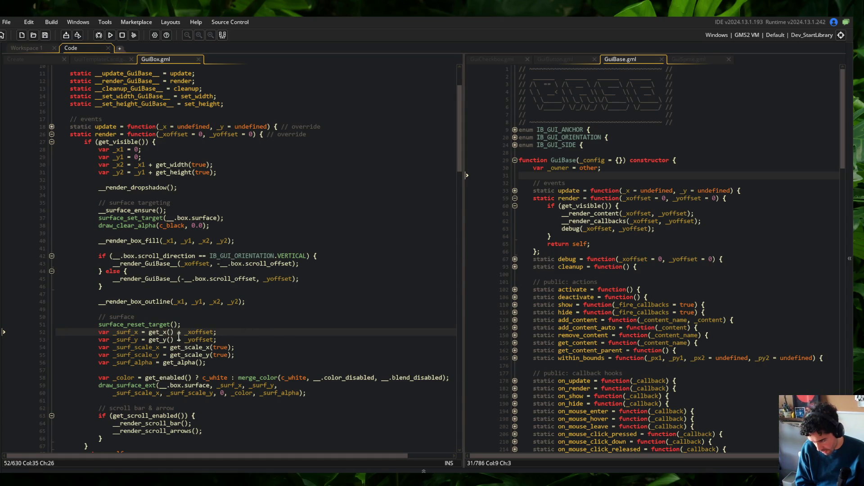
click(171, 334)
click(213, 332)
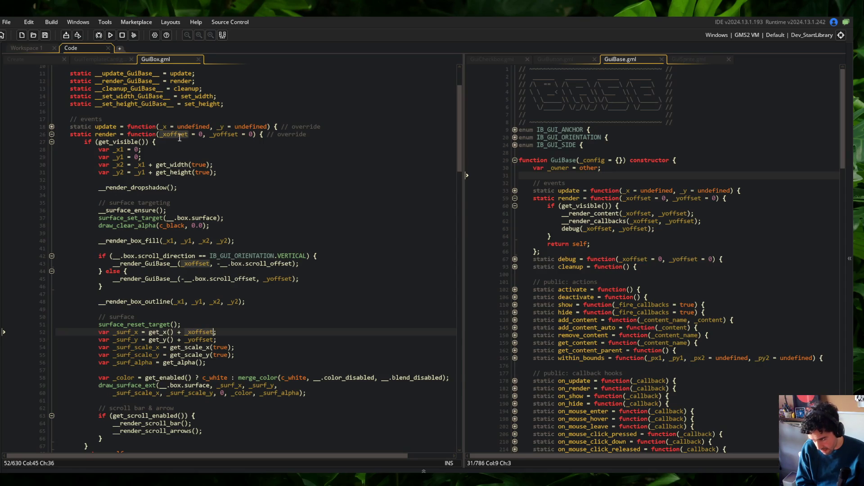
scroll(165, 137, up, 3)
scroll(164, 138, down, 4)
key(Left)
key(Left)
drag(99, 296, 225, 305)
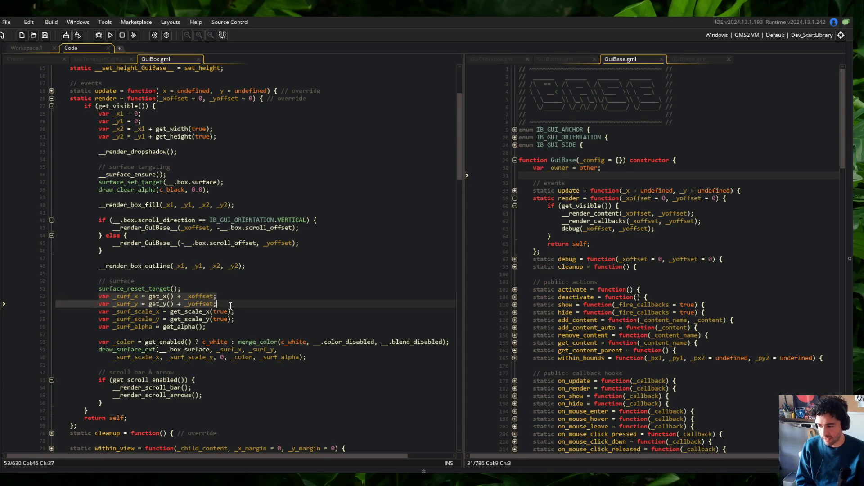
scroll(236, 286, up, 2)
- Highlight every use of the _x1, _x2 and _y2 declarations, then reach the __render_box_fill call
click(121, 150)
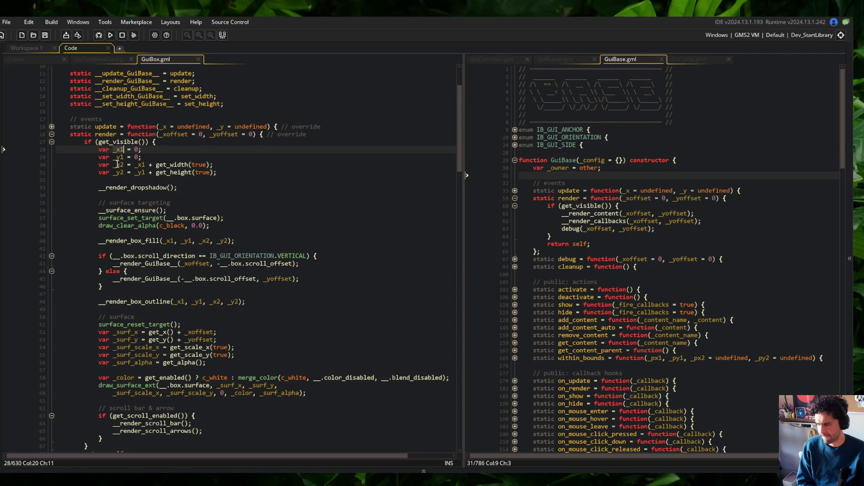
click(117, 165)
click(119, 173)
click(120, 150)
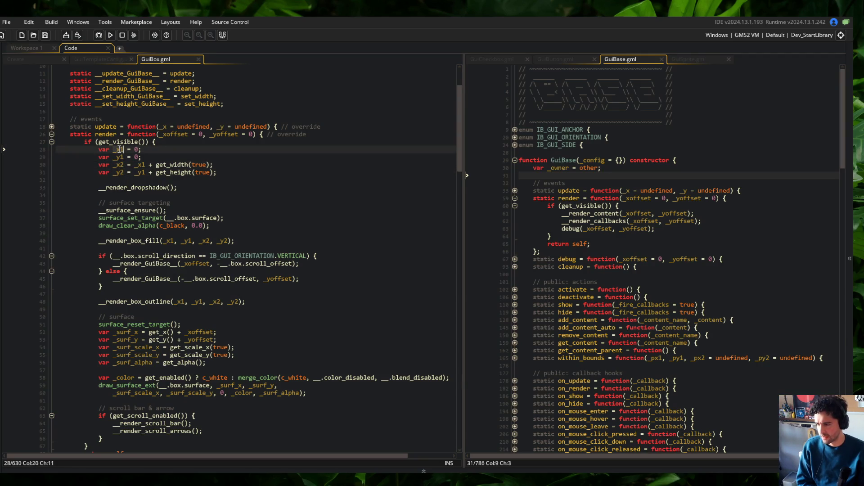
click(118, 165)
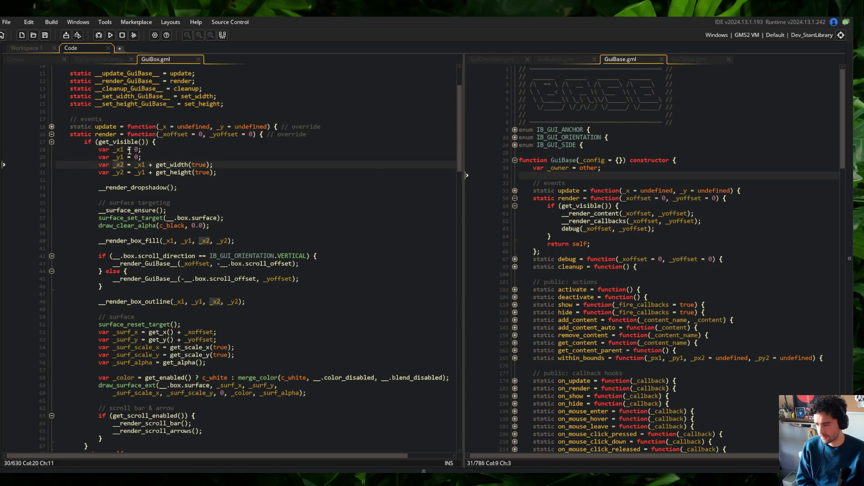
click(117, 173)
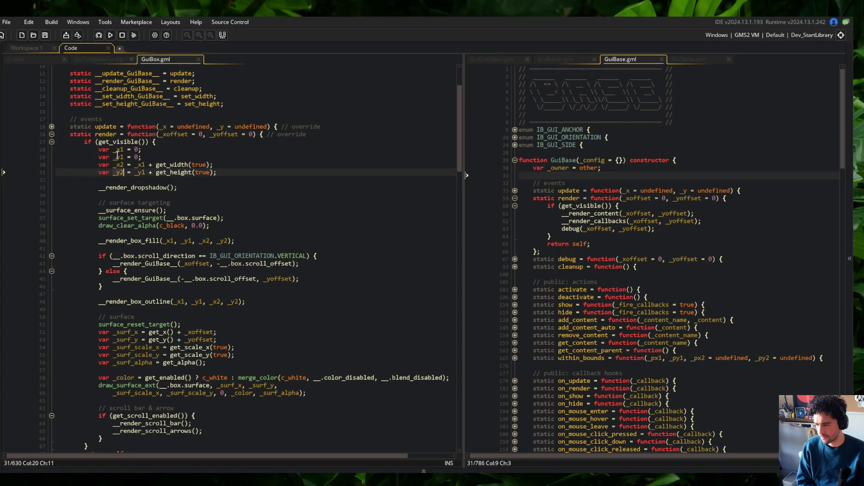
click(131, 237)
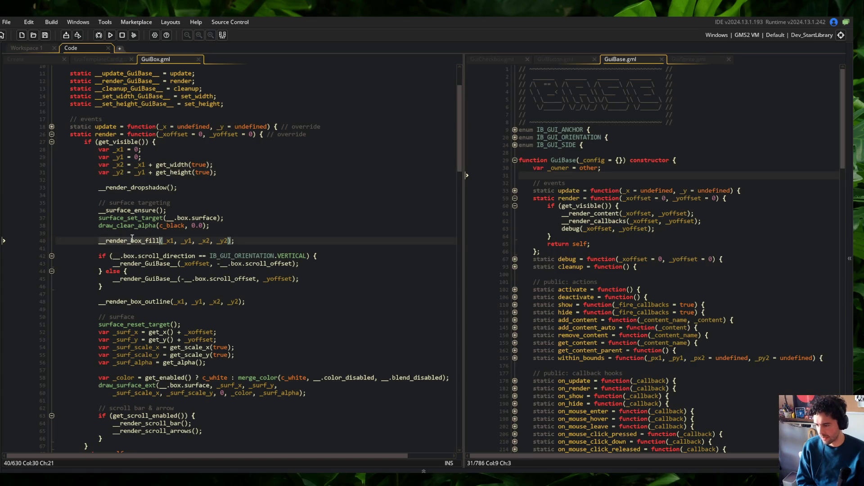
scroll(183, 253, down, 15)
scroll(182, 253, down, 10)
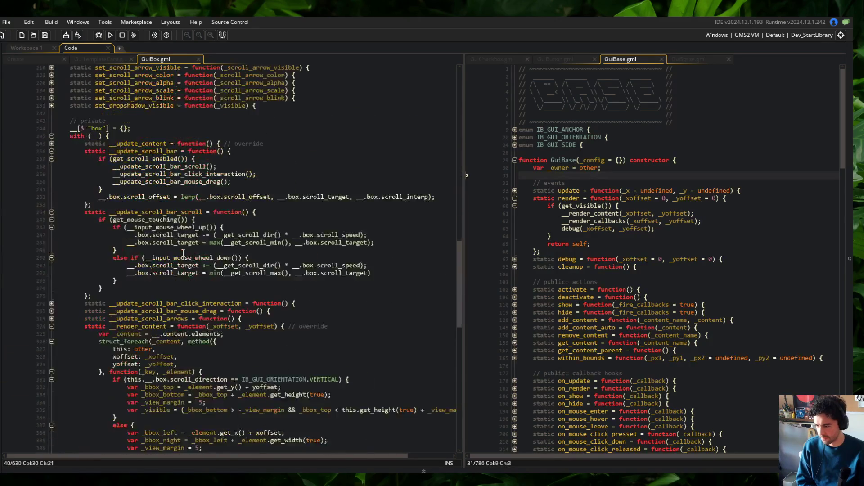
click(51, 276)
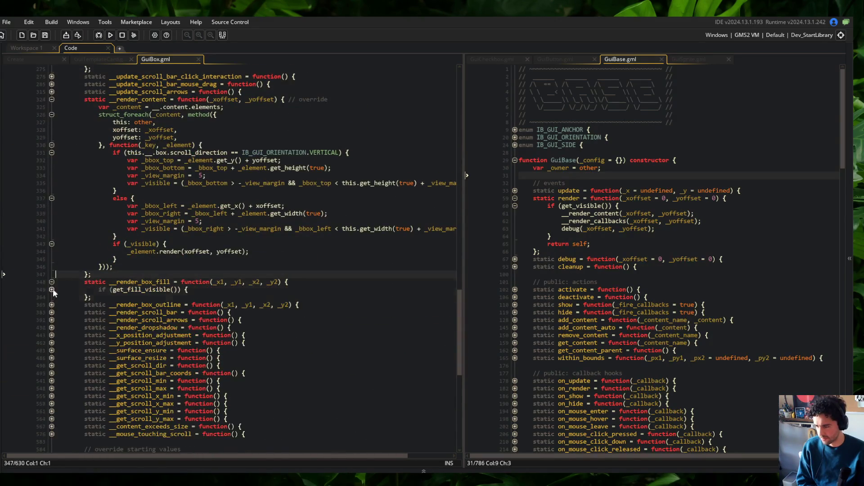
click(52, 290)
click(52, 304)
click(51, 312)
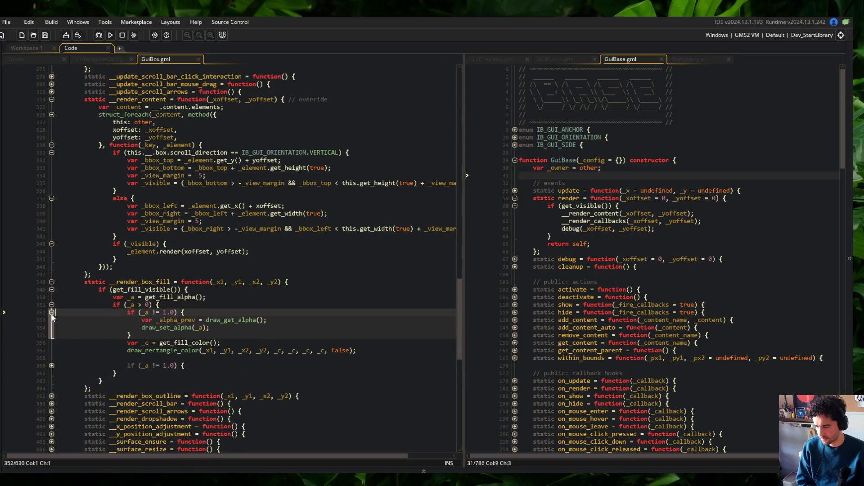
click(51, 366)
click(218, 282)
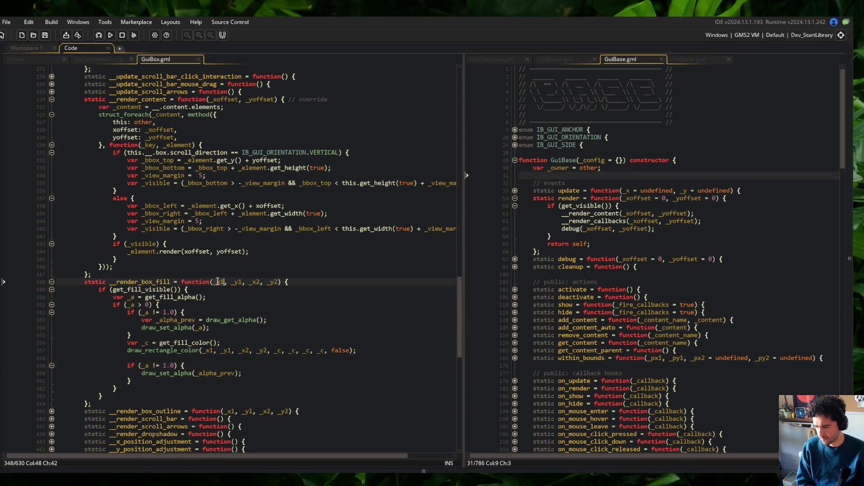
drag(457, 291, 450, 96)
click(184, 197)
click(175, 235)
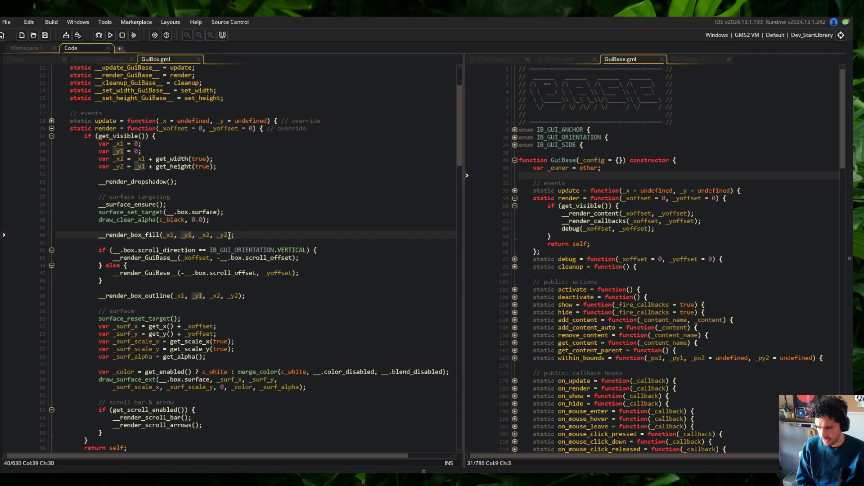
key(ctrl+Right)
key(ctrl+Right)
key(ctrl+Right)
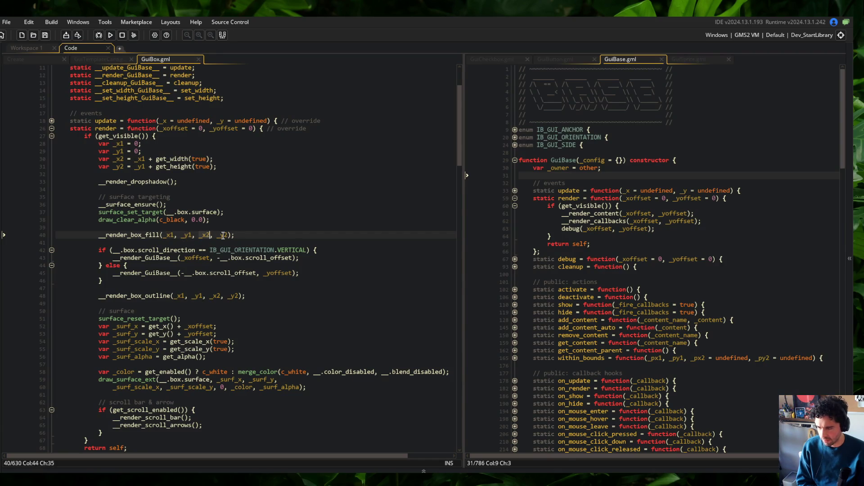
key(Up)
key(Up)
key(Down)
key(Down)
key(End)
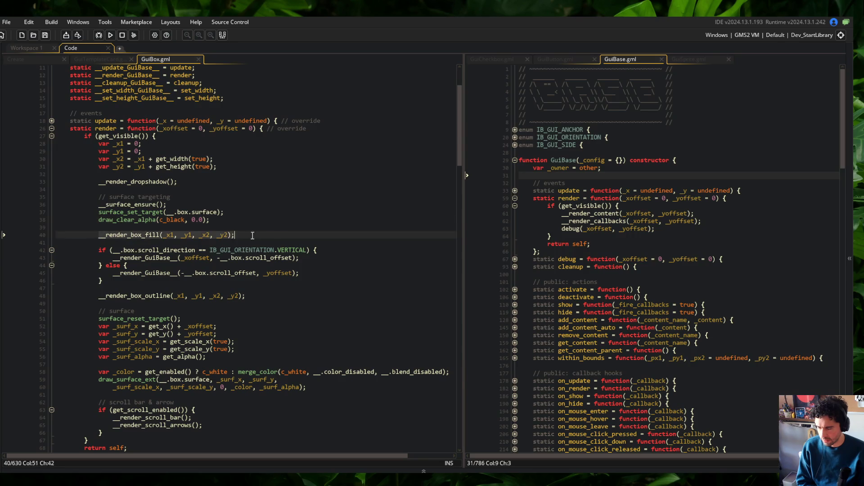
click(168, 129)
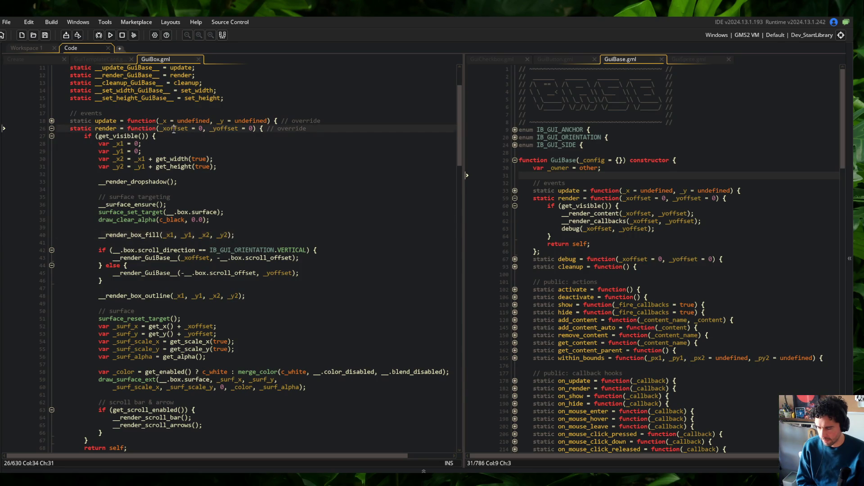
click(105, 249)
key(Up)
key(Up)
key(End)
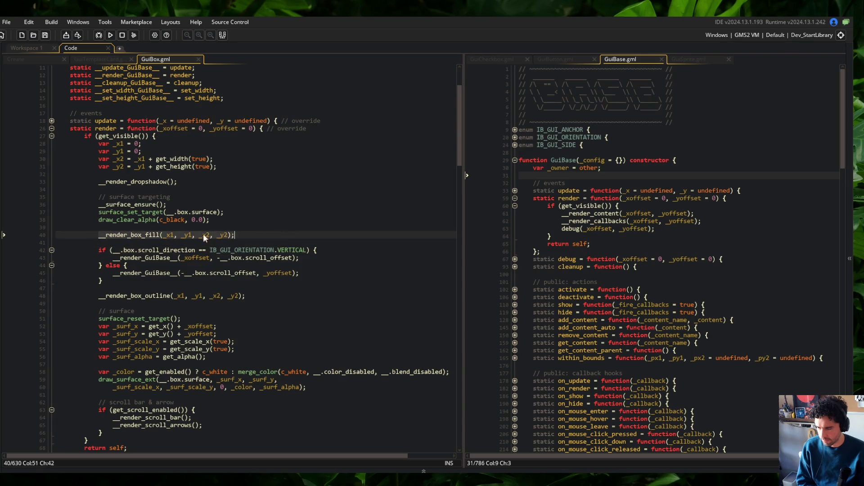
mouse_move(147, 245)
mouse_down()
mouse_move(244, 282)
mouse_move(254, 303)
mouse_up()
click(253, 297)
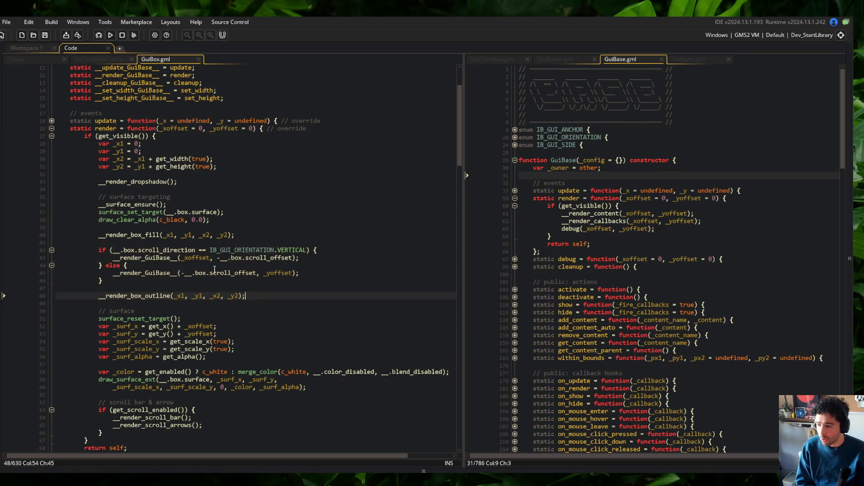
click(239, 212)
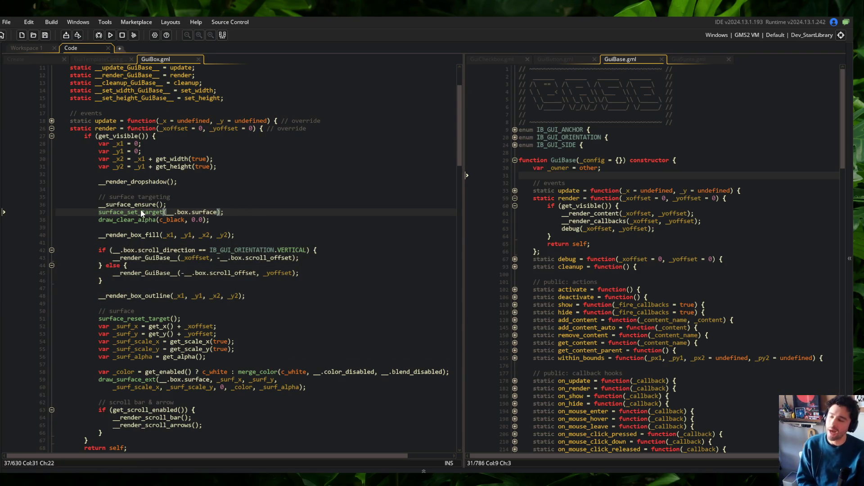
double_click(171, 234)
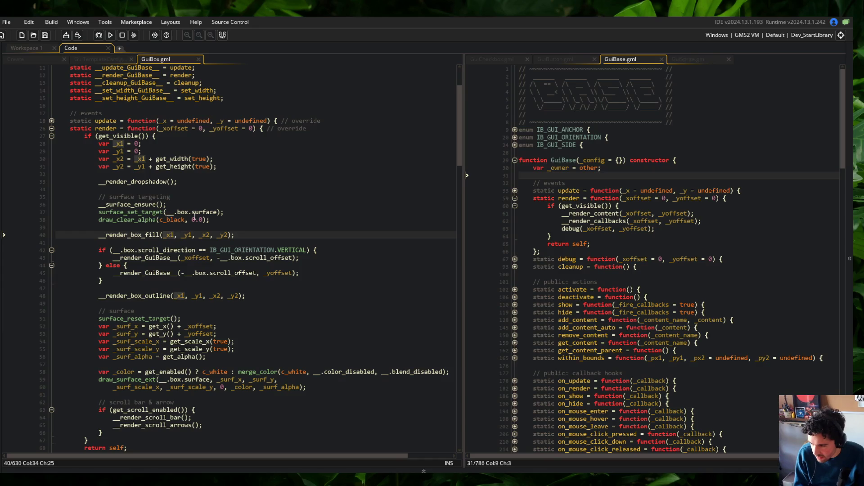
click(235, 165)
key(shift+Up)
key(shift+Up)
key(shift+Up)
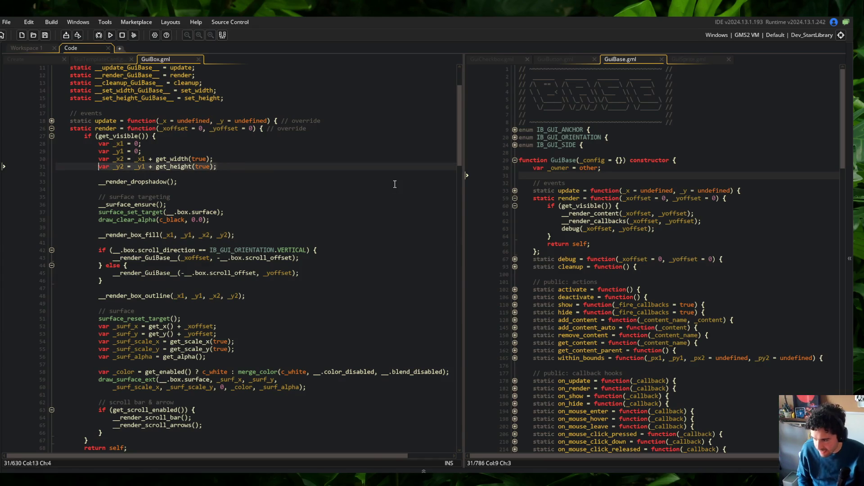
- Cut the var _x1–_y2 declarations and paste them below the surface clear call
key(shift+Home)
key(ctrl+x)
key(Delete)
key(Delete)
key(Down)
key(Down)
key(Down)
key(Down)
key(Return)
key(Up)
key(ctrl+v)
key(ctrl+s)
key(Up)
key(Up)
key(Up)
key(End)
- Wrap the lines after surface_set_target in an indented { } block
key(Down)
key(End)
key(Return)
text({)
key(Down)
key(Home)
key(shift+Down)
key(shift+Down)
key(shift+Down)
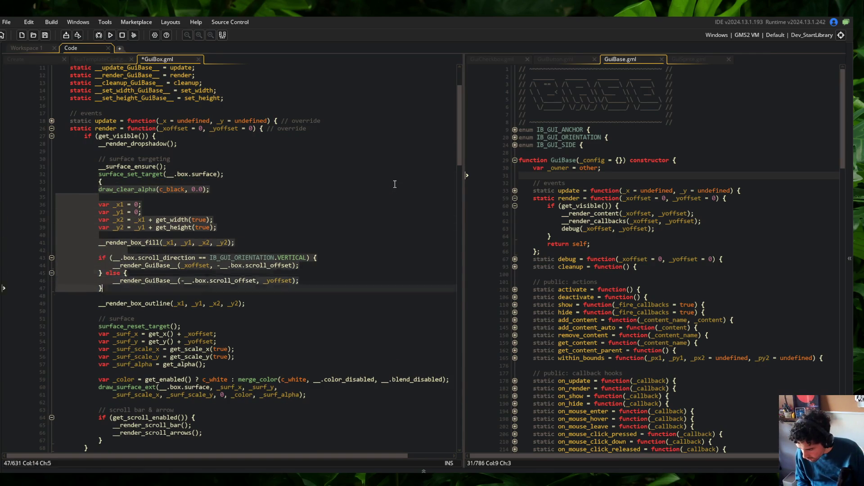
key(Tab)
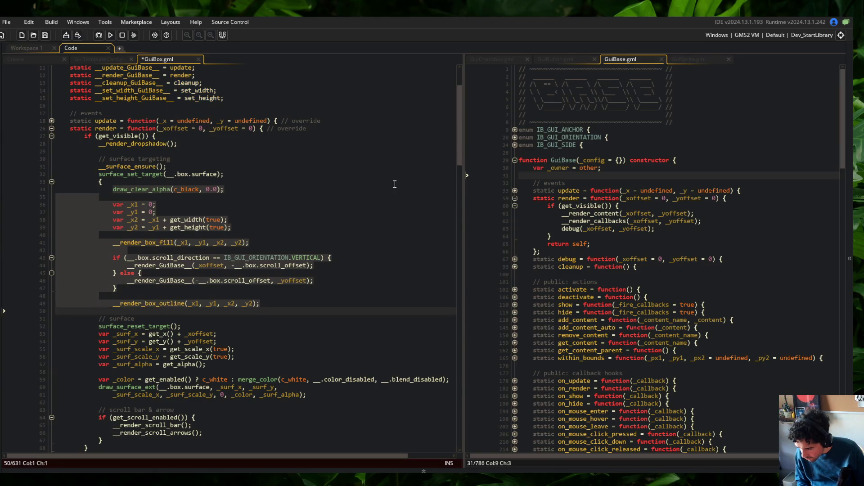
key(Right)
key(Return)
key(BackSpace)
text(})
- Move surface_reset_target to just after the closing brace and save
key(Down)
key(Down)
key(Home)
key(shift+End)
key(ctrl+x)
key(Up)
key(Up)
key(End)
key(Return)
key(ctrl+v)
key(Return)
key(Down)
key(Down)
key(BackSpace)
key(ctrl+s)
- Move draw_clear_alpha above __render_box_fill, delete the empty lines, and save
click(262, 183)
click(255, 198)
key(shift+Home)
key(ctrl+x)
key(Down)
key(Down)
key(Down)
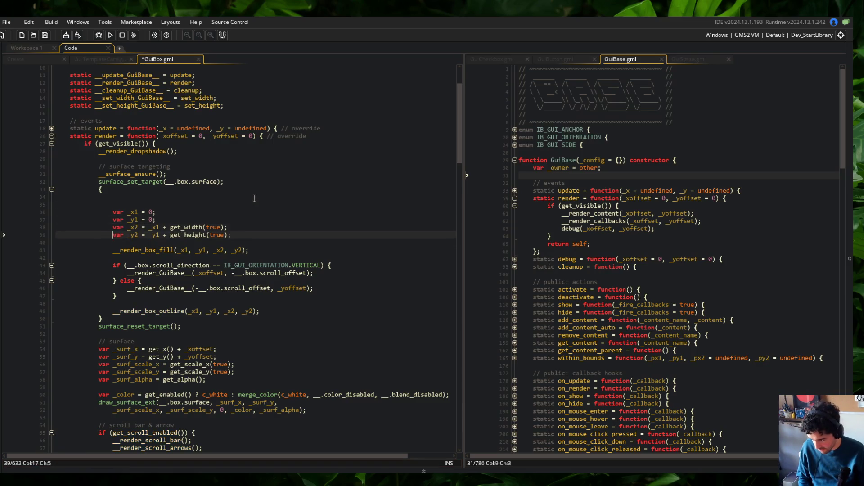
key(ctrl+v)
key(Return)
key(Up)
key(Up)
key(Up)
key(Up)
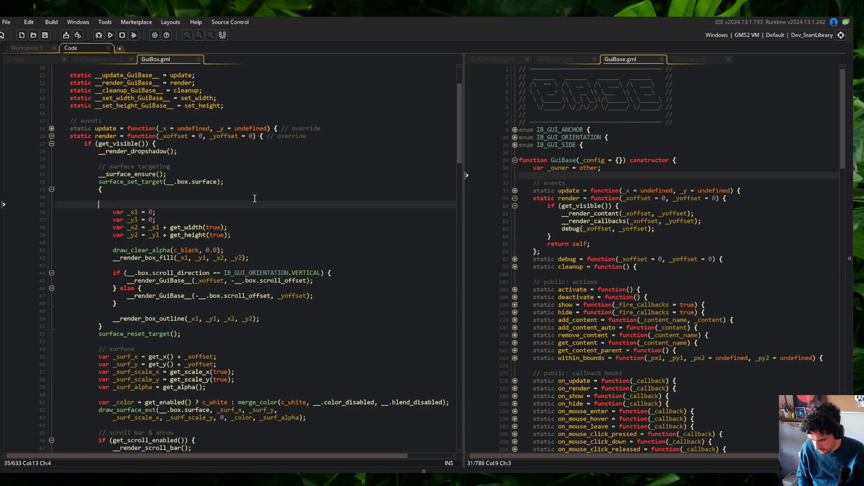
key(shift+Down)
key(shift+Down)
key(Delete)
key(ctrl+s)
- Review the new surface drawing block and render offsets, ending at the _x1 declaration
click(199, 181)
scroll(219, 173, down, 1)
drag(99, 131, 291, 291)
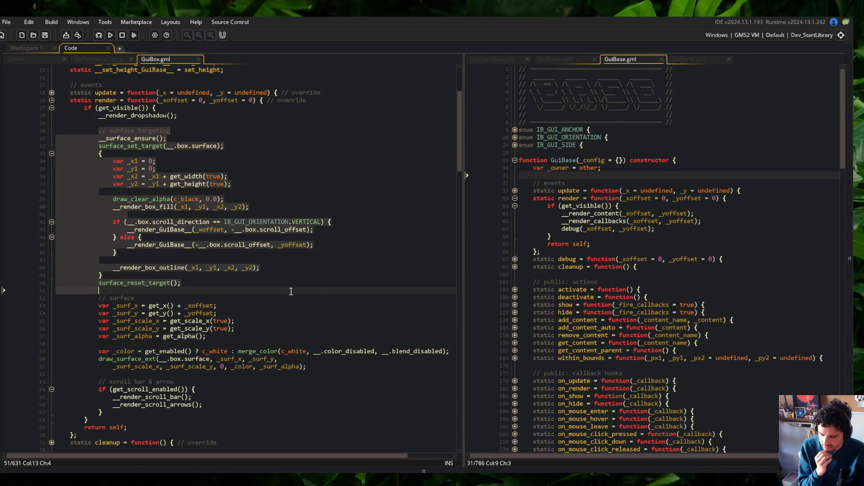
click(298, 235)
click(180, 177)
mouse_move(94, 130)
mouse_down()
mouse_move(311, 241)
mouse_move(316, 294)
mouse_up()
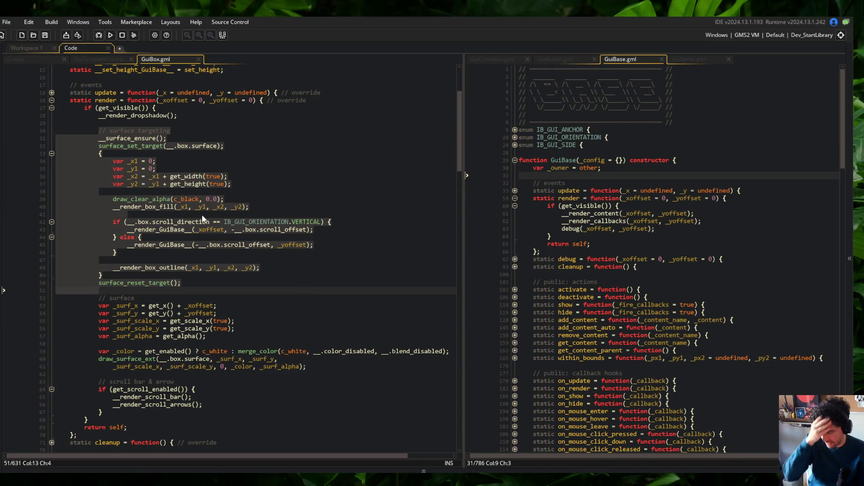
click(188, 100)
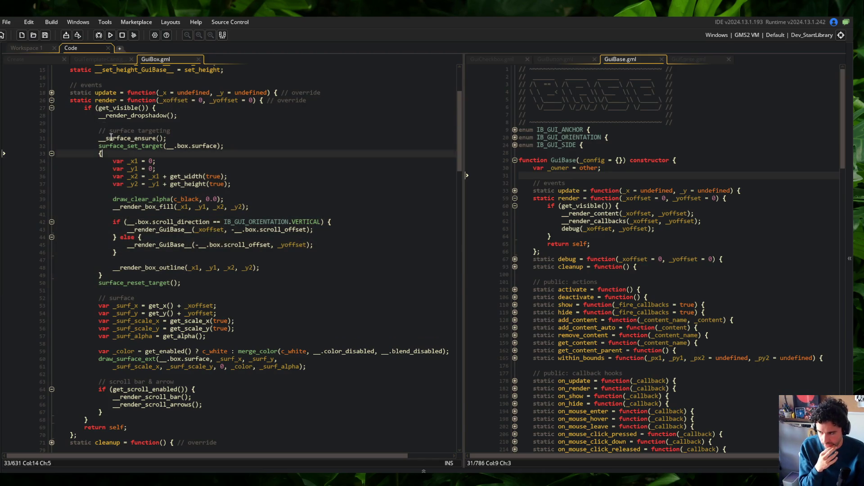
drag(87, 100, 252, 311)
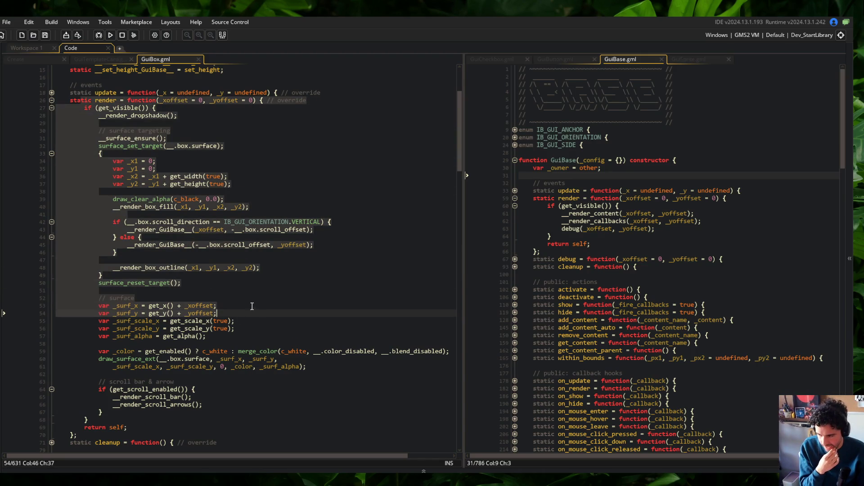
click(242, 274)
click(111, 305)
click(157, 169)
click(137, 161)
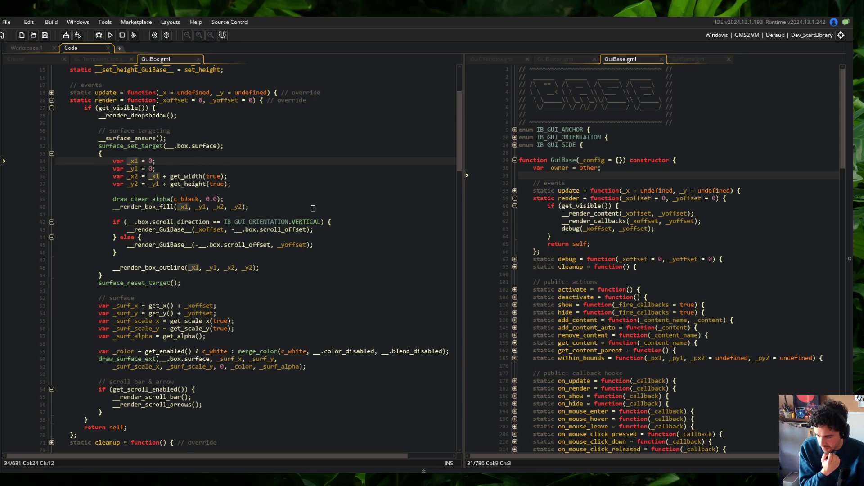
- Rename the coordinate declarations to _local_x1, _local_y1, _local_x2 and _local_y2, and save
key(BackSpace)
key(BackSpace)
key(BackSpace)
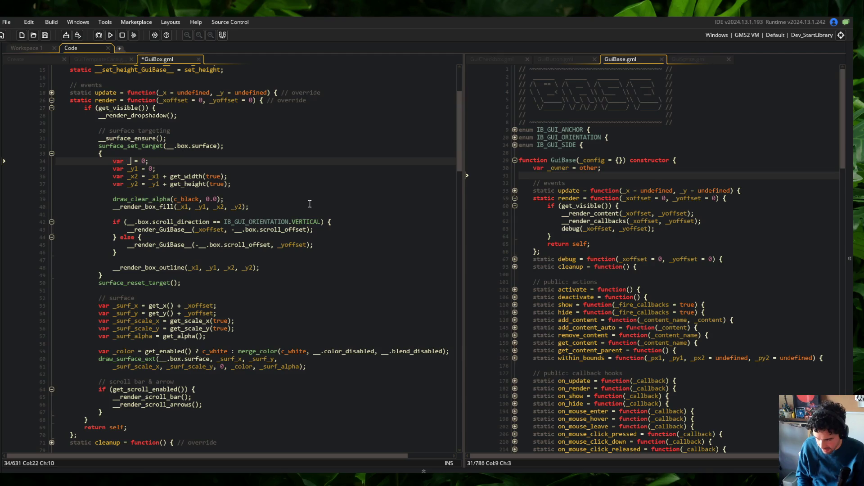
text(_local_x1)
key(ctrl+s)
key(Down)
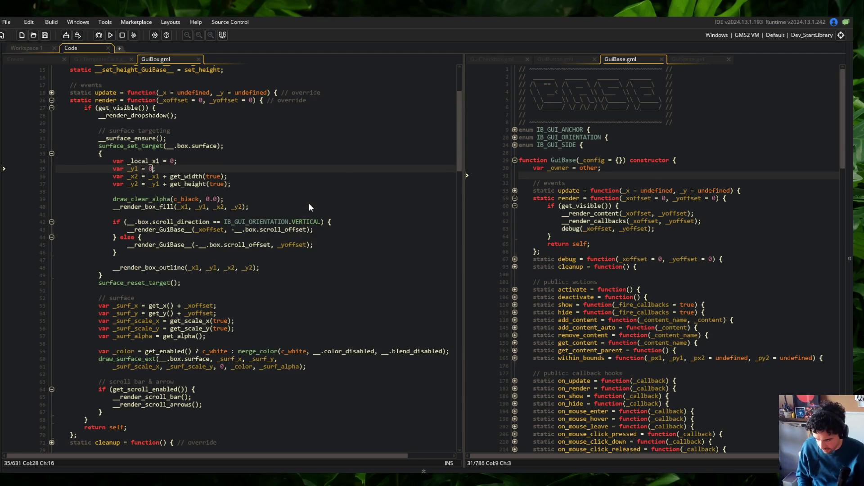
key(Left)
key(Left)
key(Left)
key(alt+shift+Down)
key(alt+shift+Down)
text(local)
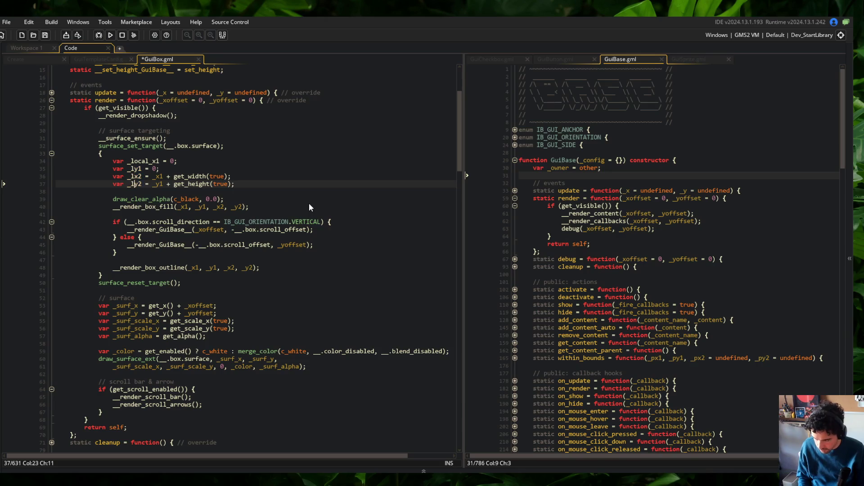
text(_)
key(ctrl+s)
key(alt+shift+Up)
text(_local)
key(ctrl+s)
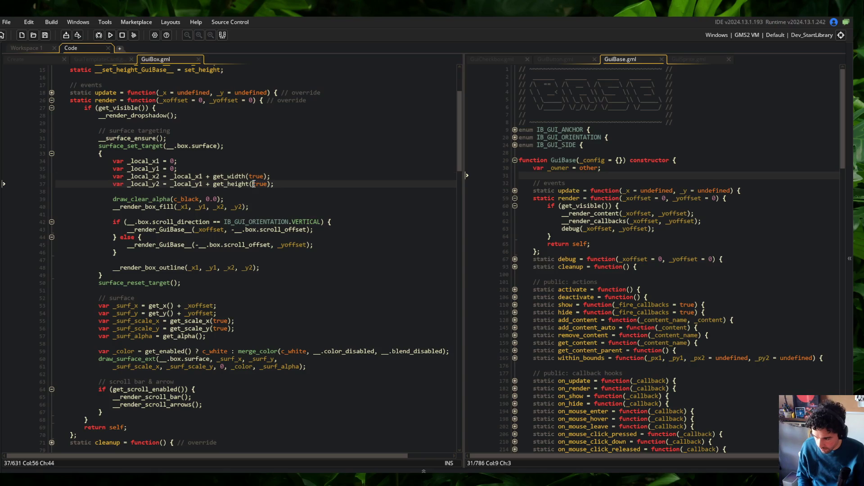
- Replace _x1 and _y1 in the fill and outline calls with _local_x1 and _local_y1
double_click(137, 162)
double_click(184, 207)
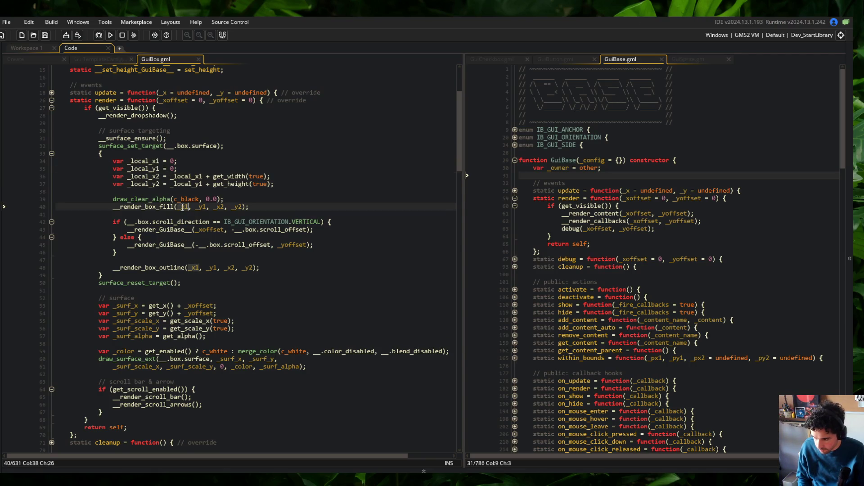
scroll(184, 209, down, 5)
scroll(228, 245, up, 5)
text(_local_x1)
double_click(193, 286)
text(_local_x1)
key(ctrl+s)
double_click(144, 186)
double_click(221, 224)
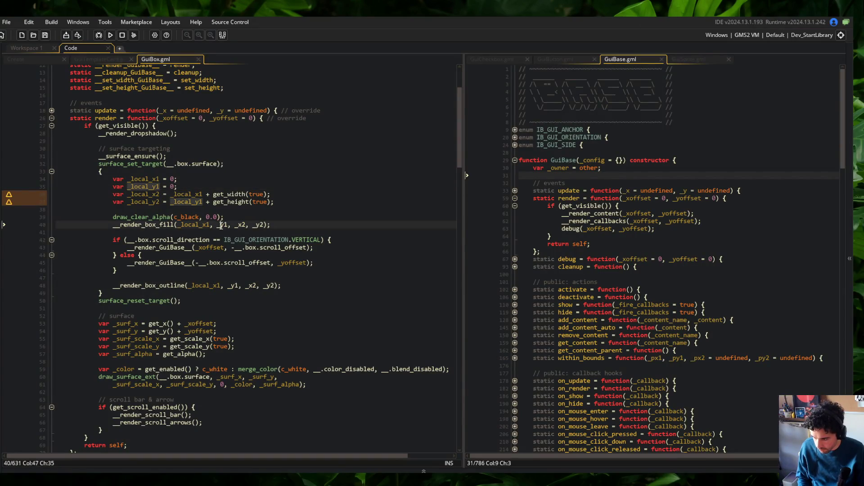
text(_local_y1)
double_click(233, 285)
text(_local_y1)
key(ctrl+s)
- Replace _x2 and _y2 in the fill and outline calls with _local_x2 and _local_y2
click(138, 187)
double_click(150, 195)
key(ctrl+c)
double_click(263, 224)
key(ctrl+v)
double_click(273, 286)
key(ctrl+v)
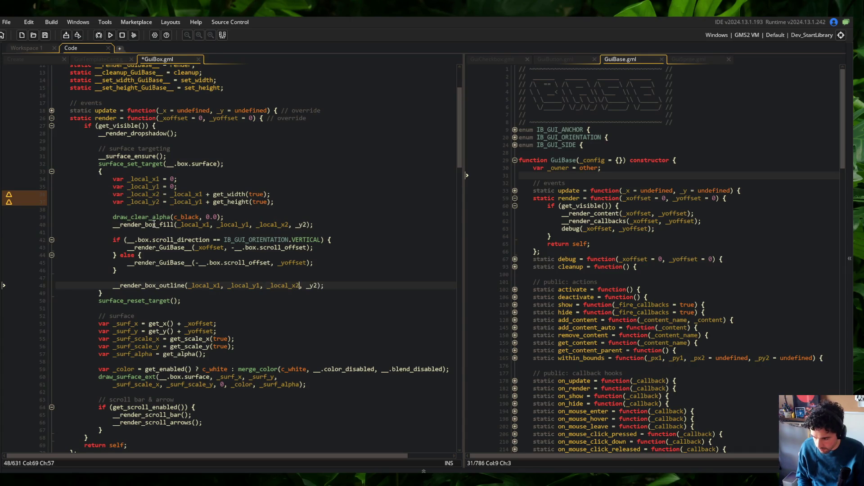
key(ctrl+s)
double_click(145, 201)
key(ctrl+c)
double_click(308, 224)
key(ctrl+v)
double_click(316, 285)
key(ctrl+v)
- Add a '// surface coordinates' comment above the coordinate declarations and save
click(200, 174)
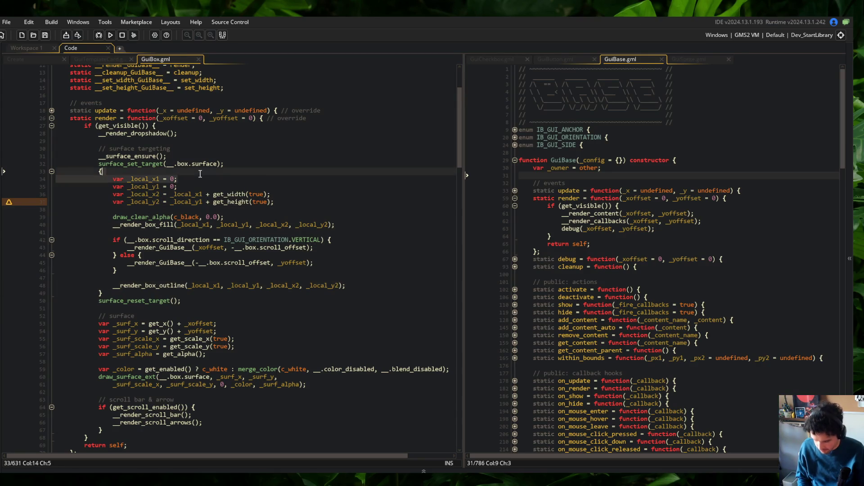
key(Return)
text(// surface coordinates)
key(ctrl+s)
key(Up)
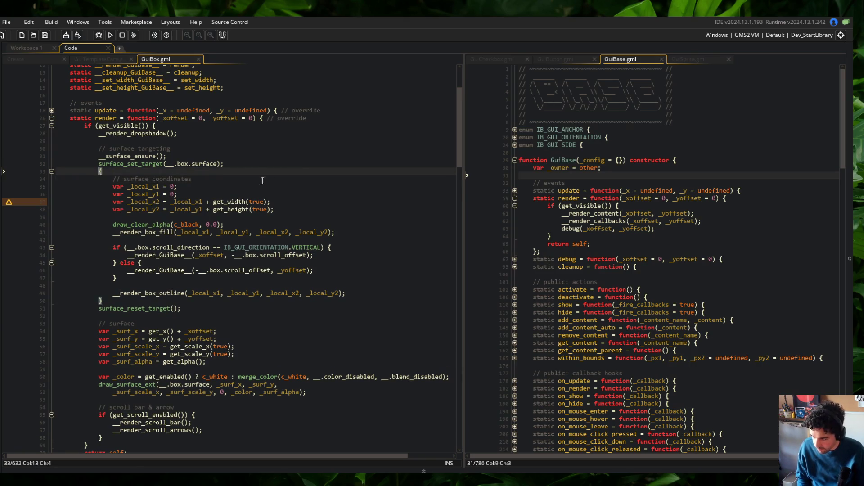
- Rename the surface targeting comment to '// target surface' and save
scroll(266, 181, down, 2)
click(220, 114)
key(ctrl+BackSpace)
key(ctrl+BackSpace)
text(targ)
text(urf)
text(rface)
key(ctrl+s)
- Review the surface target block, ending at the start of the box outline call line
click(220, 197)
mouse_move(104, 135)
mouse_down()
mouse_move(315, 253)
mouse_move(399, 269)
mouse_up()
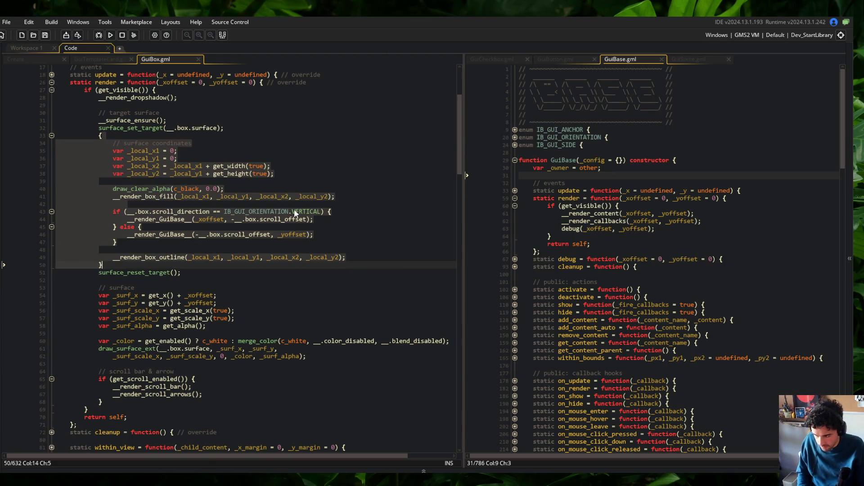
click(186, 257)
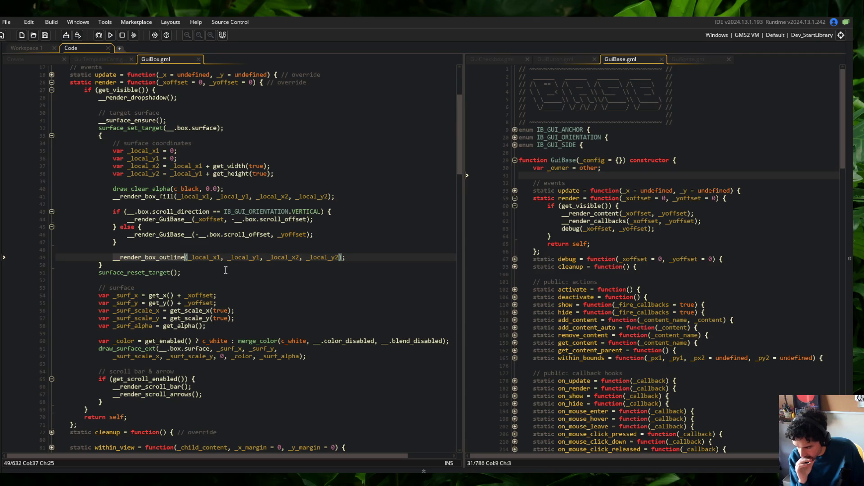
click(165, 311)
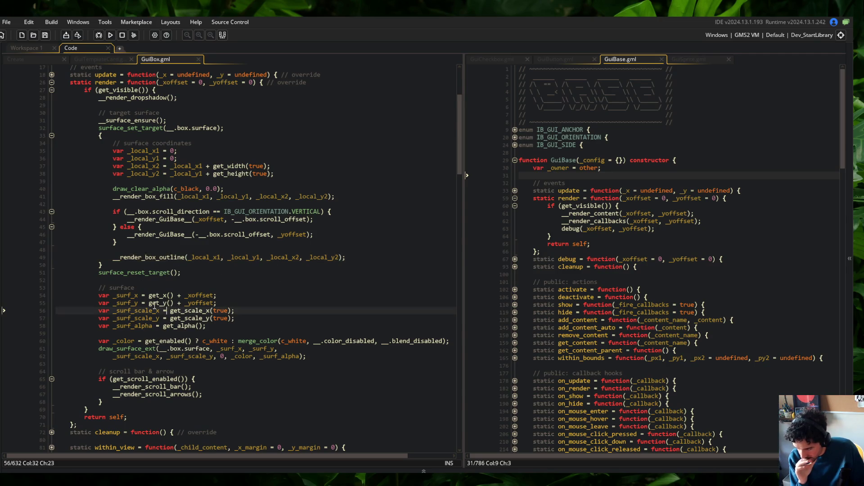
click(244, 257)
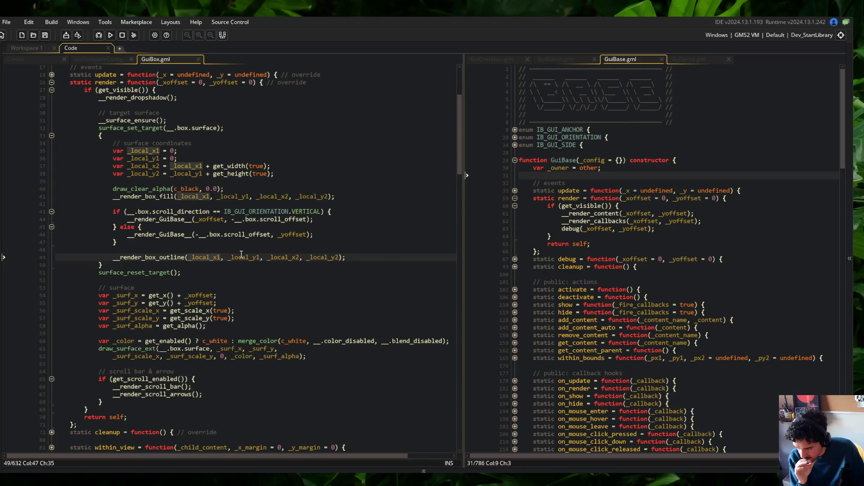
click(418, 260)
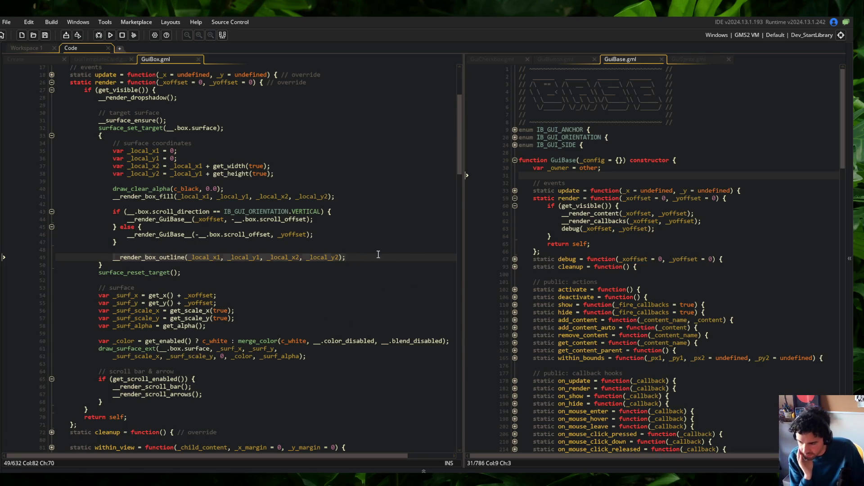
click(265, 211)
mouse_move(112, 143)
mouse_down()
mouse_move(181, 155)
mouse_move(373, 276)
mouse_up()
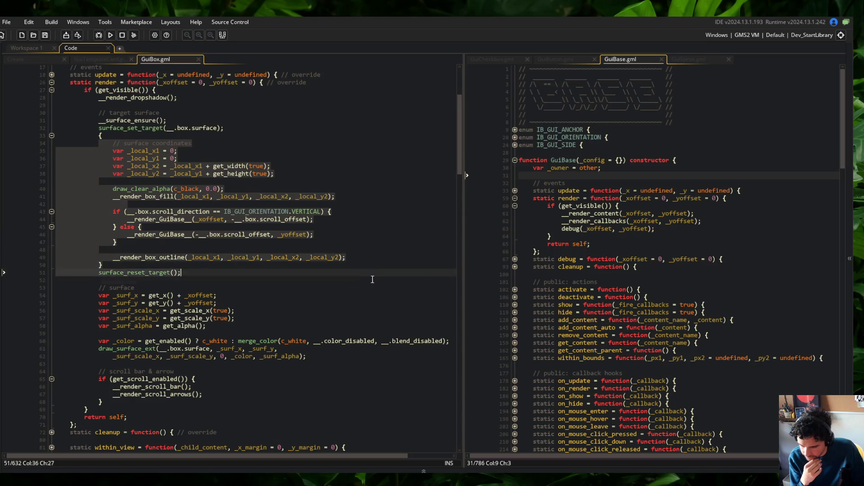
click(364, 253)
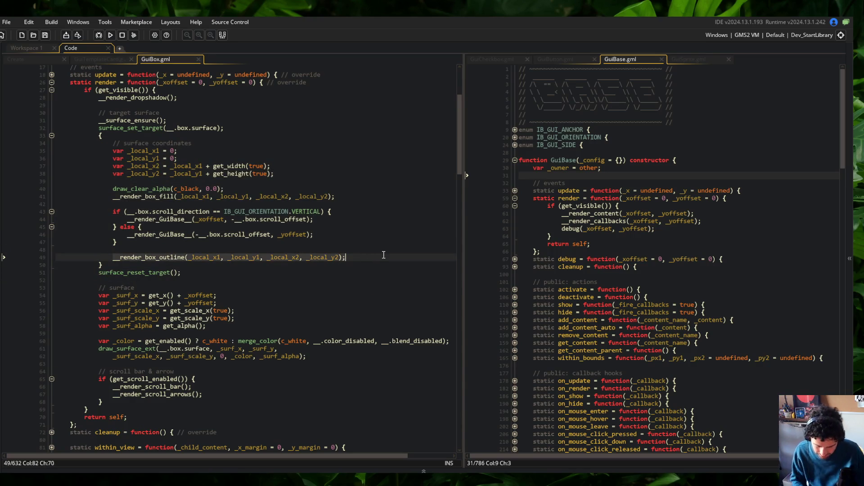
key(Home)
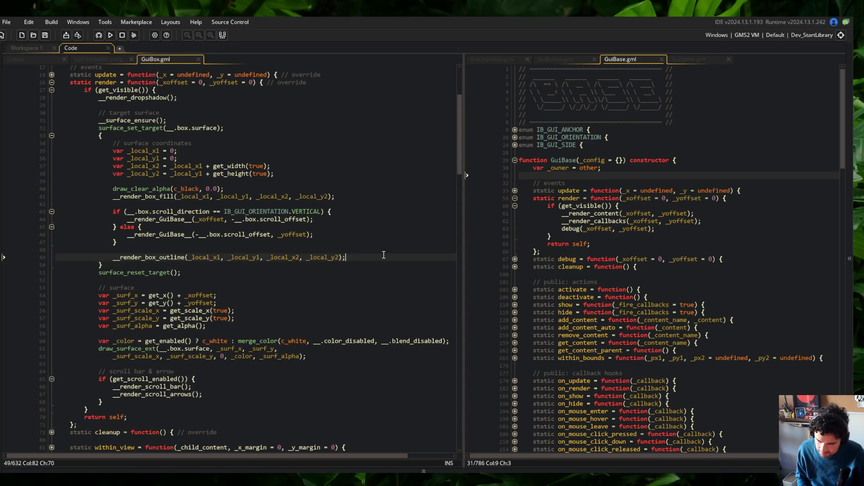
- Move __render_box_outline below the scroll bar code with arguments _surf_x, _surf_y, _surf_x + get_width(true), _surf_y + get_height(true)
key(ctrl+d)
key(ctrl+d)
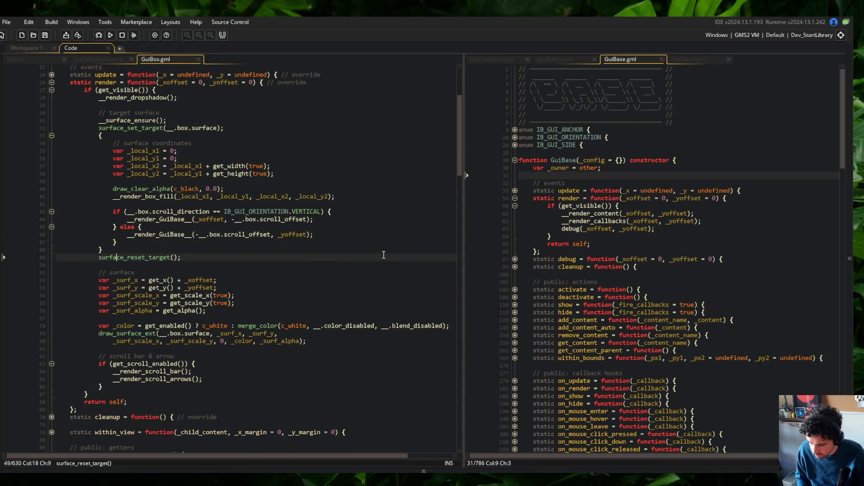
key(Down)
key(Down)
key(Down)
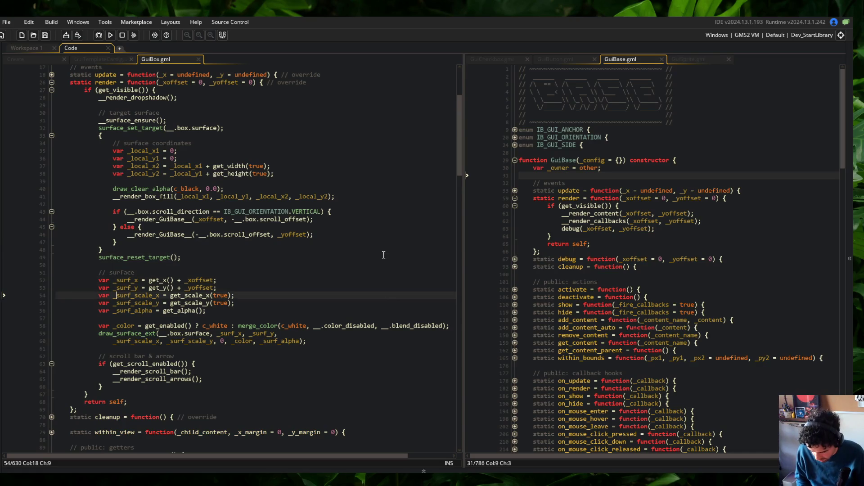
key(Down)
key(Down)
key(Down)
key(End)
key(Return)
key(Return)
key(ctrl+v)
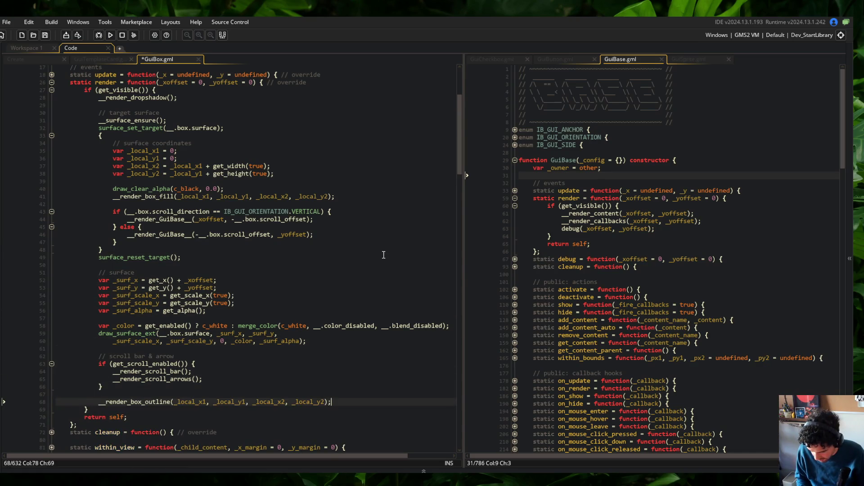
key(Left)
key(Left)
key(Left)
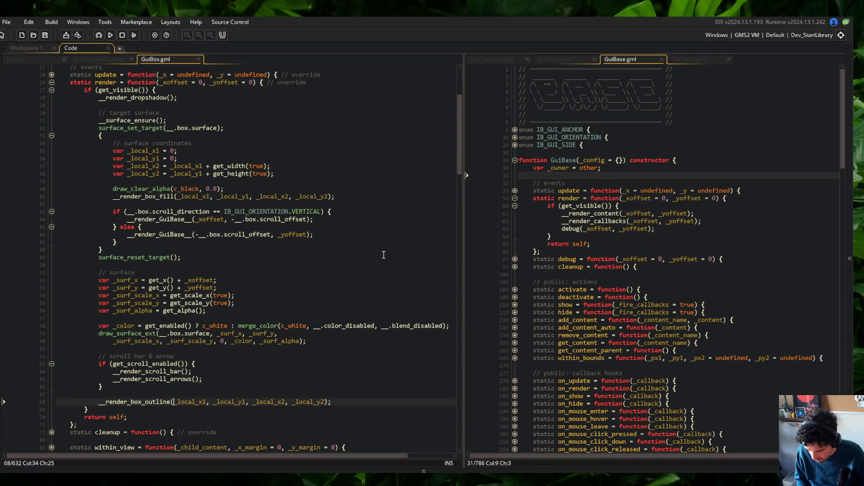
key(shift+End)
key(Delete)
text(_surf)
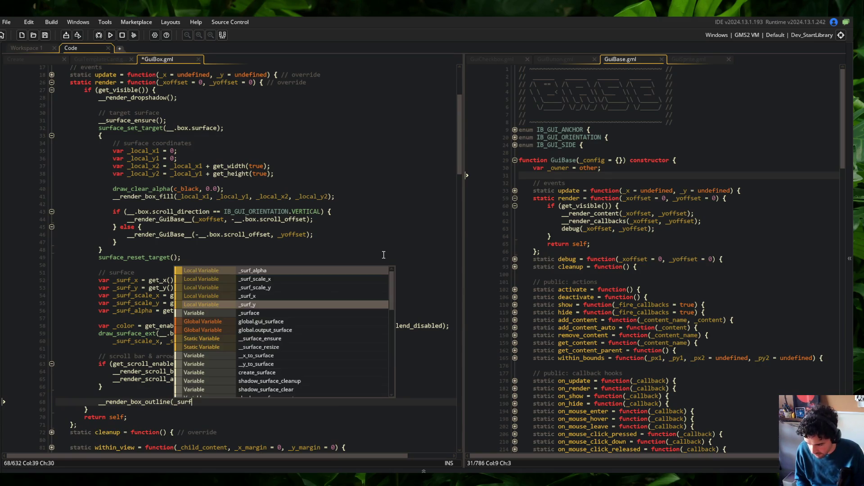
text(_x, _surf_y)
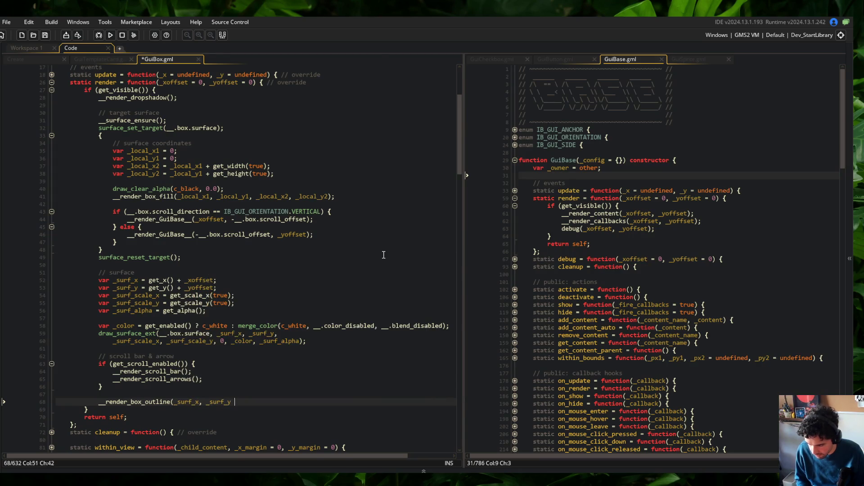
text(, _surf_x + get_width)
text((true), _surf_y + get_height(true));)
- Build and run the game with F5 while reviewing the surface target section
key(F5)
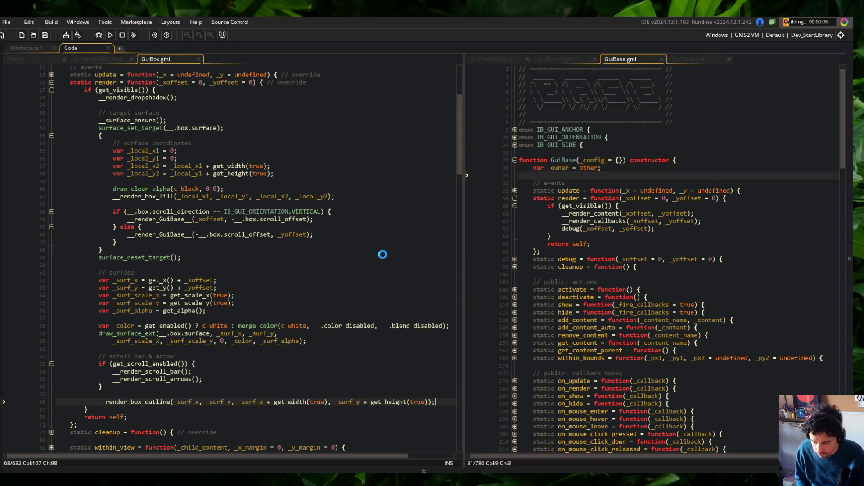
scroll(360, 243, down, 2)
click(338, 228)
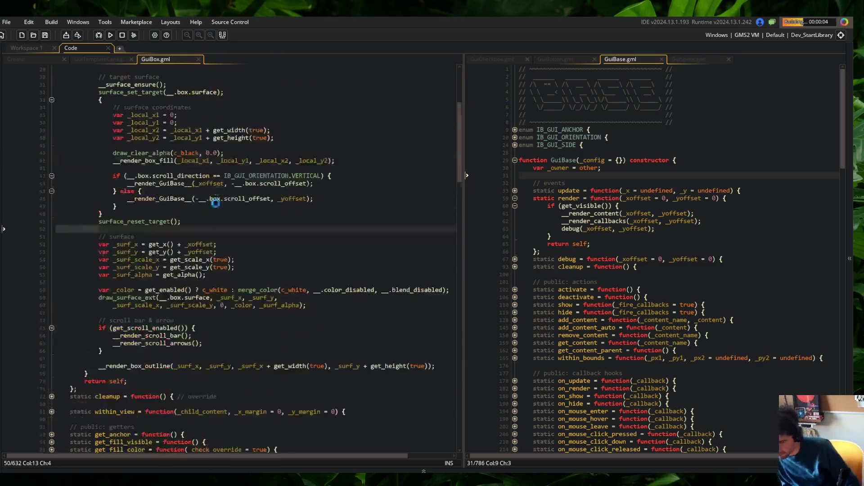
click(177, 243)
click(165, 237)
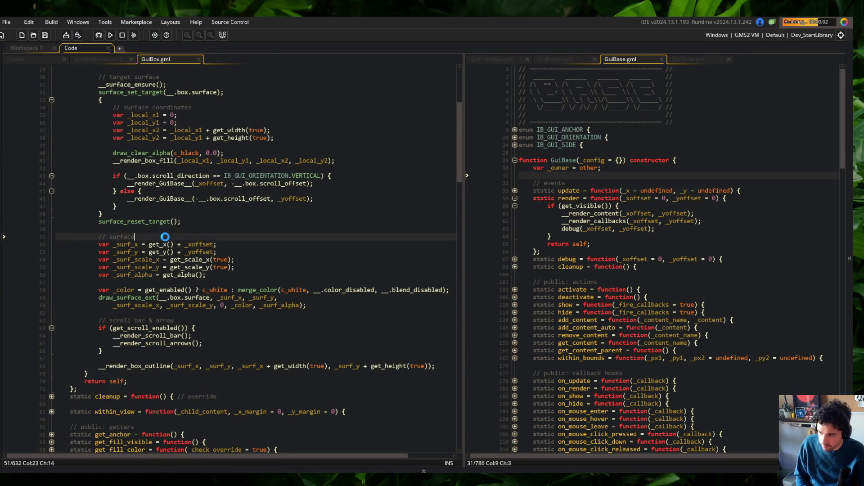
scroll(165, 237, up, 3)
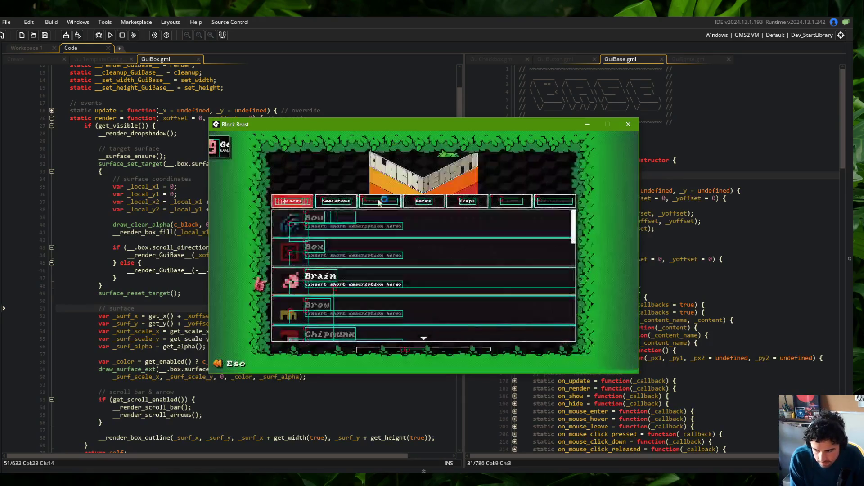
- Show Library > Skeletons, expand and collapse the Wide entry, then return to the main menu
click(347, 199)
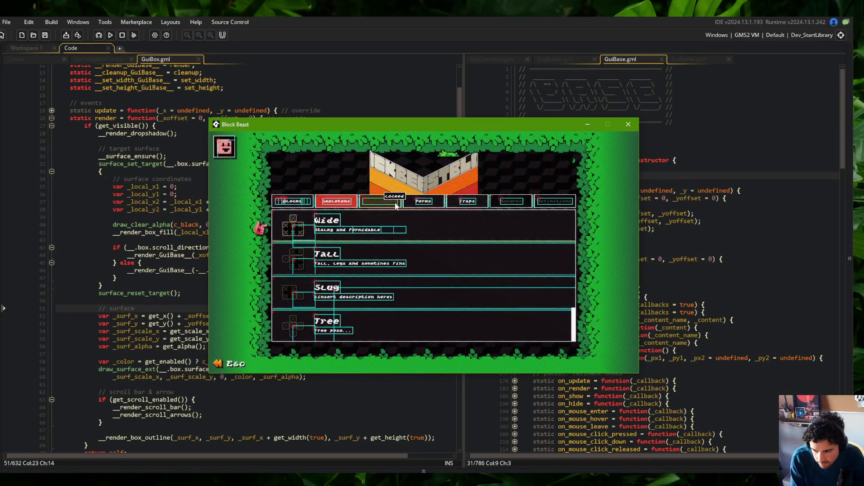
click(389, 223)
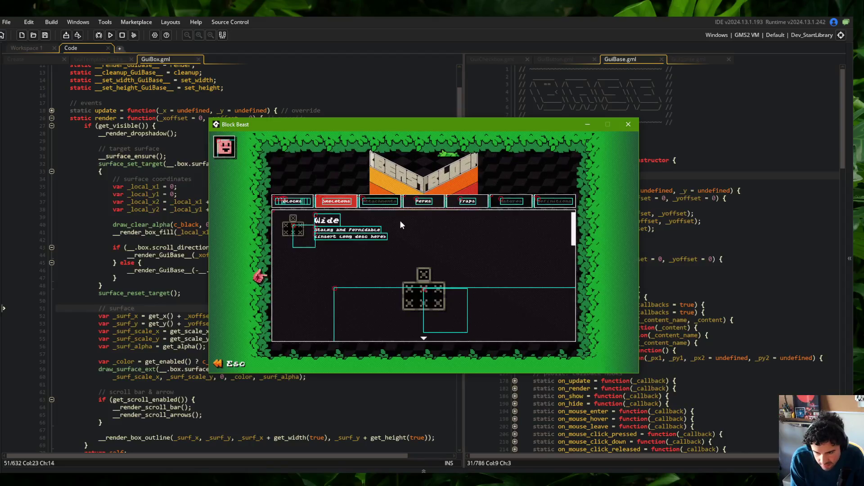
click(400, 220)
click(574, 232)
click(573, 223)
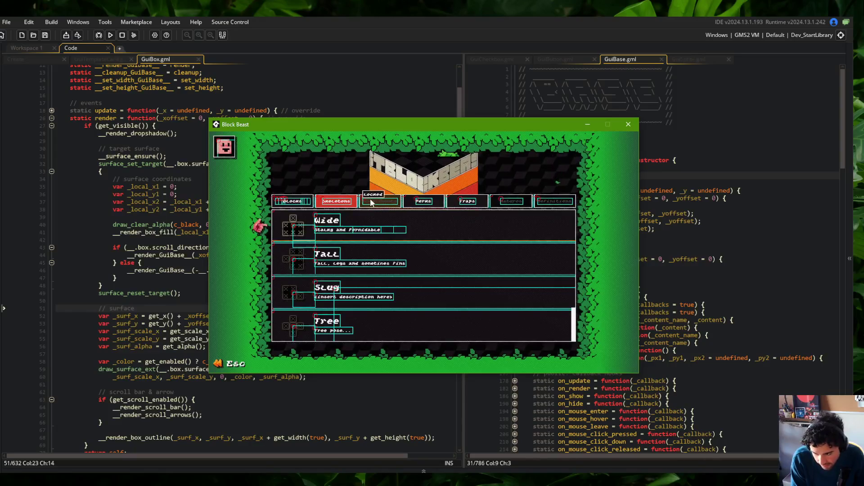
key(Escape)
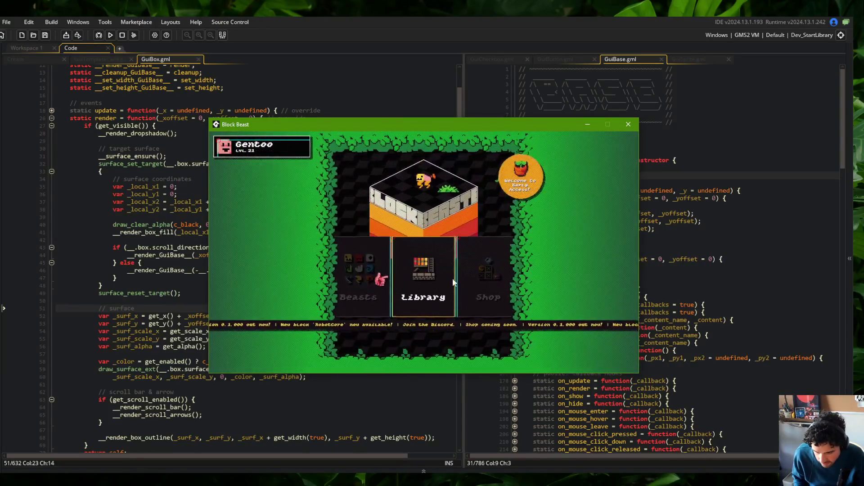
- Reopen Library > Skeletons, toggle Wide's details, and close the game with Alt+F4
scroll(422, 274, up, 1)
scroll(428, 281, up, 3)
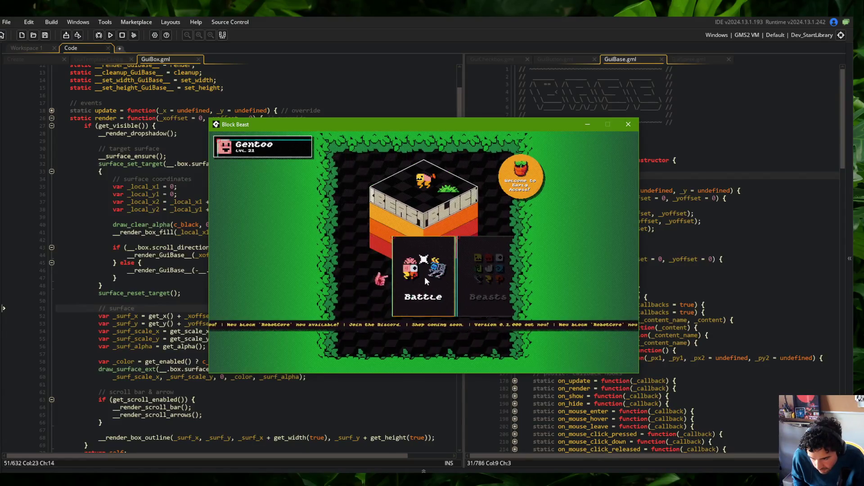
scroll(433, 279, up, 3)
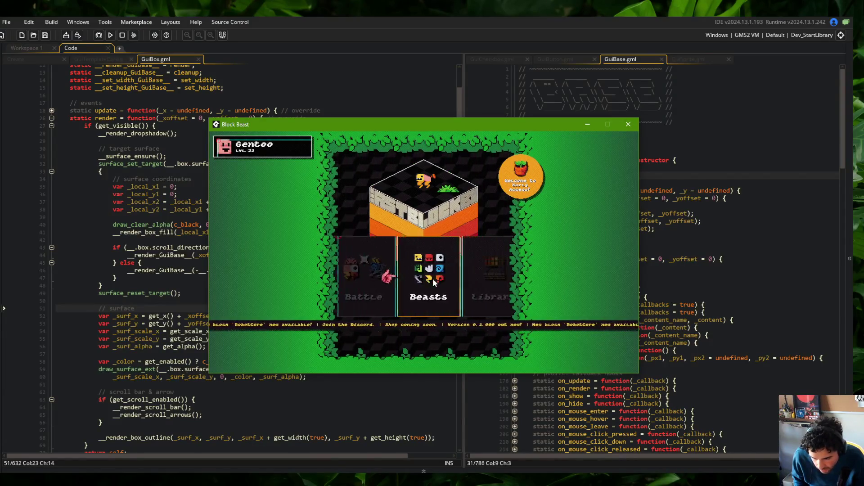
click(433, 279)
click(338, 201)
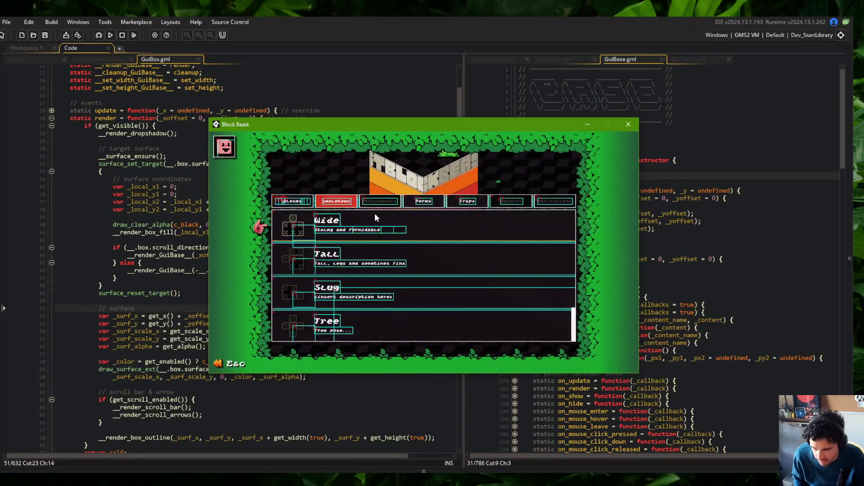
click(350, 219)
click(350, 218)
key(alt+F4)
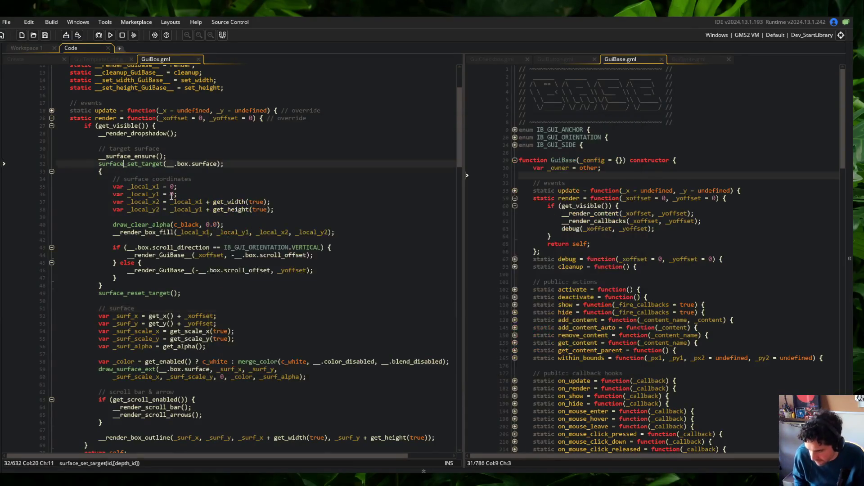
scroll(150, 295, down, 1)
click(149, 298)
key(Up)
key(BackSpace)
key(BackSpace)
key(BackSpace)
text(draw the surface itse)
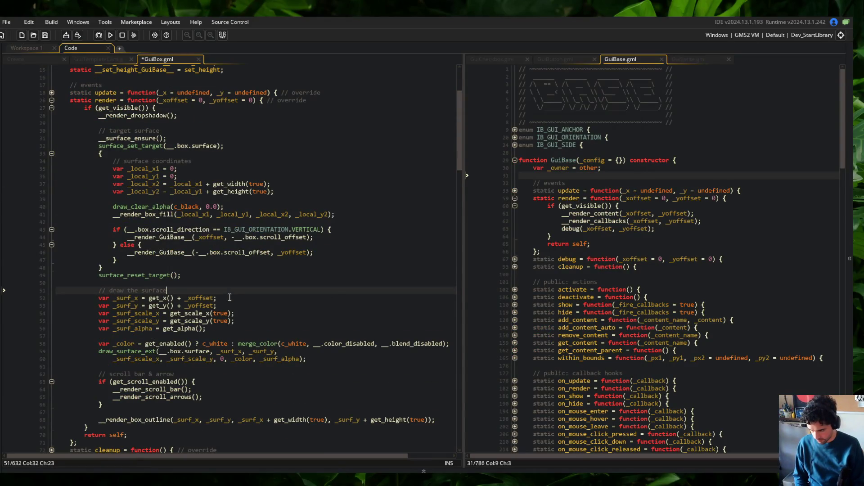
text(lf)
key(ctrl+s)
click(318, 246)
scroll(333, 293, down, 2)
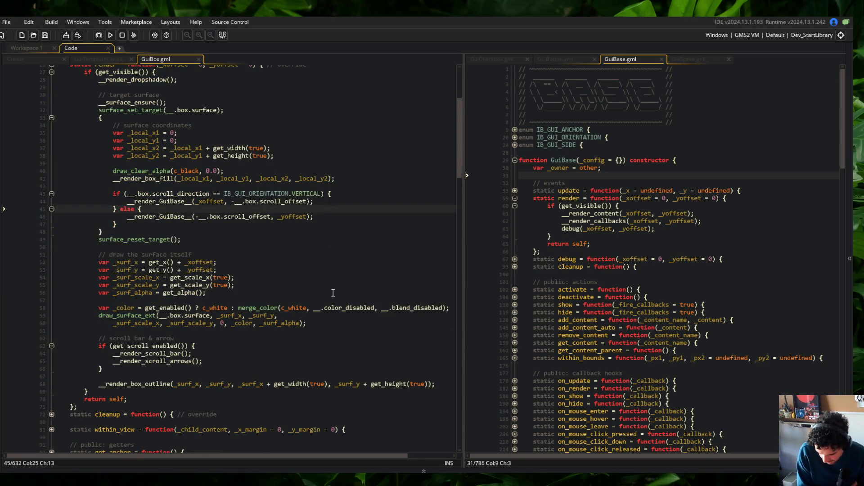
scroll(346, 285, up, 4)
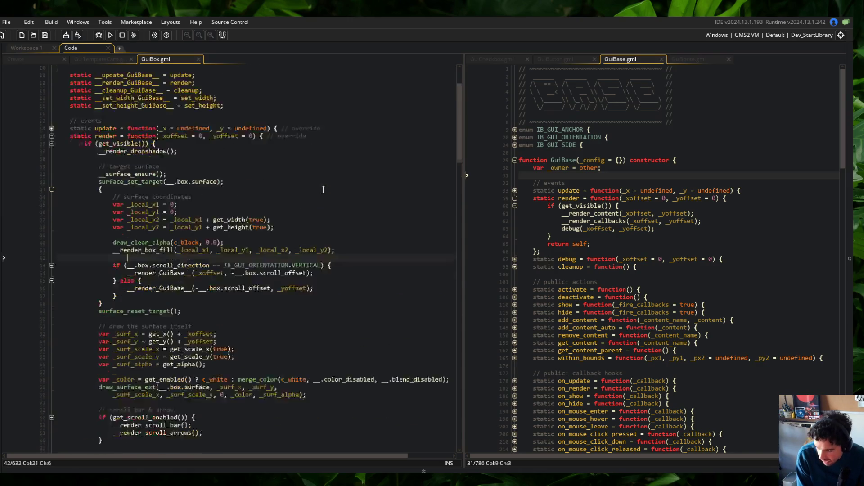
click(187, 190)
click(186, 189)
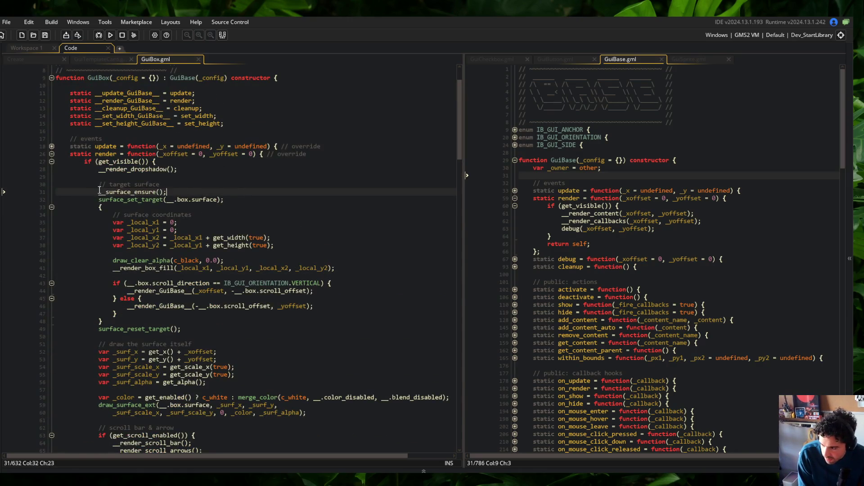
scroll(202, 191, down, 10)
scroll(215, 194, down, 10)
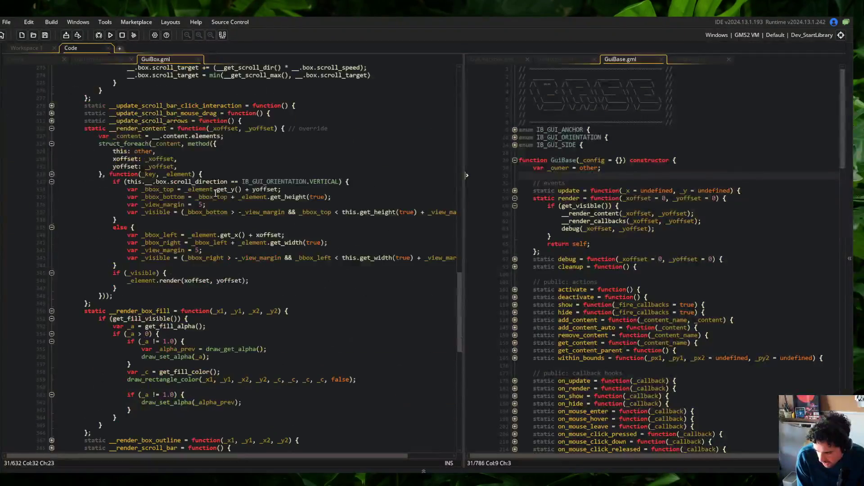
scroll(180, 270, up, 8)
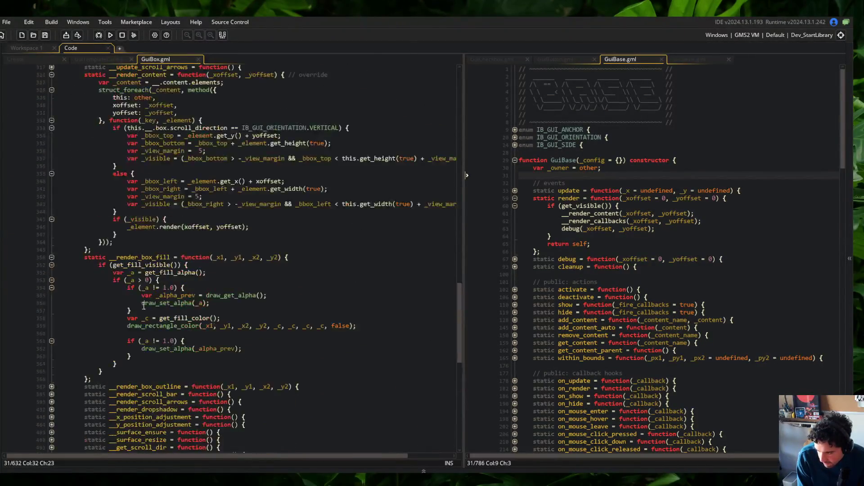
click(53, 182)
click(53, 192)
click(53, 155)
scroll(54, 172, down, 5)
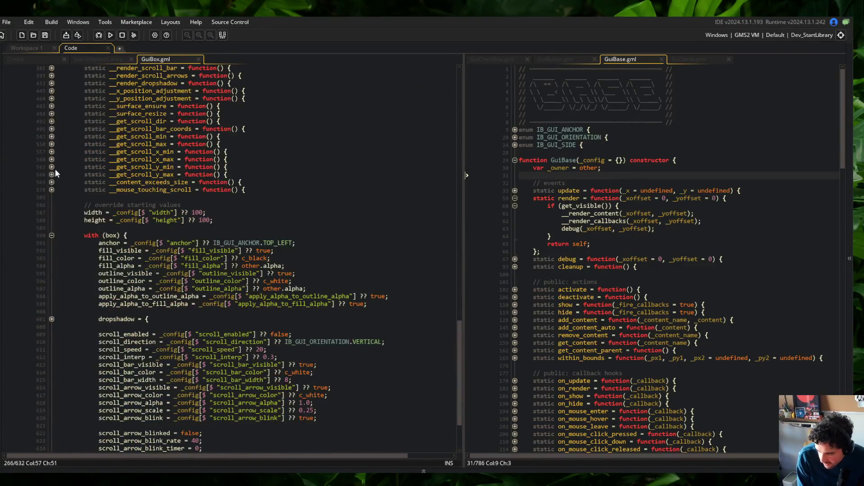
scroll(64, 174, up, 2)
click(51, 160)
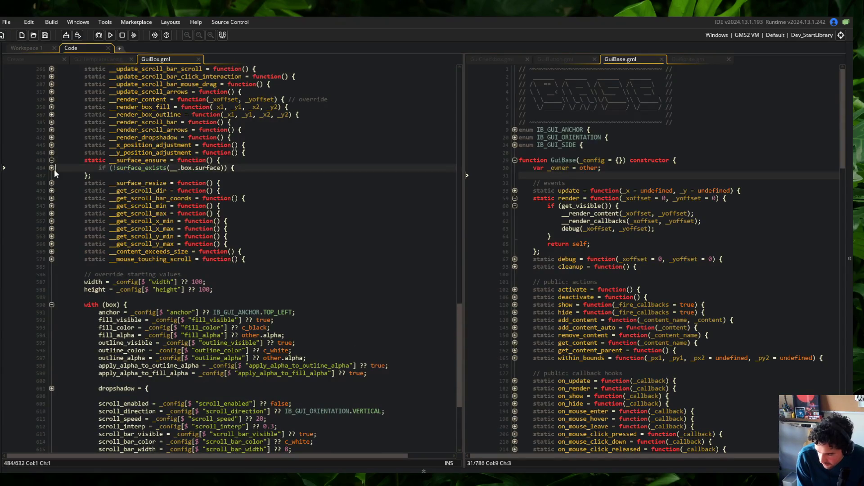
click(52, 168)
click(187, 175)
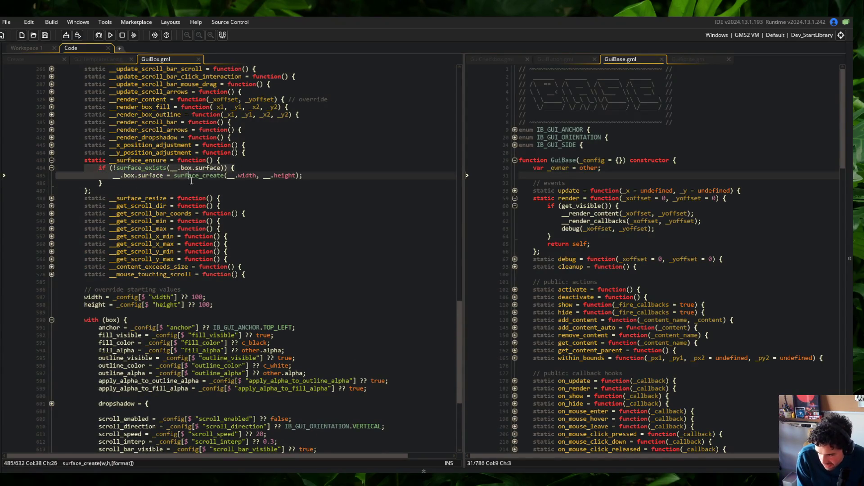
mouse_move(98, 168)
mouse_down()
mouse_move(302, 175)
mouse_move(103, 183)
mouse_up()
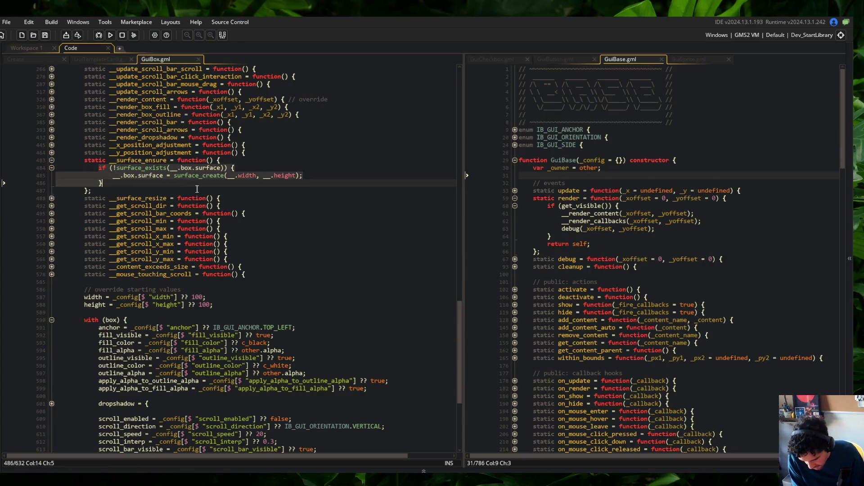
key(ctrl+x)
key(ctrl+z)
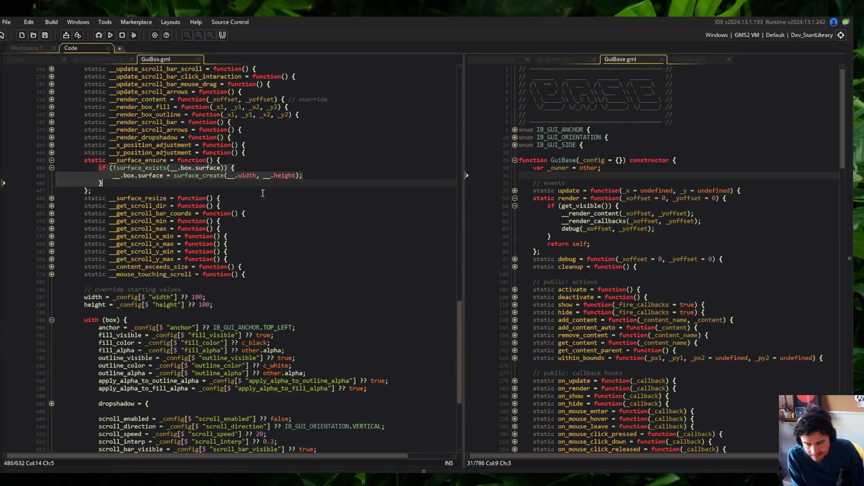
mouse_move(461, 328)
mouse_down()
mouse_move(459, 286)
mouse_move(458, 305)
mouse_up()
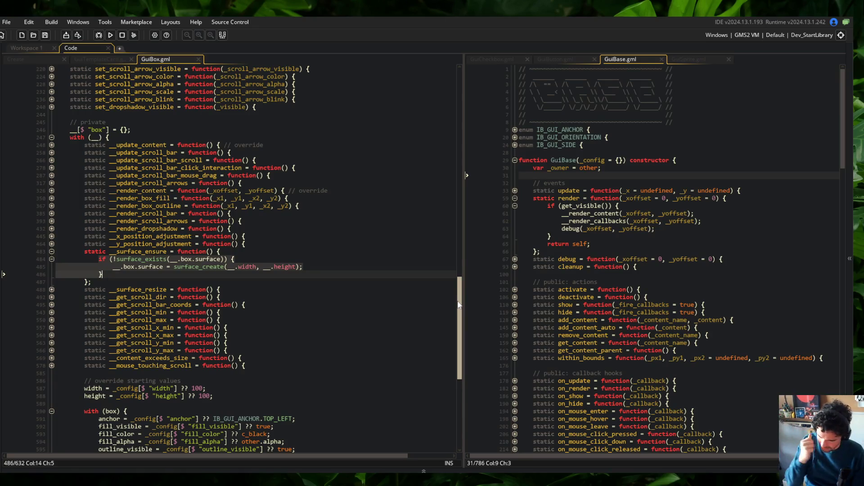
scroll(411, 364, up, 20)
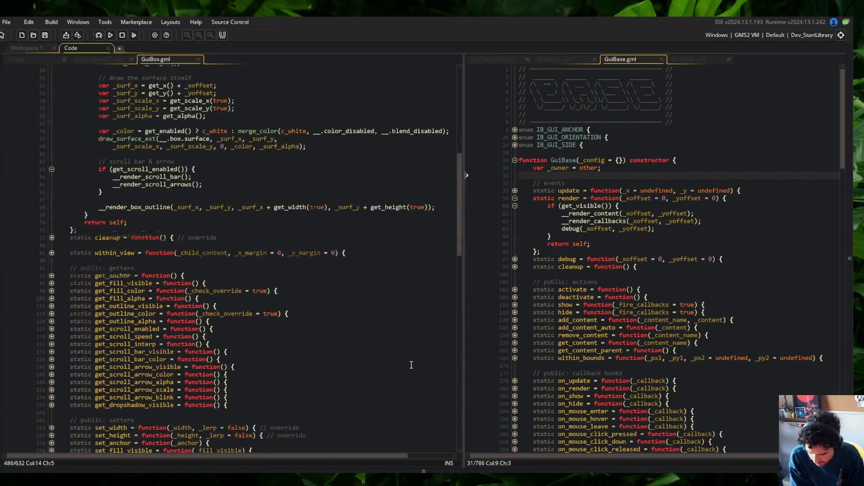
- Inspect surface_set_target and highlight where _local_x1 and _local_x2 are used
scroll(411, 364, up, 6)
scroll(270, 252, down, 2)
click(234, 253)
click(170, 161)
click(197, 147)
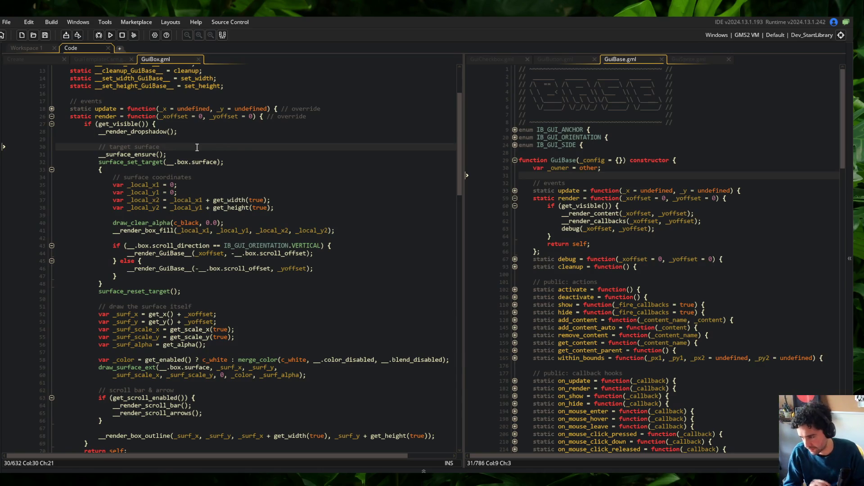
click(134, 185)
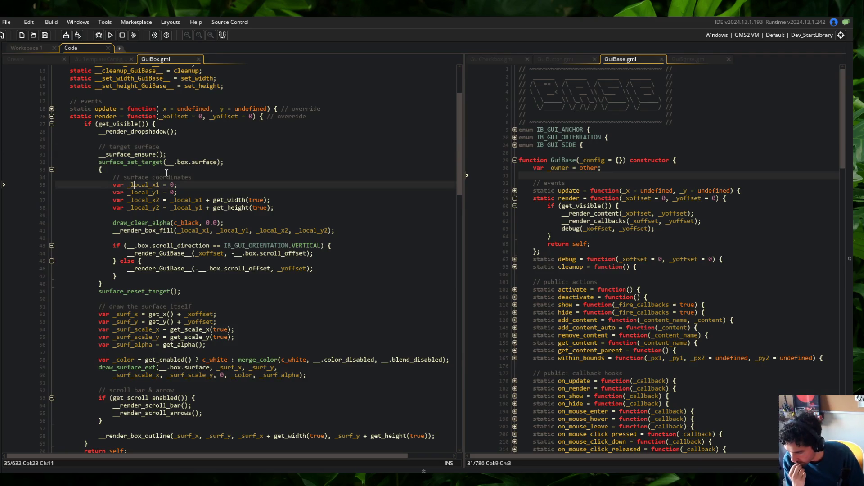
double_click(151, 184)
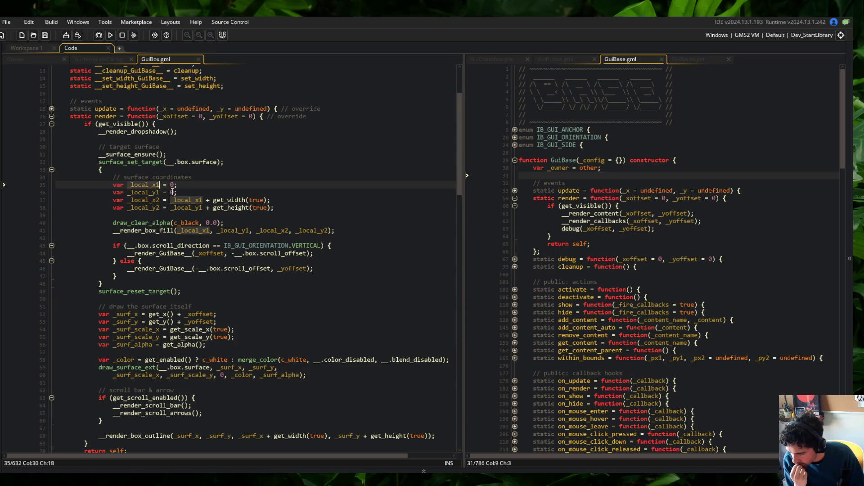
double_click(185, 200)
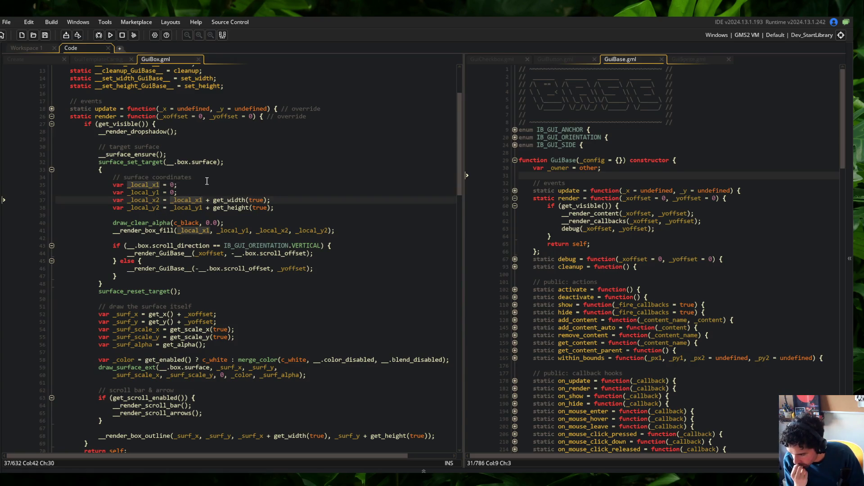
double_click(148, 200)
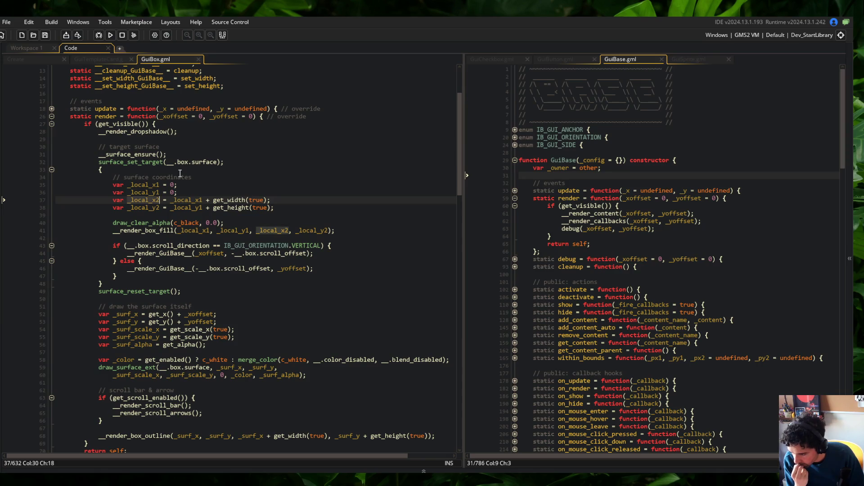
double_click(185, 230)
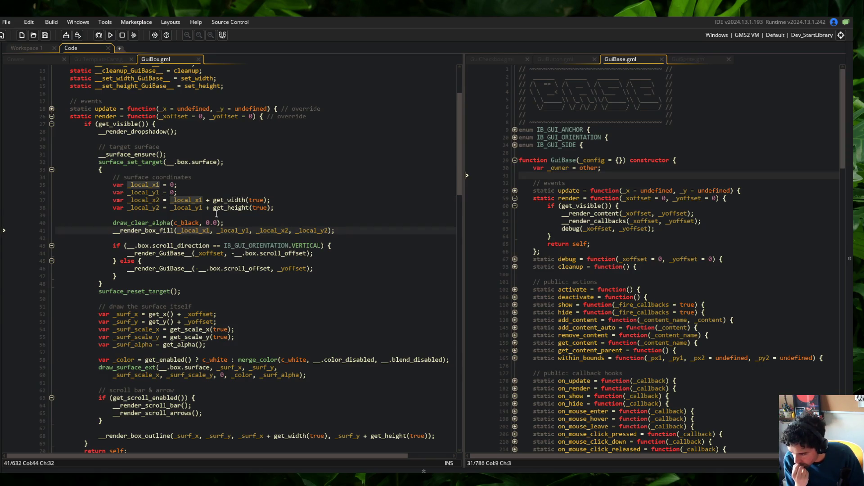
click(211, 177)
click(155, 202)
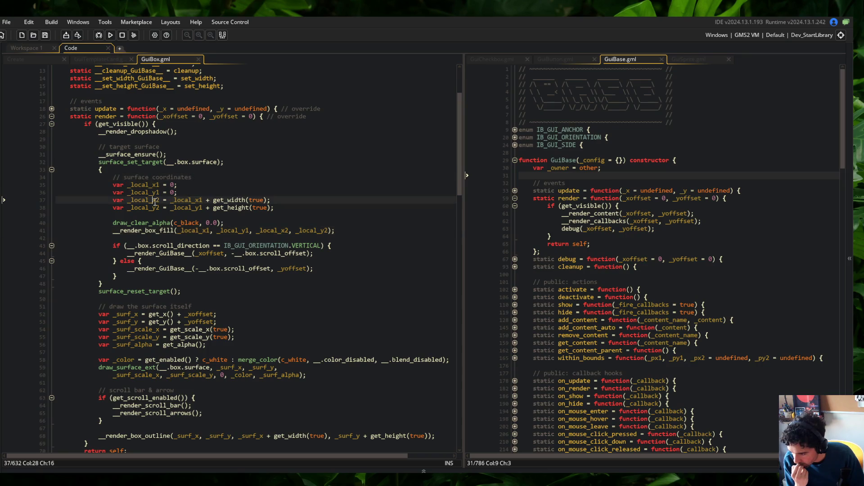
- Move draw_clear_alpha up under surface_set_target, tidy the blank lines, and save
click(272, 224)
key(alt+Up)
key(alt+Up)
key(alt+Up)
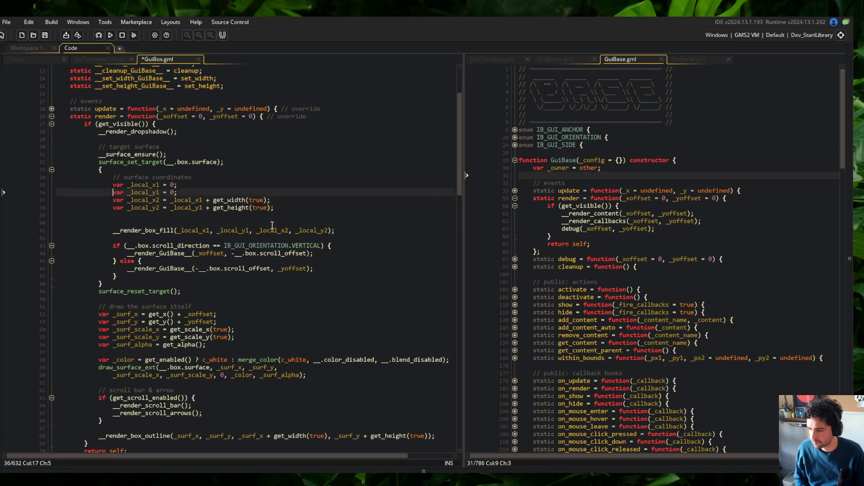
key(Return)
key(Down)
key(Down)
key(Down)
key(ctrl+s)
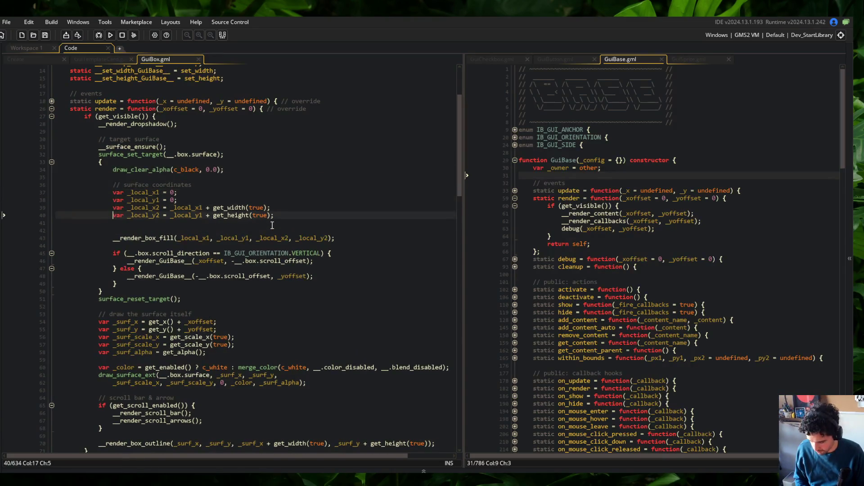
key(Down)
key(ctrl+s)
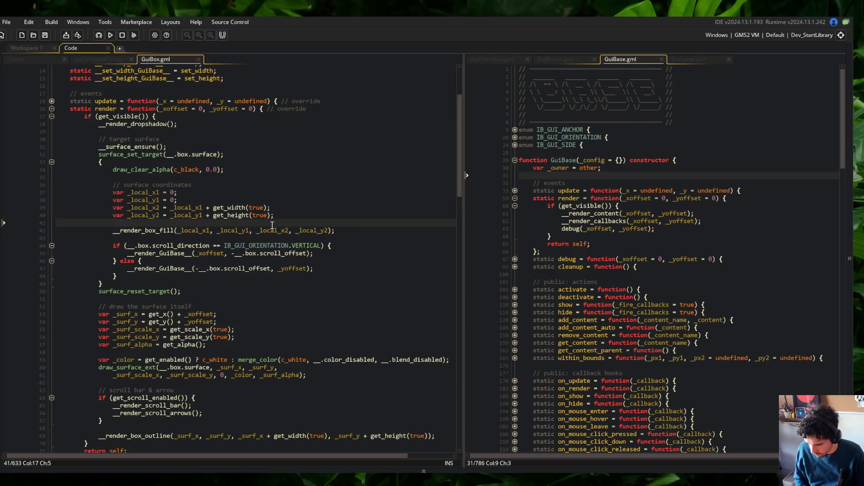
- Review the render_box_fill call, _xoffset uses and vertical-scroll render call in the draw-onto-surface block
click(184, 248)
double_click(129, 232)
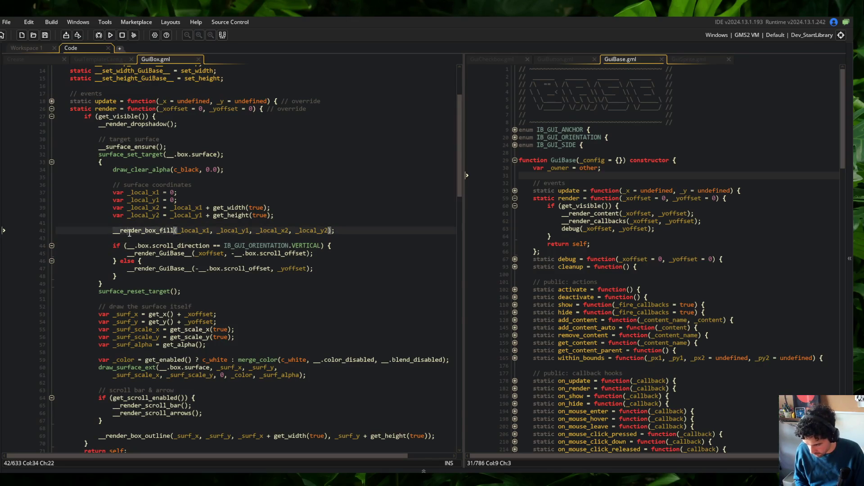
click(207, 253)
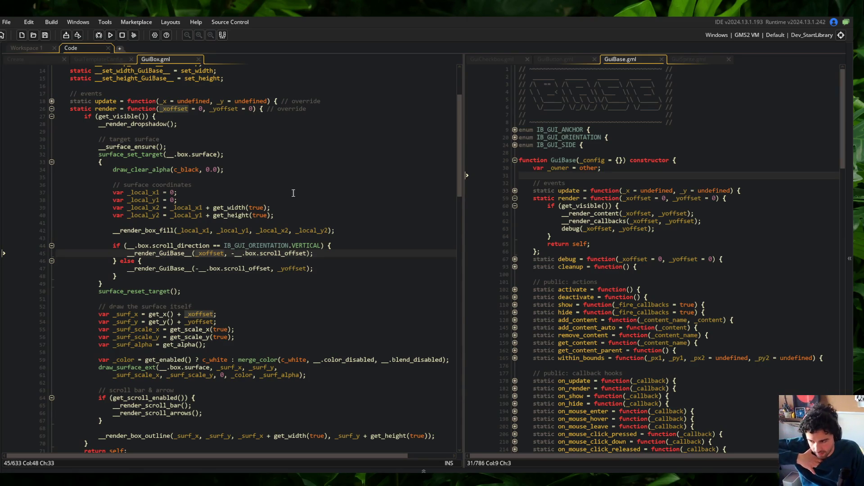
click(249, 246)
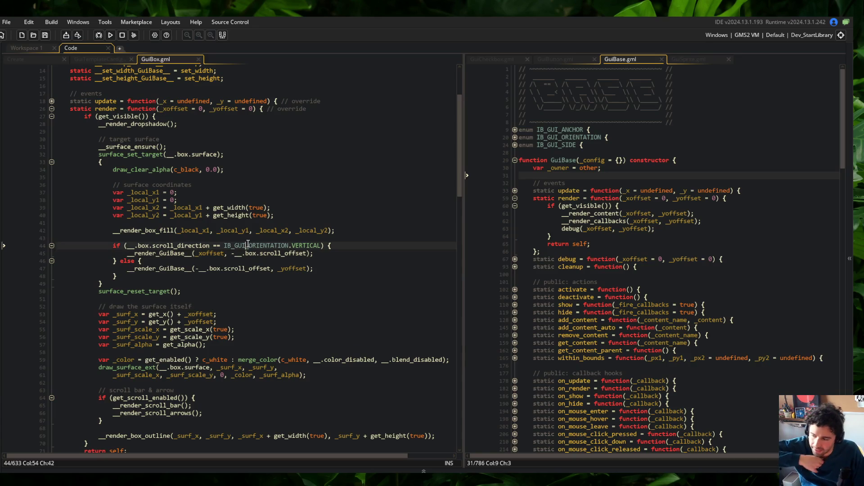
click(209, 253)
key(End)
key(Left)
key(Left)
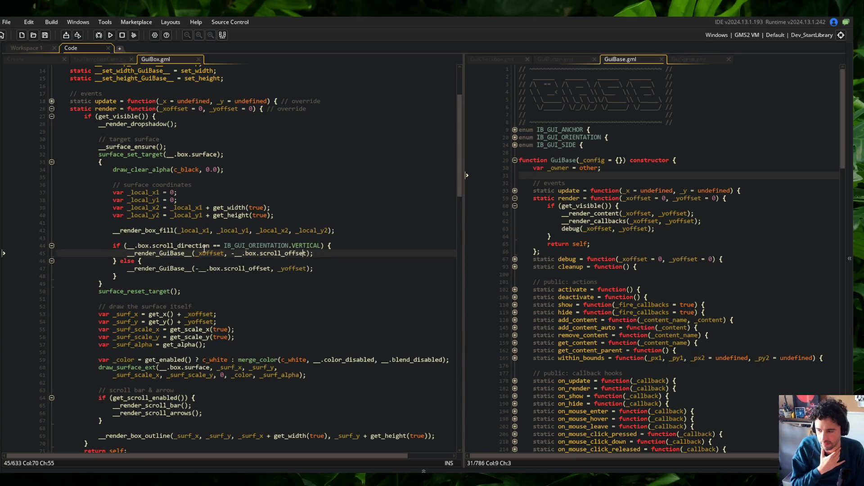
mouse_move(84, 131)
mouse_down()
mouse_move(225, 346)
mouse_move(377, 299)
mouse_move(180, 194)
mouse_move(122, 147)
mouse_move(301, 295)
mouse_up()
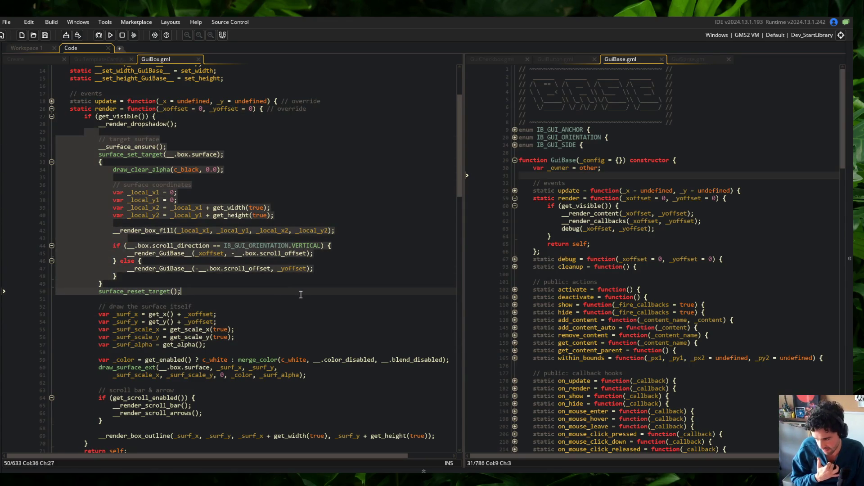
- Replace the line 30 target surface comment with '// draw contents onto surface' and save
click(301, 294)
scroll(301, 295, down, 5)
scroll(301, 294, up, 5)
click(90, 141)
drag(90, 141, 315, 295)
click(177, 143)
text(draw contents onto surface)
key(ctrl+s)
key(ctrl+Left)
key(ctrl+BackSpace)
key(ctrl+BackSpace)
key(ctrl+BackSpace)
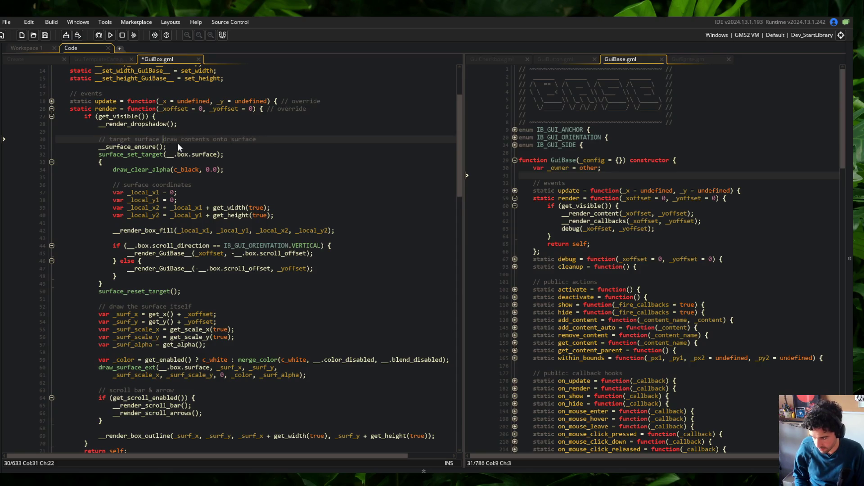
key(ctrl+s)
- Insert a row of slashes on a new line after surface_reset_target and save
click(150, 306)
scroll(150, 306, down, 3)
click(215, 224)
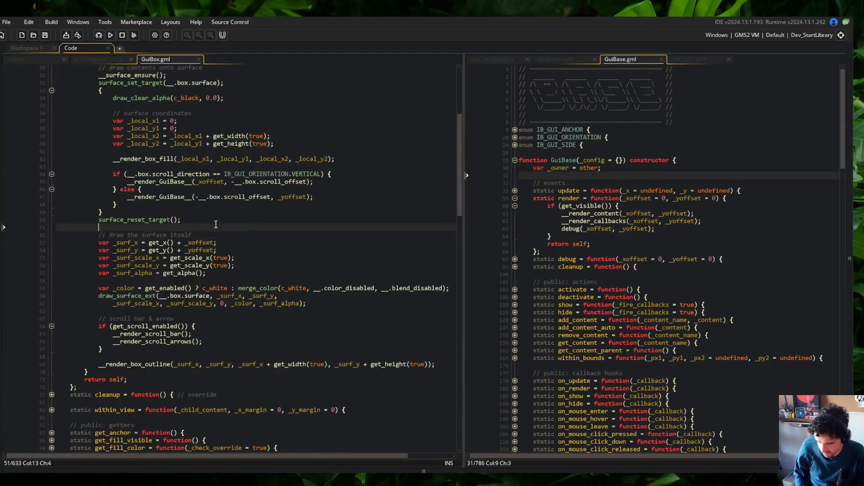
key(Return)
key(Return)
key(Up)
text(////////)
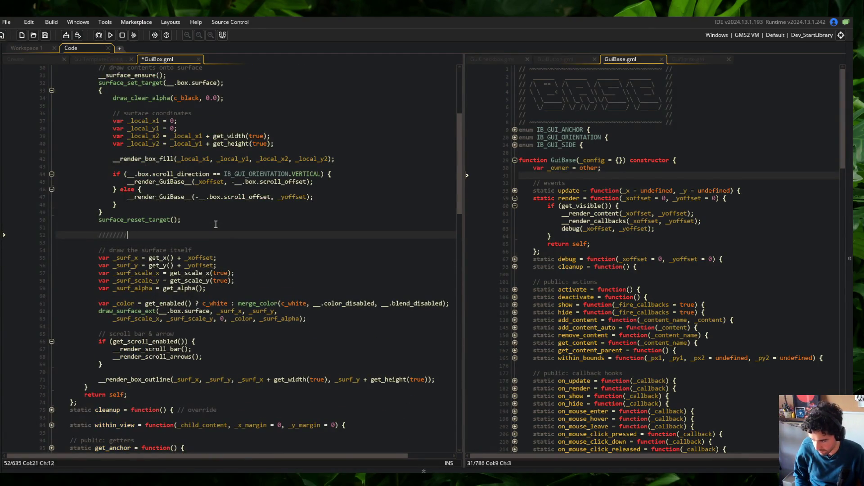
text(/////////////////////////////////////////////////////////////)
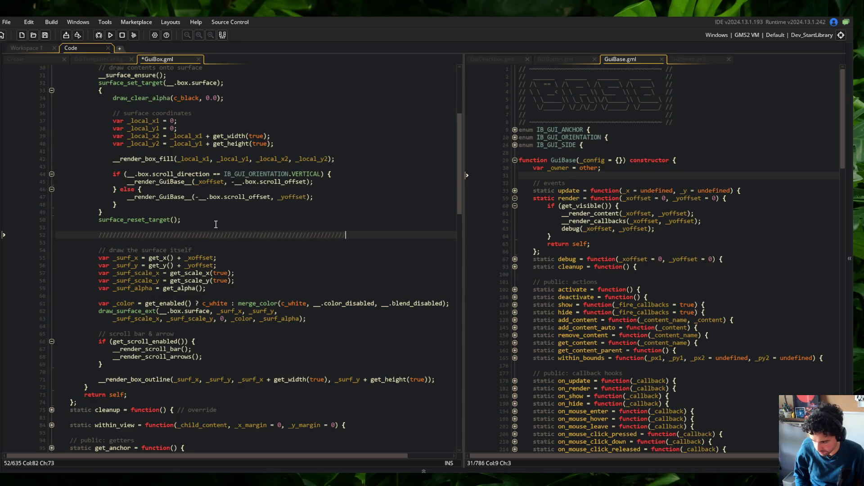
text(///)
key(ctrl+s)
- Adjust the slash separator's length, save, and check the draw contents comment
click(293, 108)
scroll(315, 234, up, 5)
click(387, 361)
key(BackSpace)
key(BackSpace)
key(BackSpace)
key(BackSpace)
key(BackSpace)
key(BackSpace)
text(/////)
key(ctrl+s)
click(387, 231)
click(442, 200)
scroll(425, 206, down, 1)
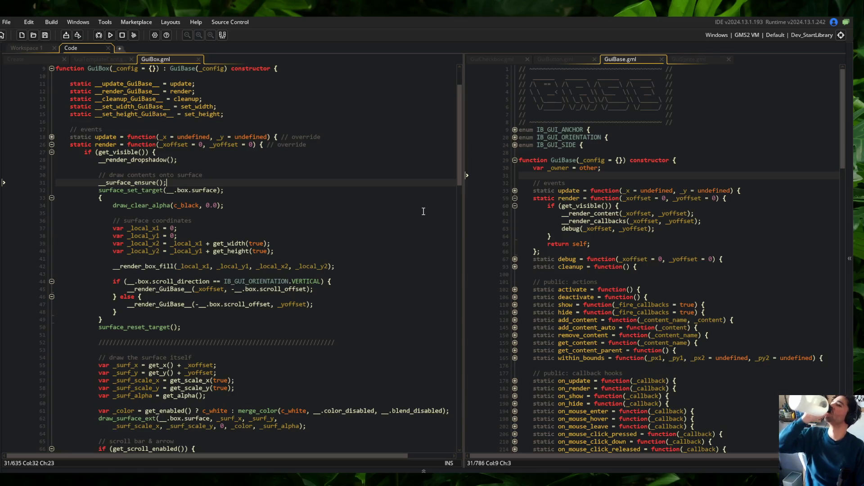
click(245, 176)
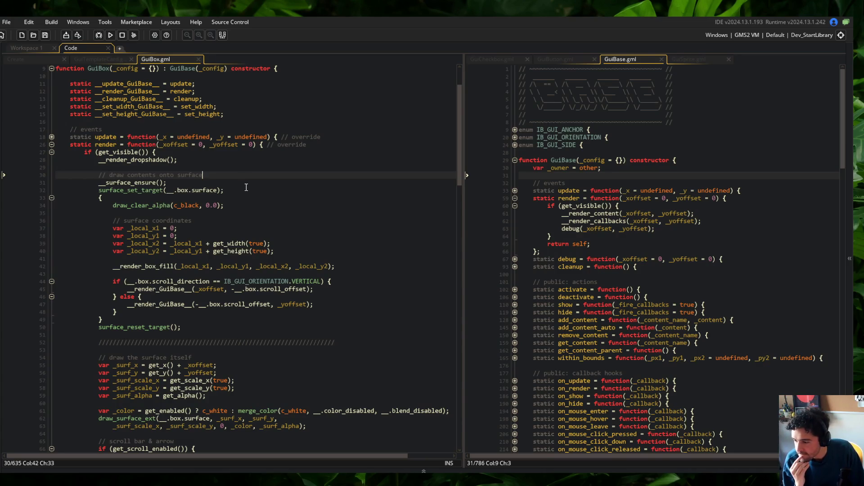
- Rename the _surf_x and _surf_y declarations to _x and _y and save
scroll(246, 188, down, 6)
scroll(312, 162, down, 3)
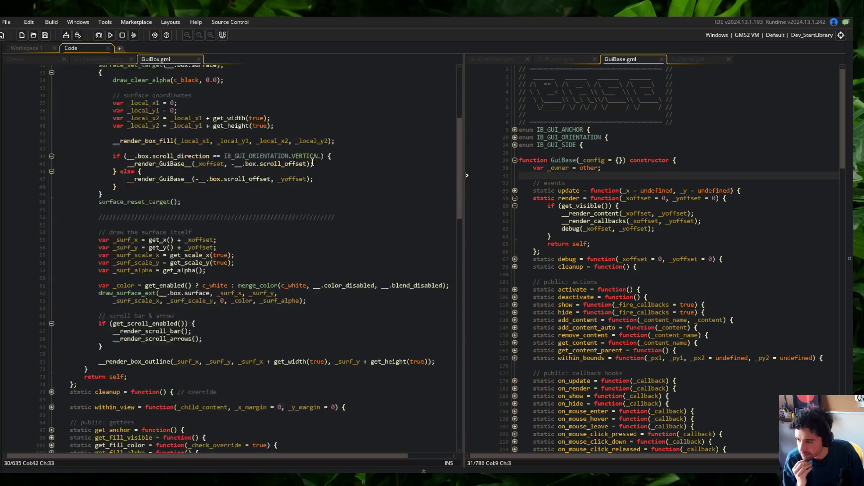
click(139, 204)
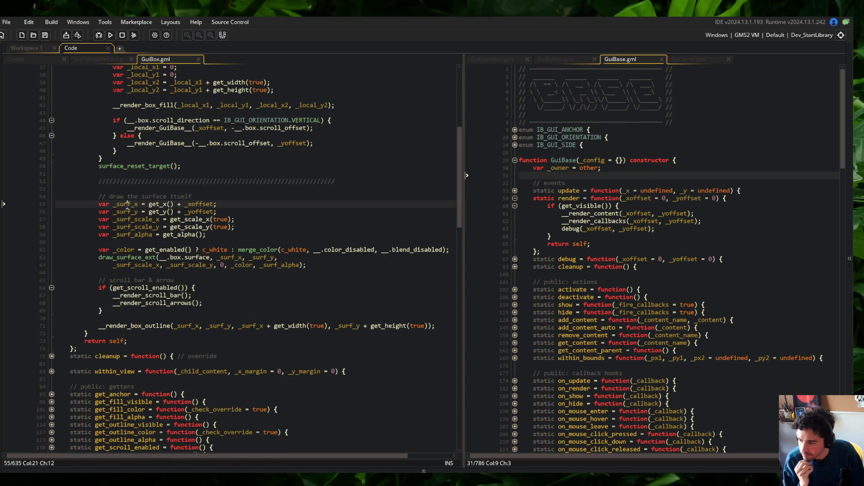
scroll(191, 233, down, 2)
scroll(192, 233, up, 1)
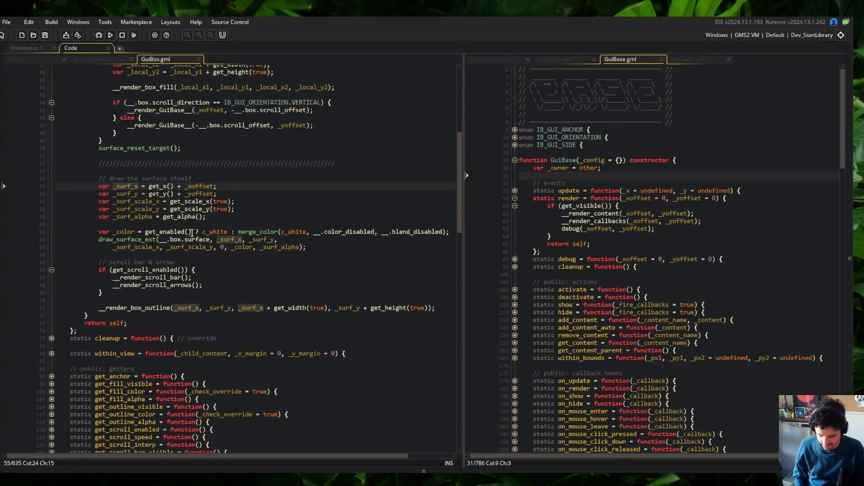
key(ctrl+BackSpace)
text(_x)
key(Down)
key(ctrl+BackSpace)
text(_y)
key(BackSpace)
text(y)
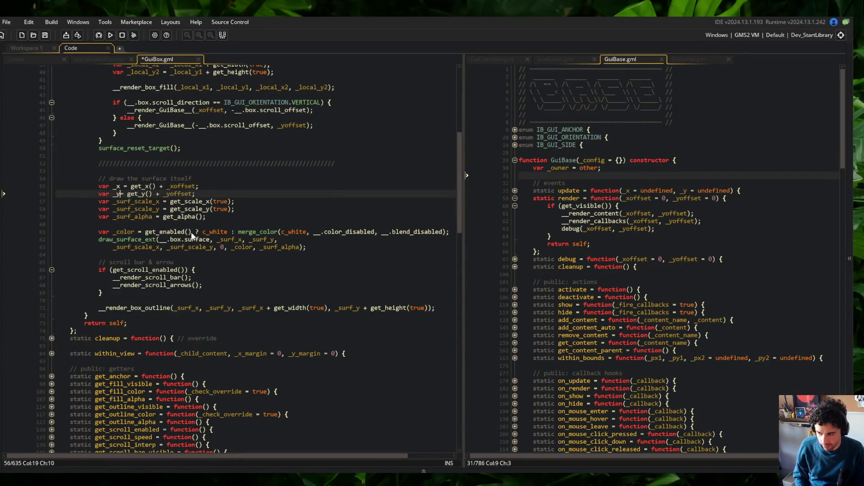
key(ctrl+s)
- Use _x and _y in draw_surface_ext and pull its arguments onto one line
click(241, 239)
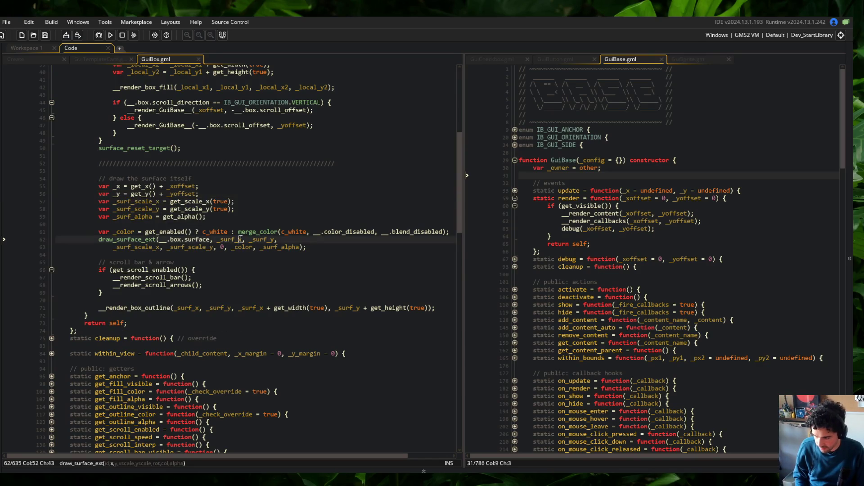
key(ctrl+BackSpace)
text(_x)
key(ctrl+Right)
key(ctrl+Right)
key(ctrl+BackSpace)
text(_y)
key(Escape)
key(End)
key(Delete)
key(Down)
key(Down)
key(Down)
key(Down)
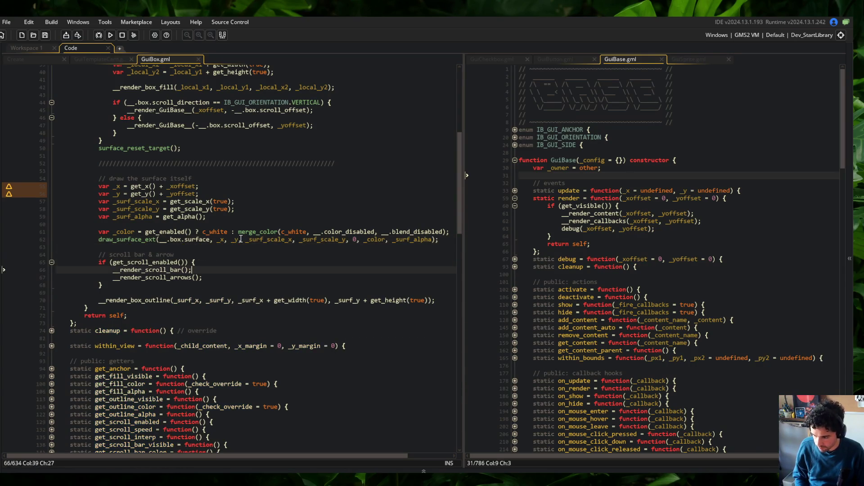
- Replace _surf_x and _surf_y with _x and _y in the __render_box_outline call and save
key(ctrl+Right)
key(Right)
key(ctrl+Delete)
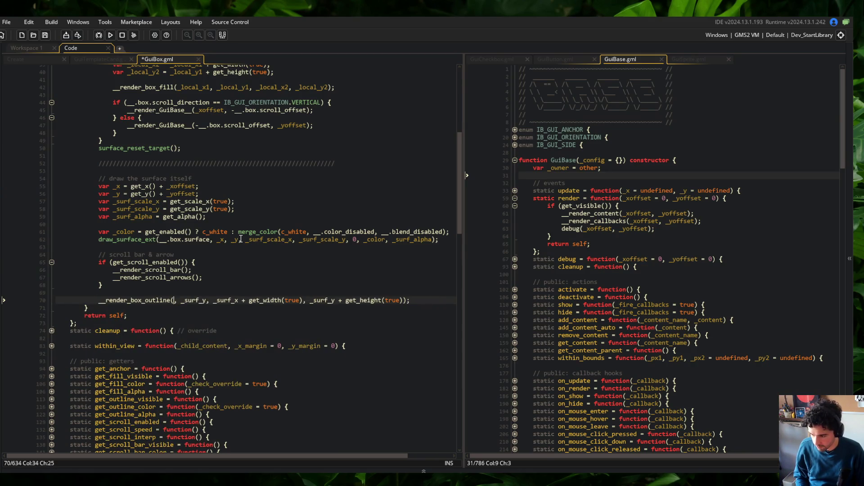
text(_x)
key(ctrl+Right)
key(ctrl+Delete)
text(_y)
key(Right)
key(Right)
key(Right)
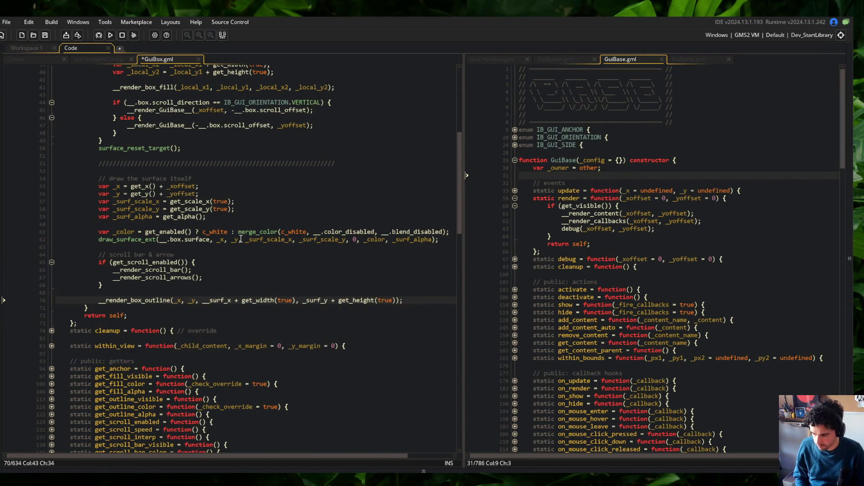
key(ctrl+Delete)
text(_x)
key(ctrl+Right)
key(ctrl+Right)
key(ctrl+Right)
key(Right)
key(Right)
key(Right)
key(ctrl+Delete)
text(_y)
key(ctrl+s)
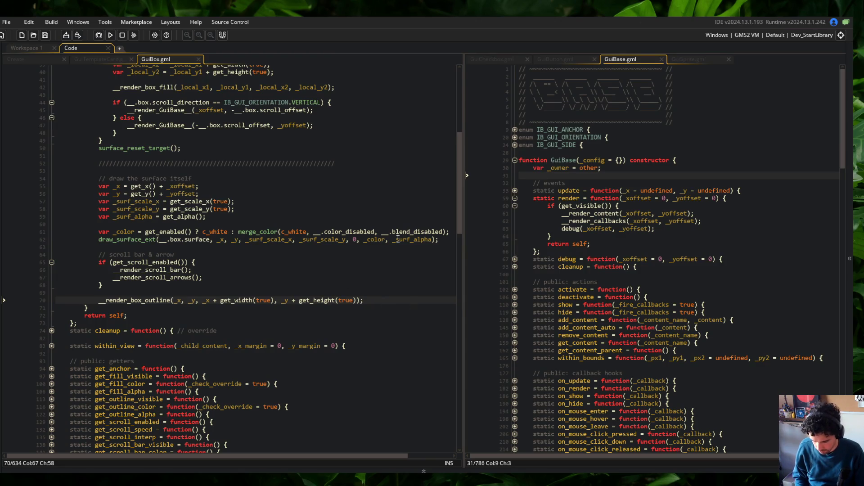
- Review the renamed code, then start stripping the _surf prefix from _surf_scale_x
click(310, 195)
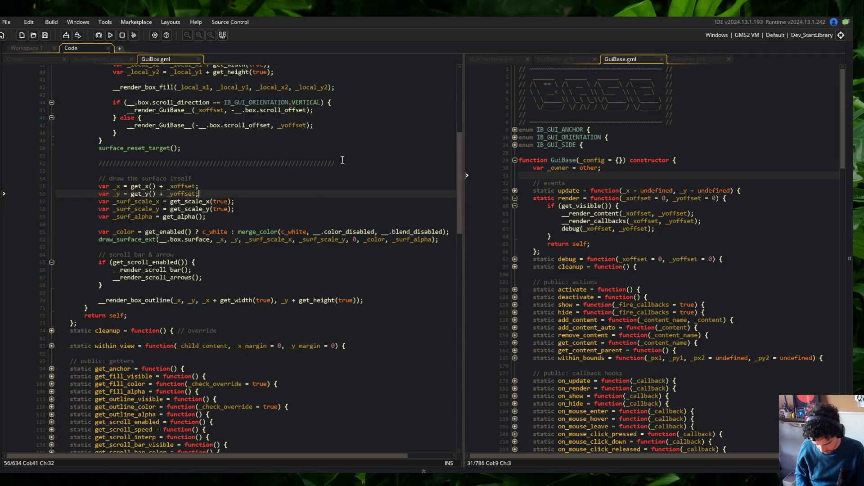
click(267, 240)
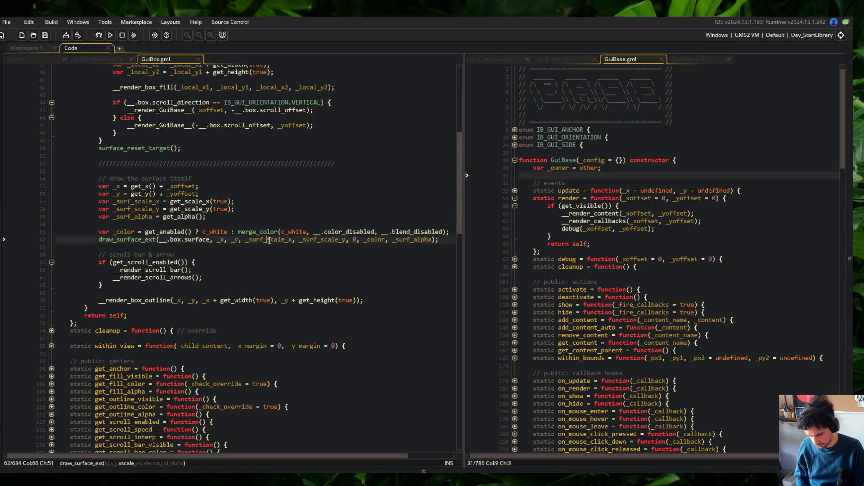
click(239, 290)
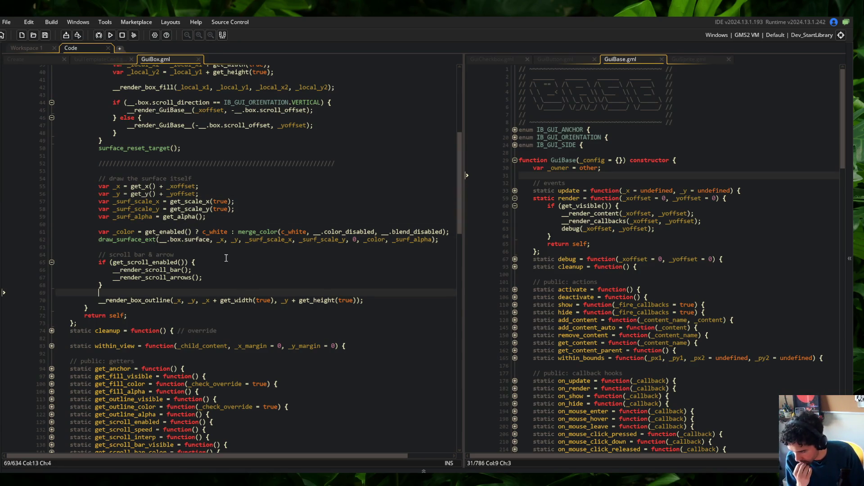
click(216, 286)
scroll(283, 283, up, 3)
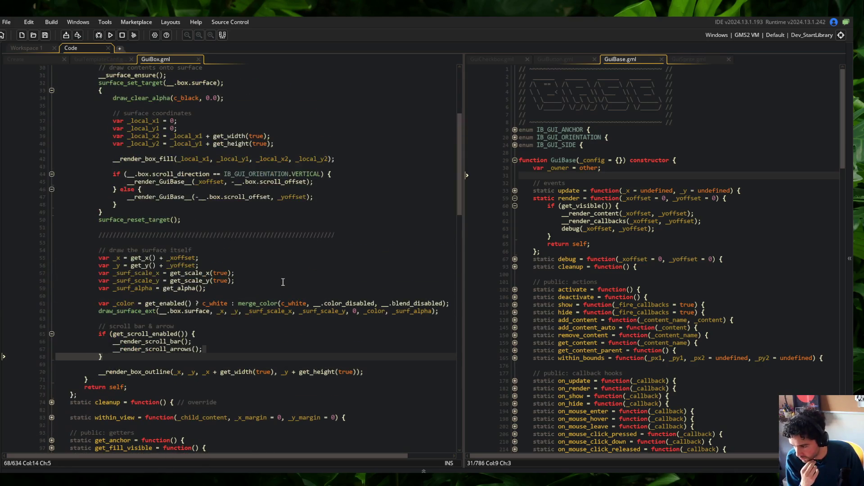
click(116, 257)
double_click(135, 273)
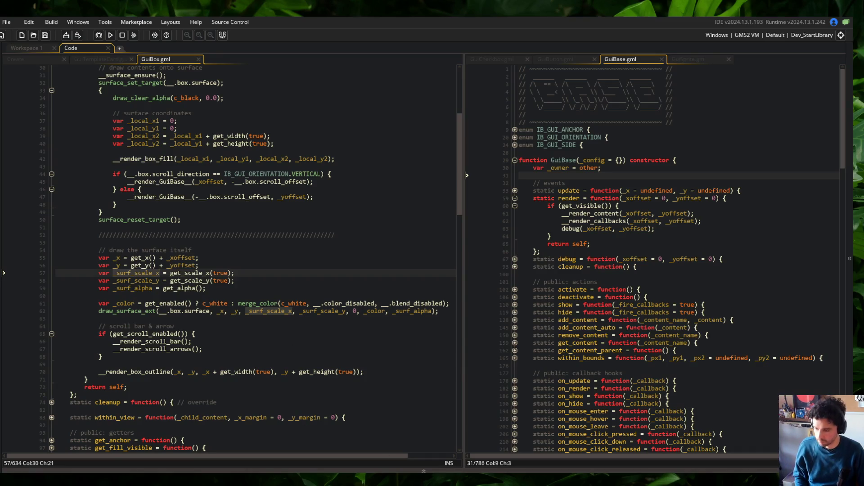
click(151, 273)
key(BackSpace)
key(BackSpace)
key(BackSpace)
- Rename the _surf_scale_y and _surf_alpha declarations and the draw call's alpha argument to drop _surf
key(Down)
key(Delete)
key(Delete)
key(Delete)
text(_)
key(Escape)
key(Down)
key(Delete)
key(Delete)
key(Delete)
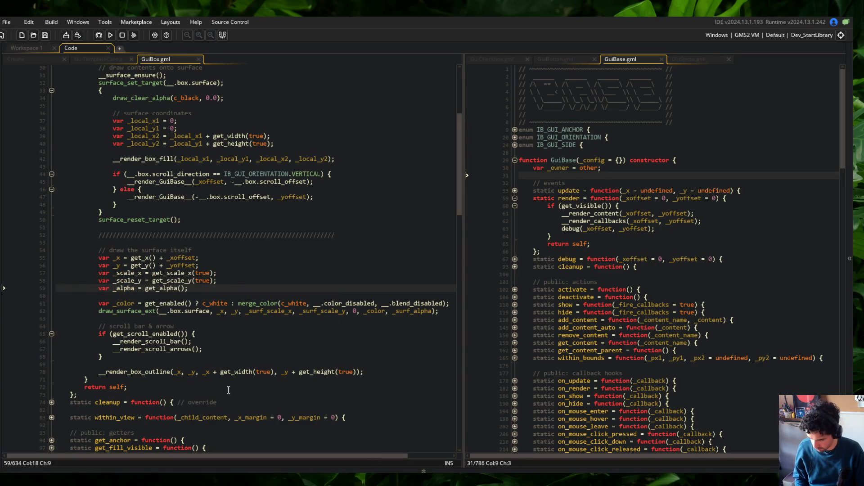
key(ctrl+Right)
key(Down)
key(Down)
key(Down)
key(End)
key(Left)
key(Left)
key(ctrl+Left)
key(Delete)
key(Delete)
key(Delete)
key(ctrl+Right)
- Make draw_surface_ext pass _scale_x and _scale_y, then save
double_click(125, 272)
key(ctrl+c)
key(Down)
key(Down)
key(Down)
key(ctrl+v)
double_click(127, 280)
key(ctrl+c)
double_click(294, 310)
key(ctrl+v)
key(ctrl+s)
- Move the var _color line so it sits directly below the _alpha declaration
click(367, 210)
scroll(367, 210, down, 2)
click(367, 210)
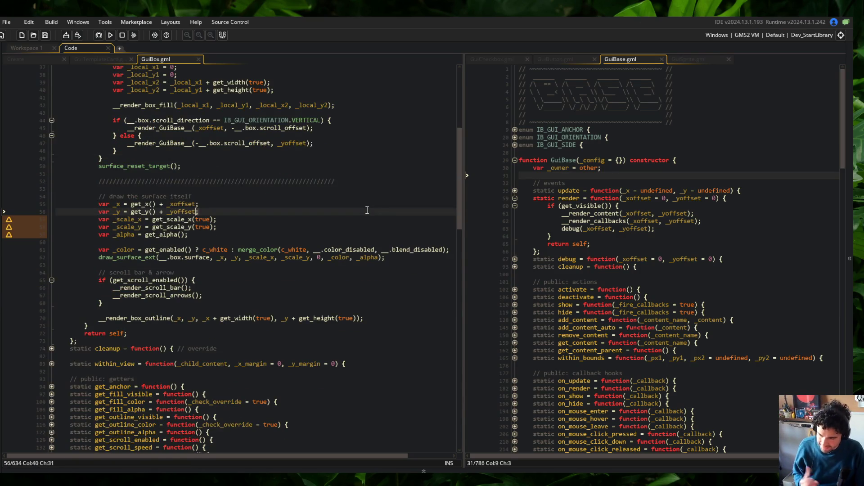
scroll(340, 223, up, 3)
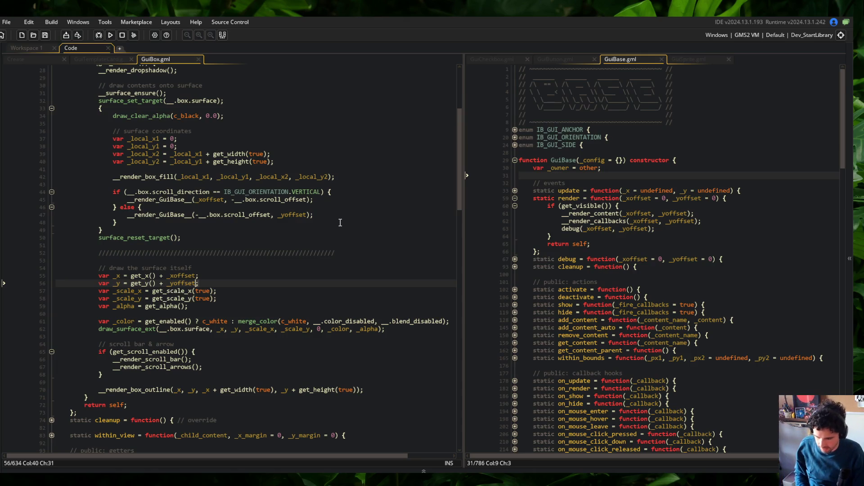
click(194, 315)
key(alt+Down)
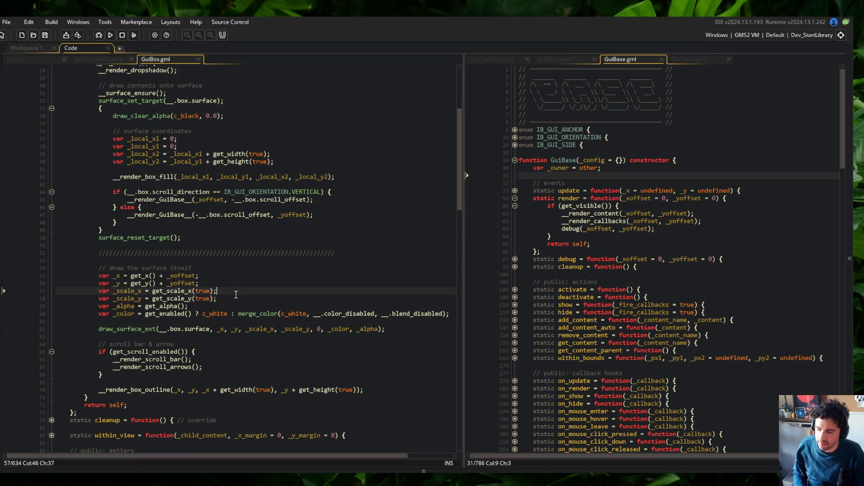
- Look over the surface drawing and scroll bar blocks, then bring Command Prompt forward
scroll(247, 319, up, 6)
drag(85, 174, 333, 339)
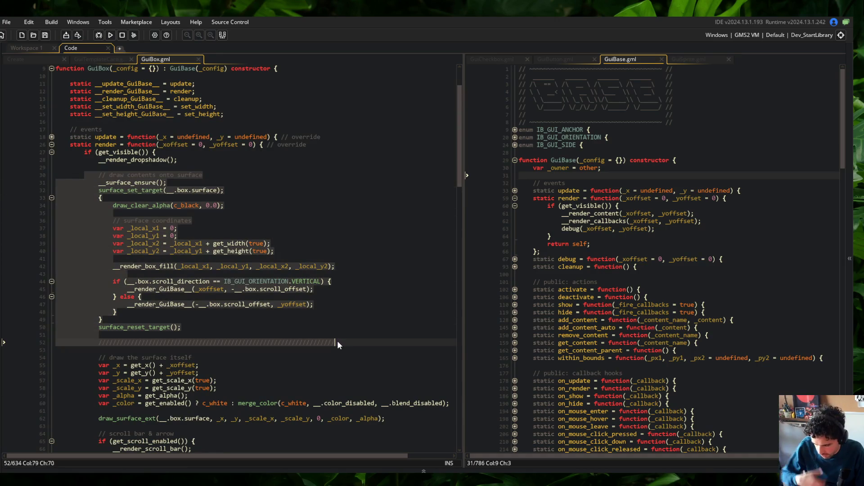
click(338, 253)
mouse_move(166, 183)
mouse_down()
mouse_move(279, 262)
mouse_move(293, 313)
mouse_up()
click(292, 317)
scroll(320, 323, down, 2)
click(306, 315)
scroll(276, 319, down, 2)
click(224, 360)
click(268, 343)
click(217, 358)
scroll(255, 341, up, 3)
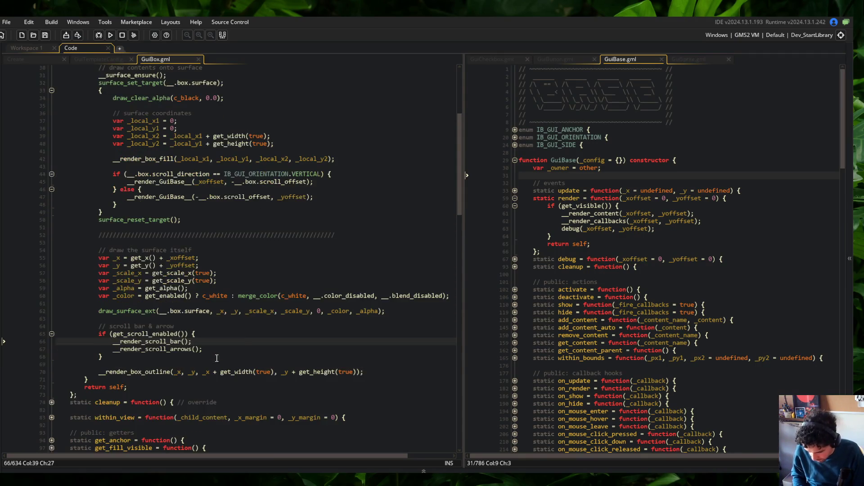
key(alt+Tab)
click(568, 174)
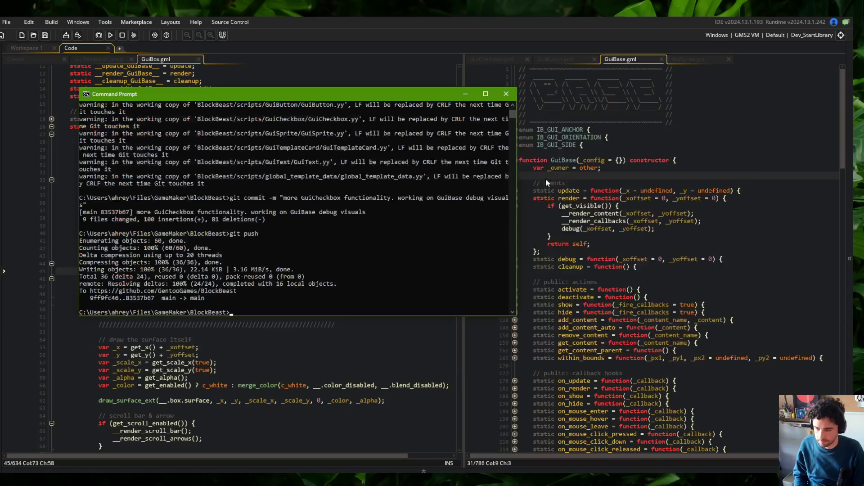
- Stage all changes, commit as 'code cleanup to GuiBox surface rendering', and git push
text(git add .)
key(Return)
text(git co)
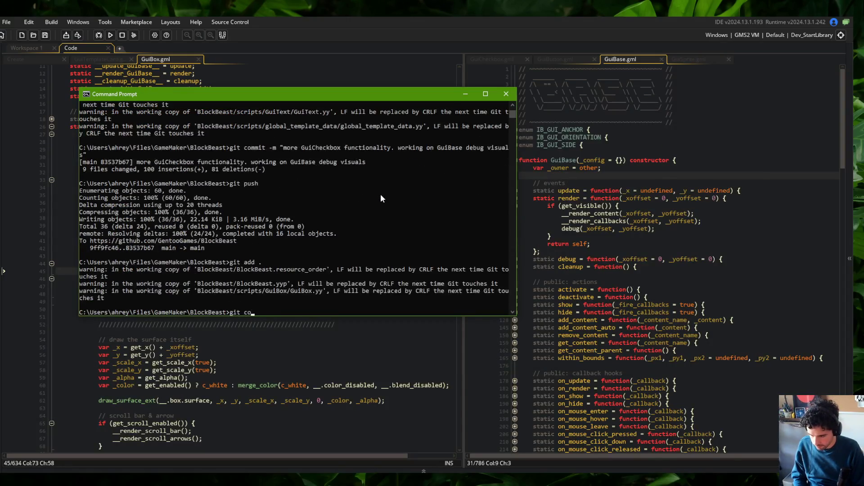
text(mmit -m "code clean)
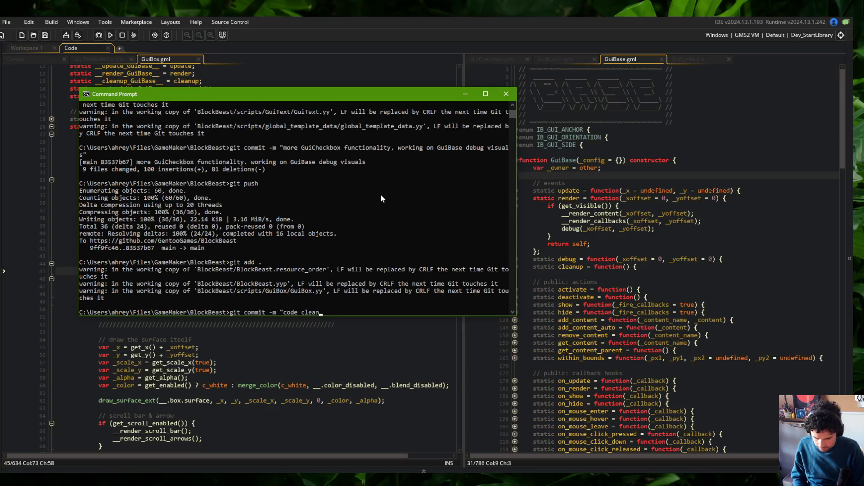
text(up to GuiBox sur)
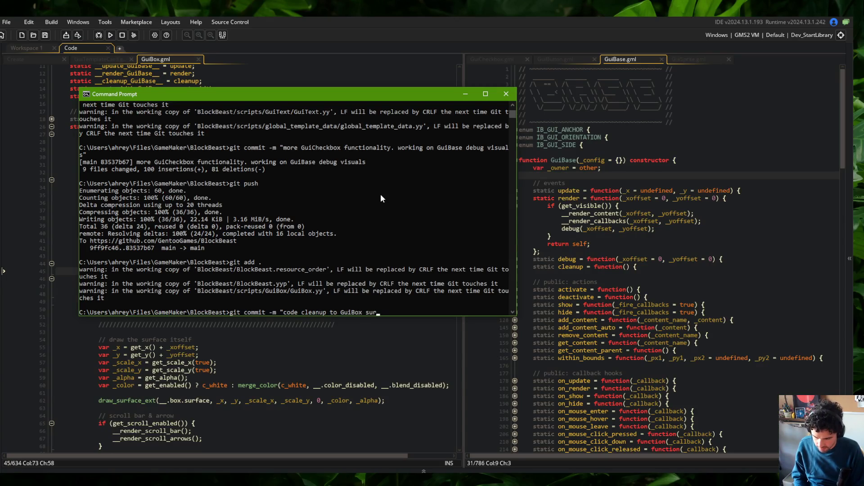
text(face rendering")
key(Return)
text(git push)
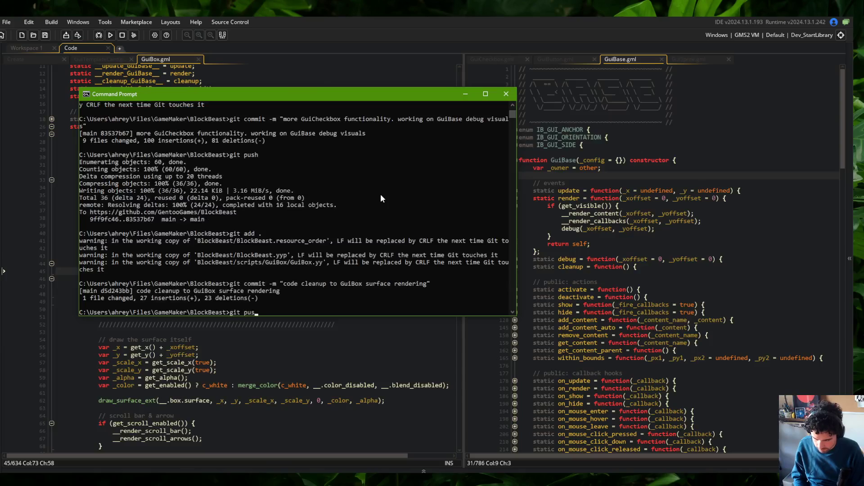
key(Return)
click(299, 166)
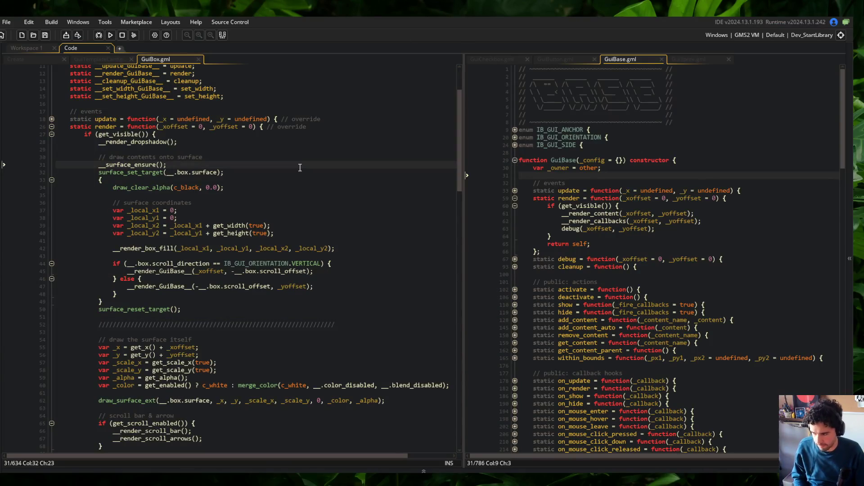
- View the Wide skeleton in the running Block Beast game, fold GuiBox's render function, and return to GuiBox.gml
scroll(229, 127, up, 1)
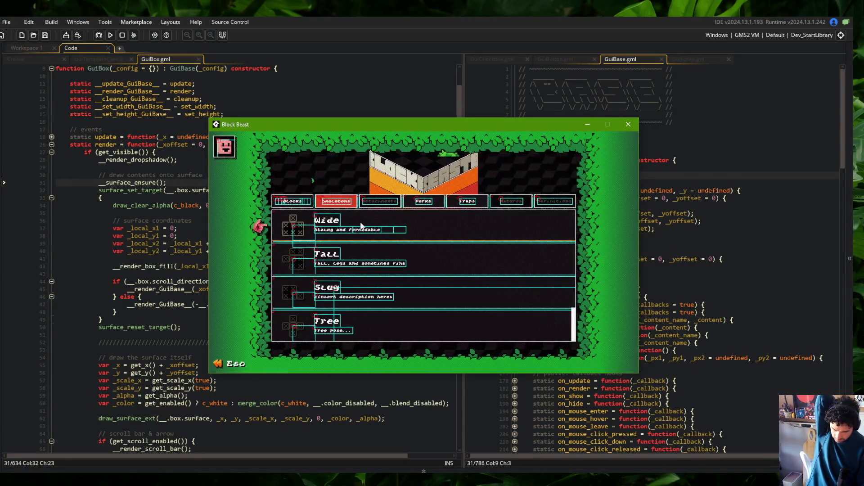
click(358, 221)
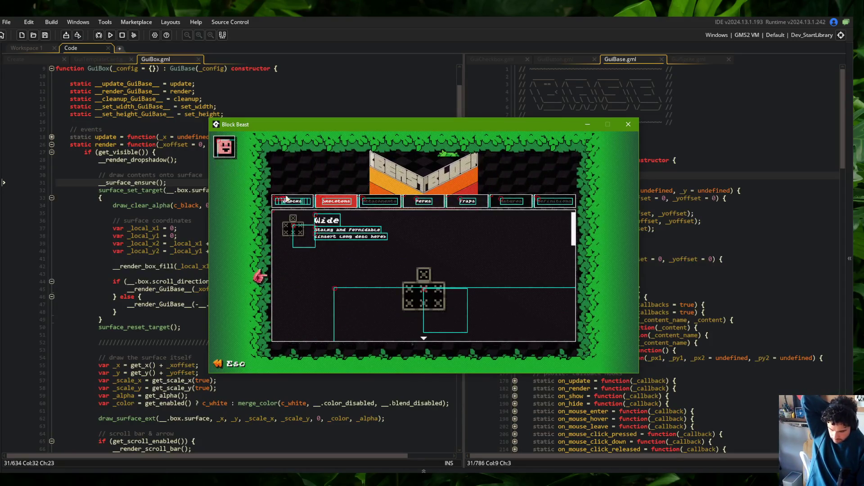
click(144, 149)
click(51, 144)
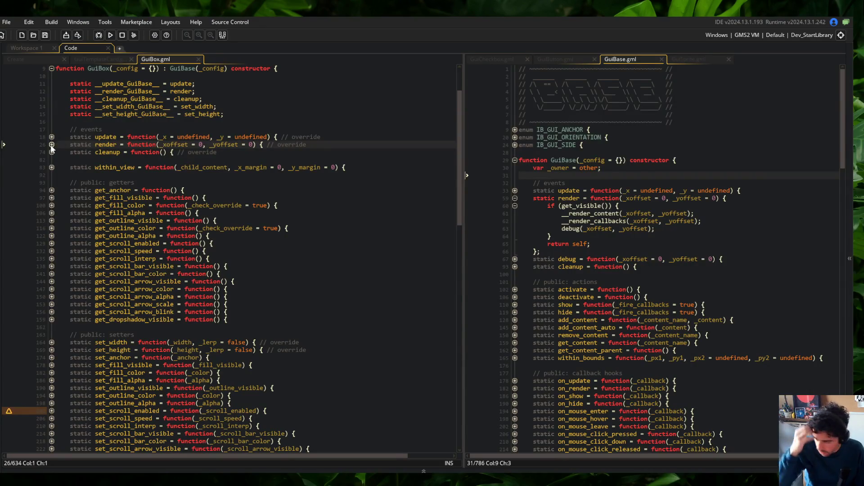
key(alt+Tab)
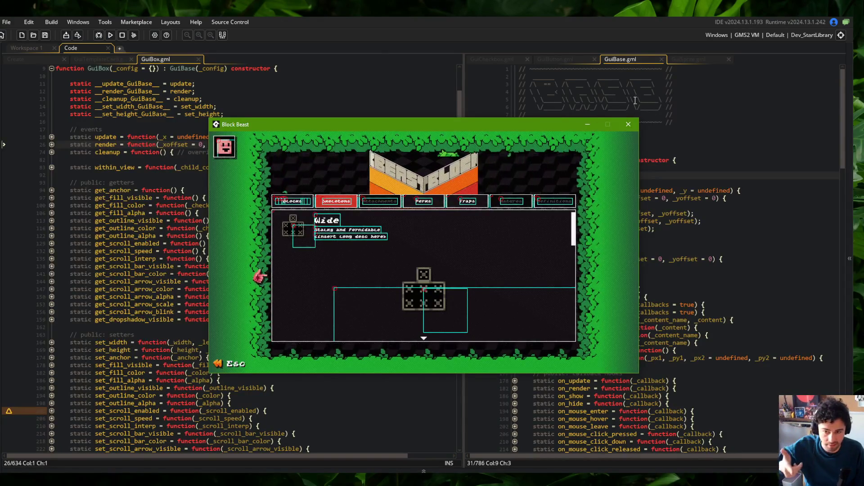
click(701, 56)
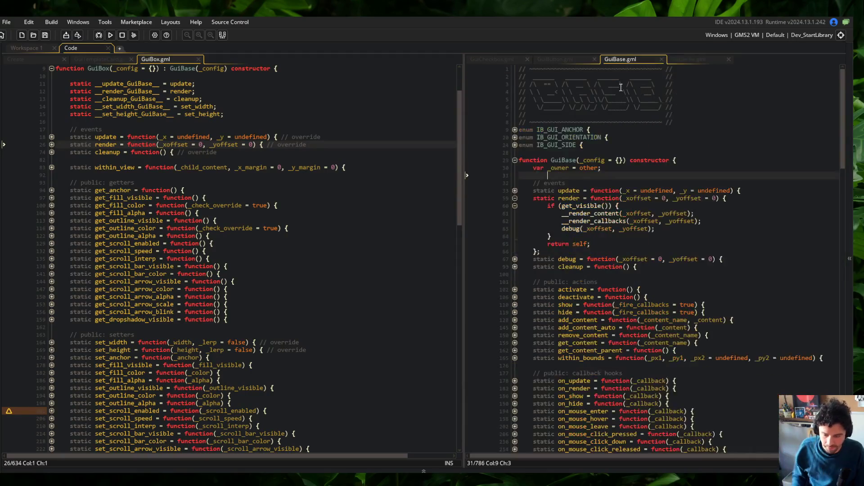
key(alt+Tab)
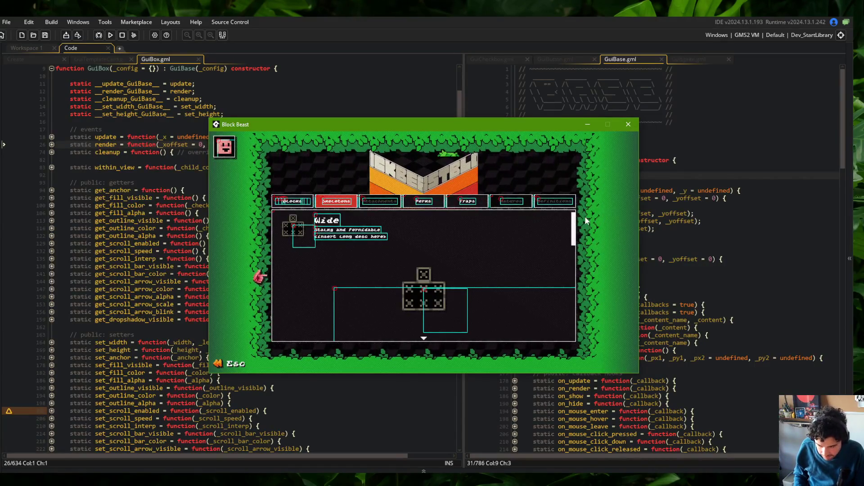
click(350, 95)
click(335, 152)
scroll(329, 180, up, 3)
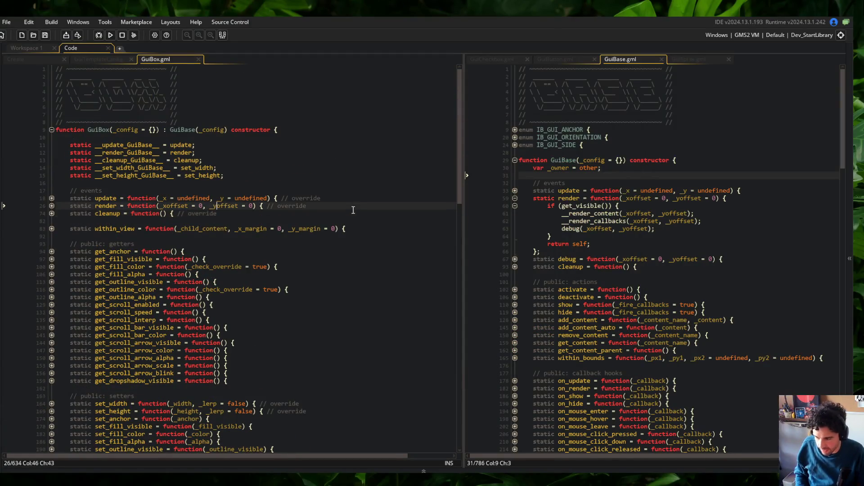
- Add an empty 'static debug = function() {};' after render in GuiBox and check the Skeletons list in-game
key(Home)
key(Return)
key(Up)
text(static )
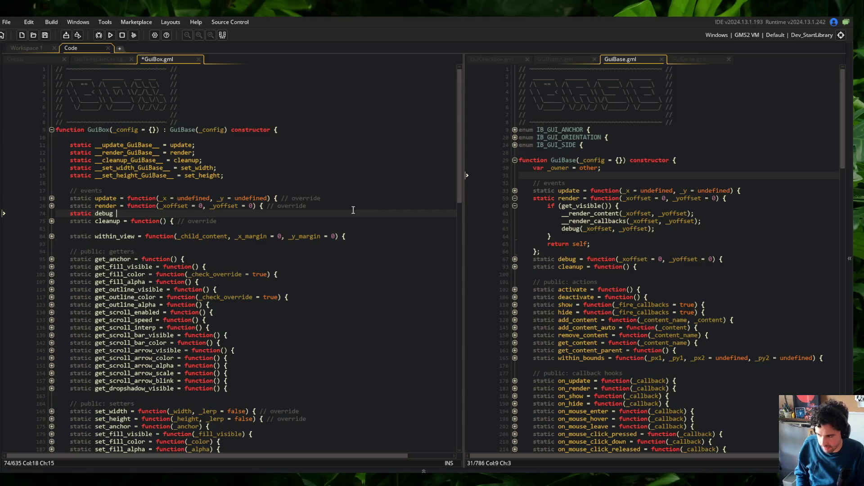
text(ction;)
key(F5)
key(alt+Tab)
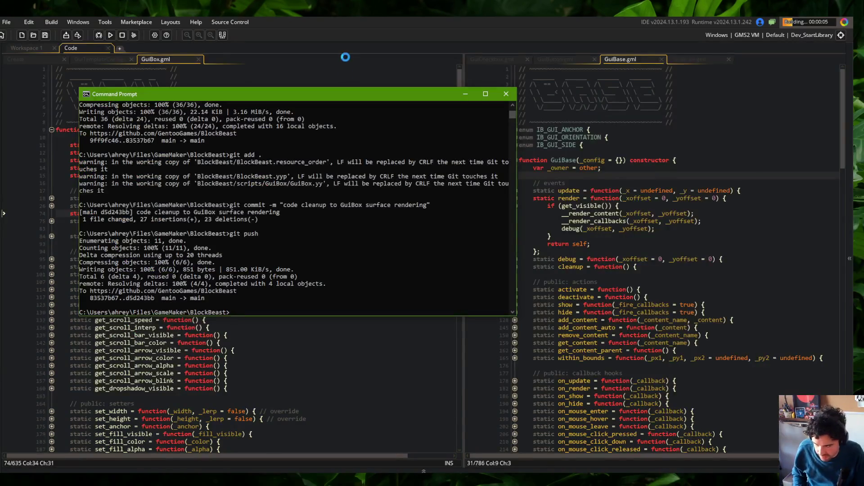
key(alt+Tab)
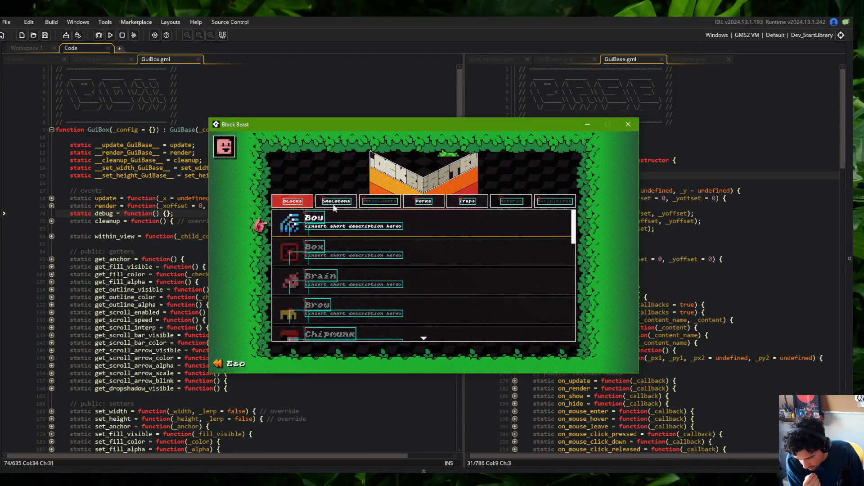
click(339, 206)
click(356, 223)
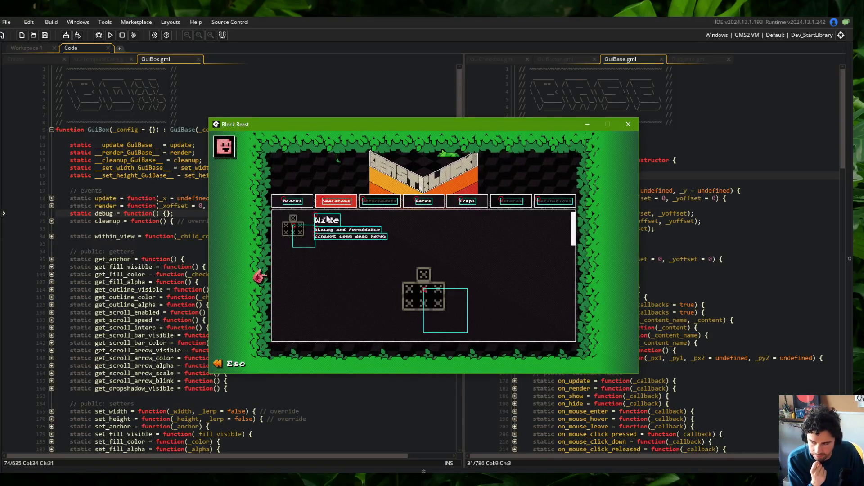
- Close the game, delete the empty debug stub from GuiBox and rebuild
key(Escape)
click(187, 216)
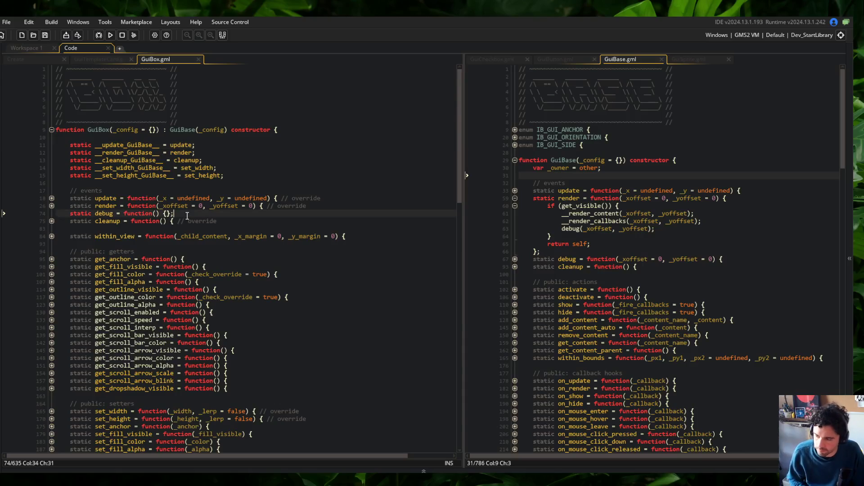
key(shift+Home)
key(BackSpace)
key(BackSpace)
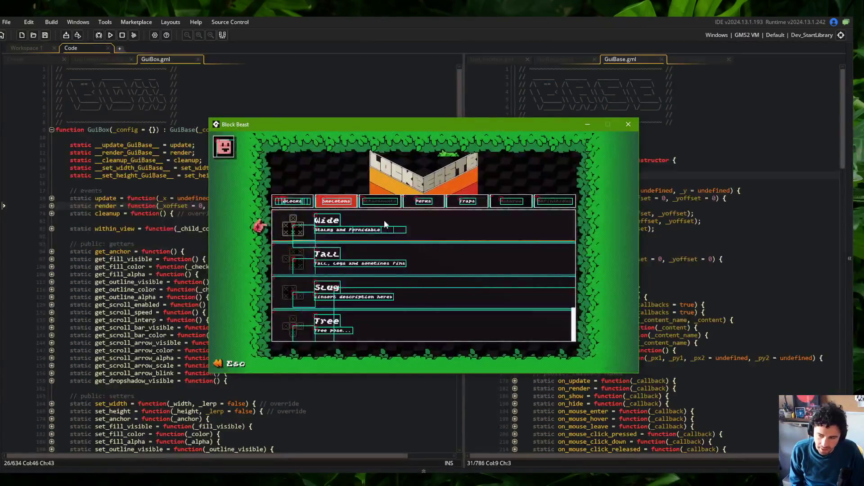
- Open the Wide skeleton entry in the test game, then close the game window
click(385, 220)
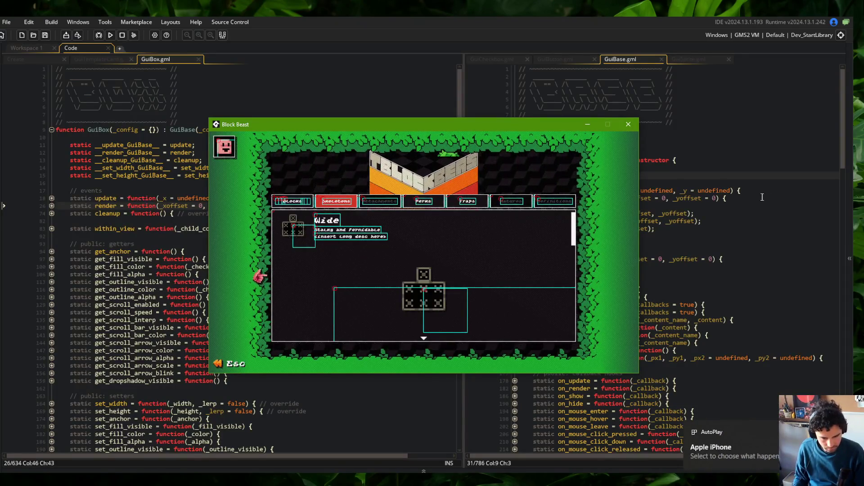
click(466, 280)
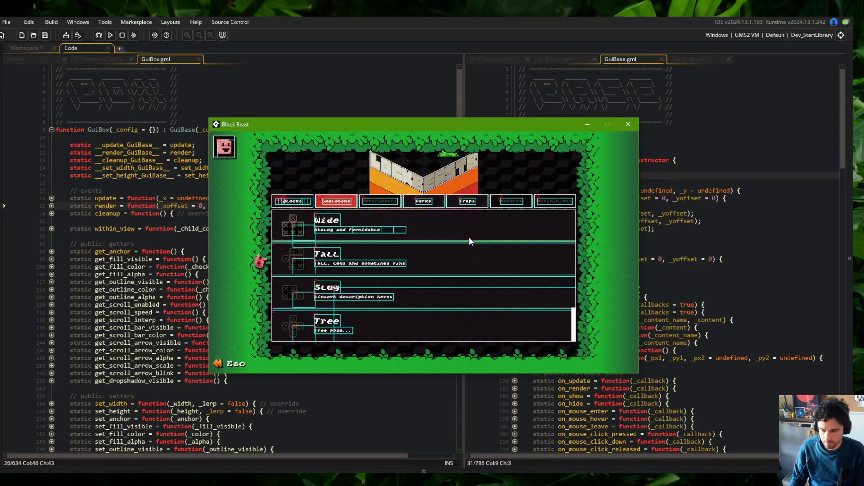
click(627, 125)
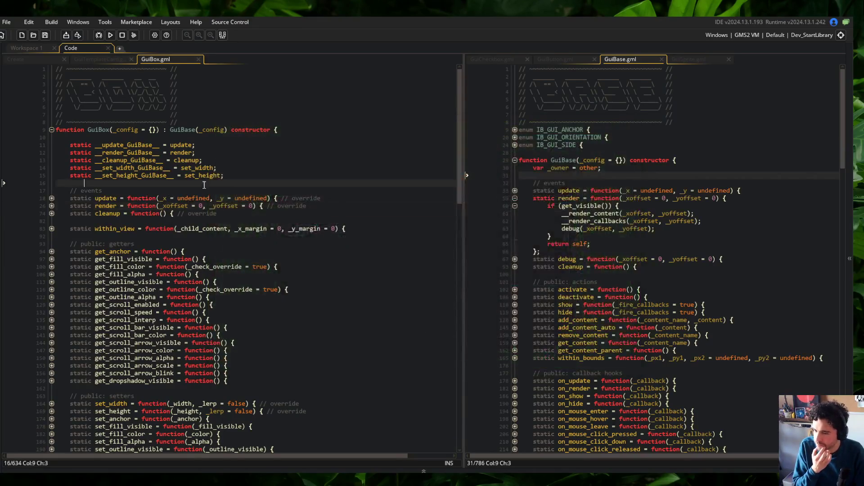
- Close the GuiCheckbox, GuiButton and GuiSprite script tabs
middle_click(564, 57)
middle_click(553, 58)
middle_click(542, 58)
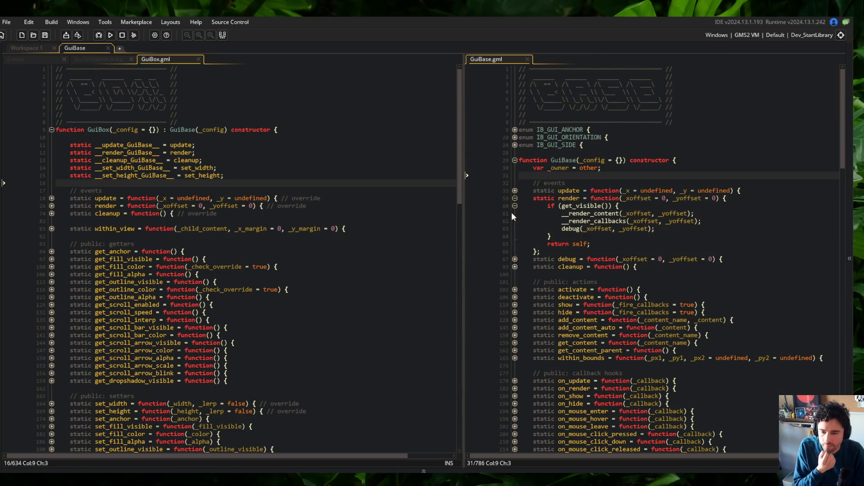
- Comment out the draw_circle_color origin line in GuiBase's debug function and start a test build
click(515, 260)
click(514, 198)
click(618, 236)
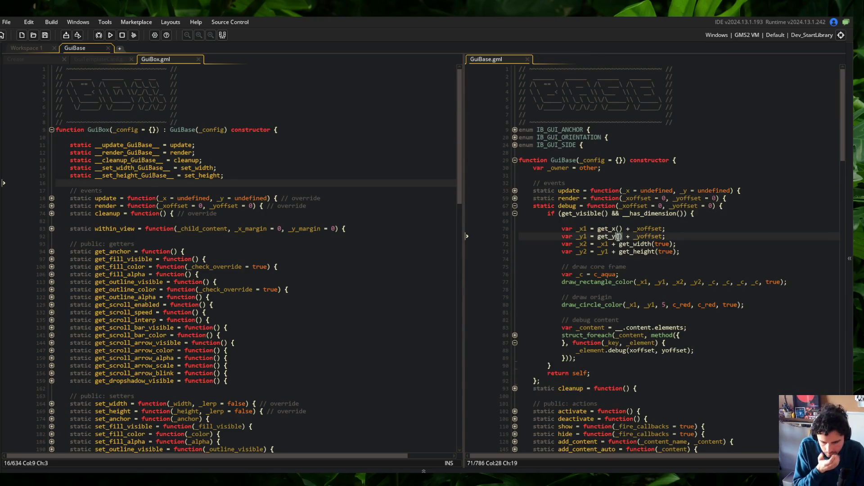
click(549, 305)
key(ctrl+k)
key(F5)
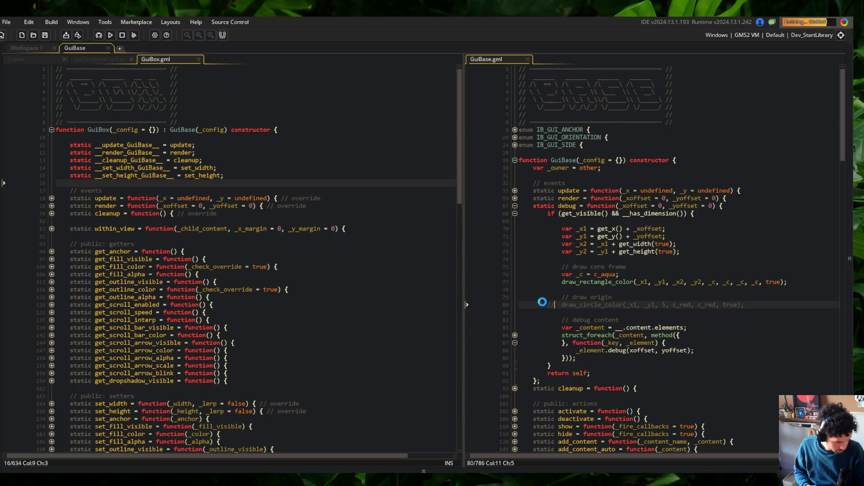
- Copy GuiBase's debug function and paste it after the render override in GuiBox
key(Up)
key(Up)
key(Up)
shift+click(552, 382)
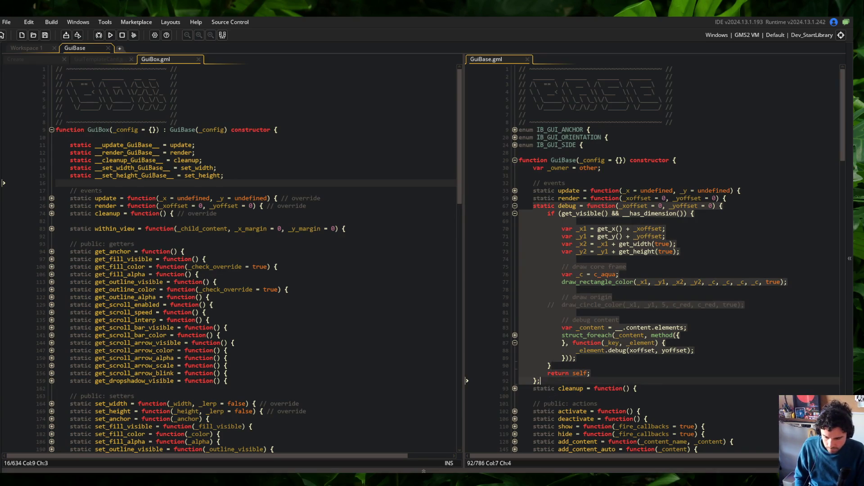
key(Right)
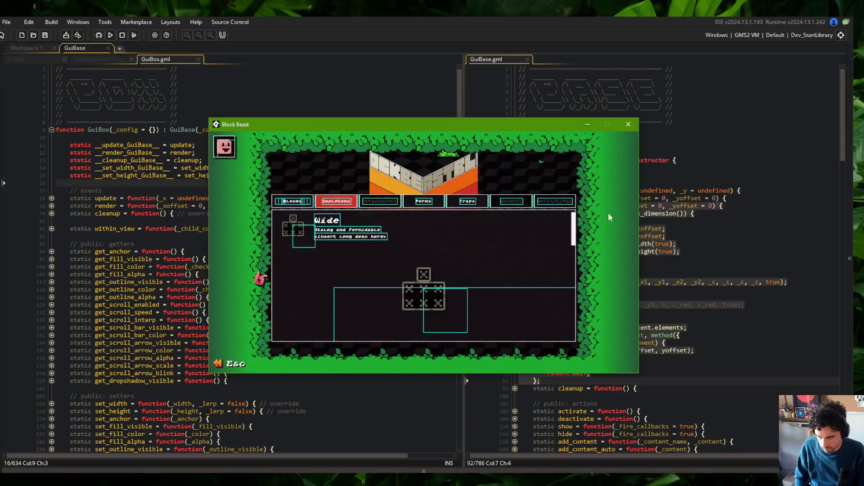
click(628, 124)
click(319, 205)
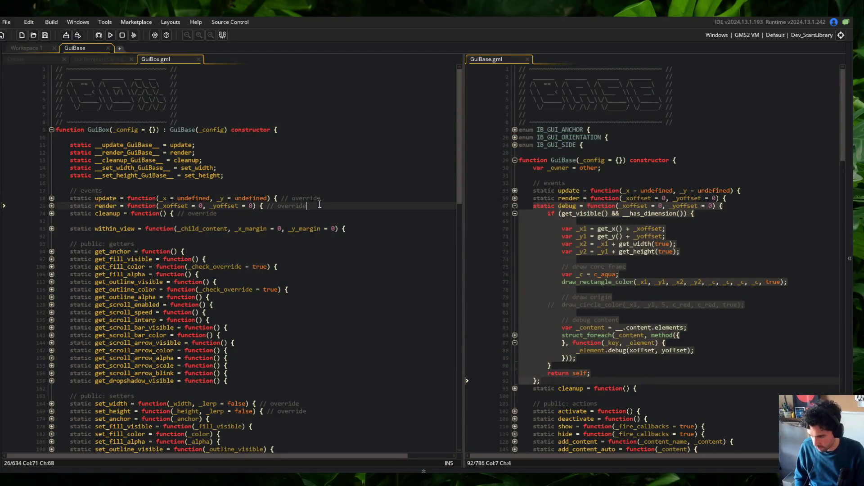
key(Return)
text(static debug = function(_xoffset = 0, _yoffset = 0) { 		if (get_visible() && __has_dimension()) {  			var _x1 = get_x() + _xoffset; 			var _y1 = get_y() + _yoffset; 			var _x2 = _x1 + get_width(true); 			var _y2 = _y1 + get_height(true);  			// draw core frame 			var _c = c_aqua; 			draw_rectangle_color(_x1, _y1, _x2, _y2, _c, _c, _c, _c, true);  			// draw origin 		//	draw_circle_color(_x1, _y1, 5, c_red, c_red, true);  			// debug content 			var _content = __.content.elements; 			struct_foreach(_content, method({ 				xoffset: _xoffset, 				yoffset: _yoffset, 			}, function(_key, _element) { 				_element.debug(xoffset, yoffset); 			})); 		} 		return self; 	};)
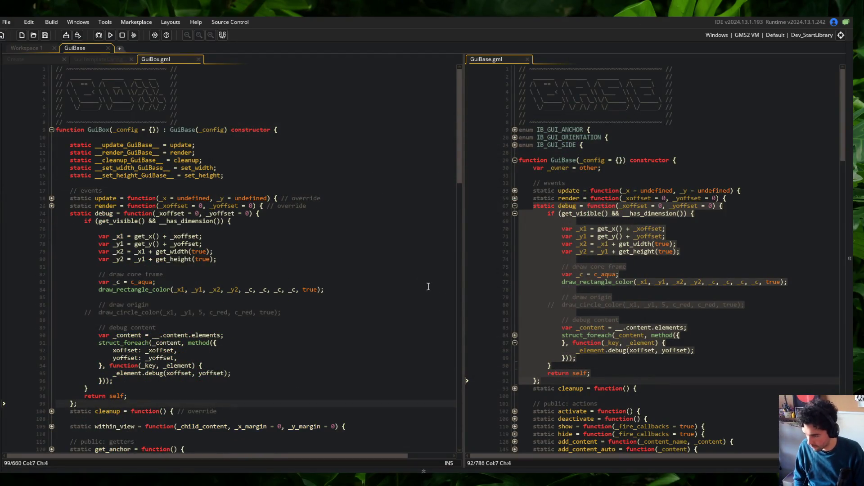
- Uncomment the origin circle line in GuiBase, save it, and build and run the game
click(647, 305)
key(ctrl+shift+k)
key(ctrl+s)
click(253, 251)
click(109, 37)
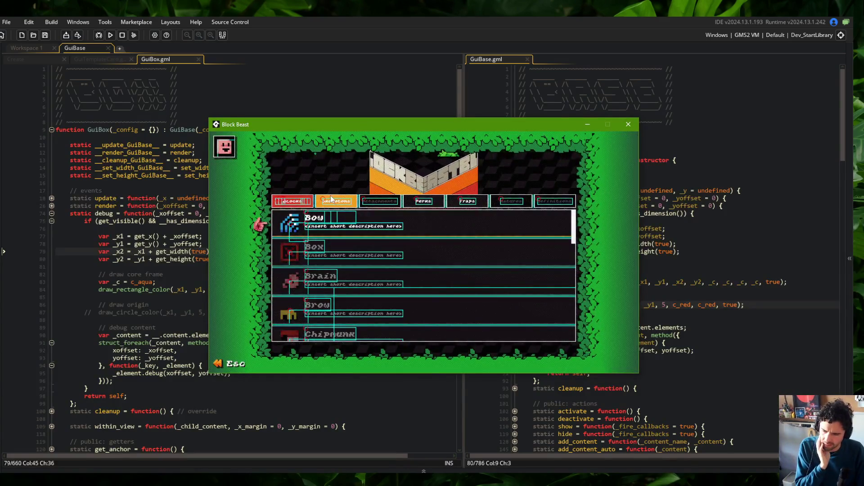
- Check the Skeletons category in the game, then close it and return to GuiBox's origin comment
click(346, 202)
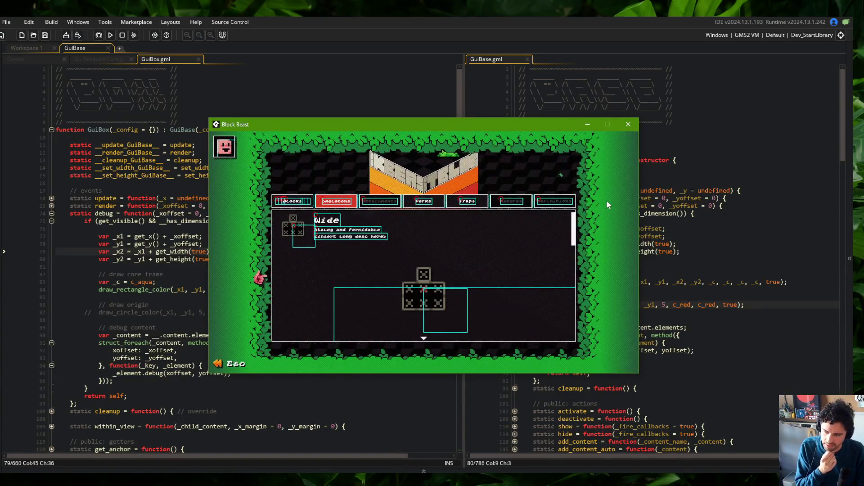
click(630, 125)
click(286, 305)
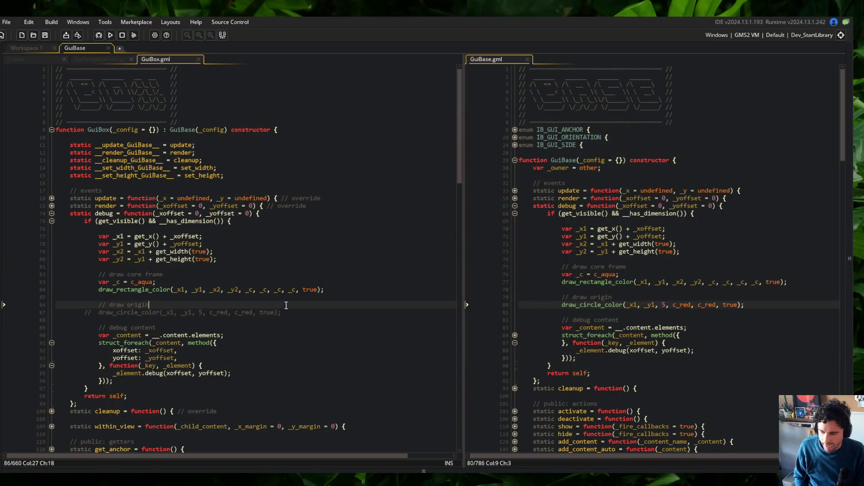
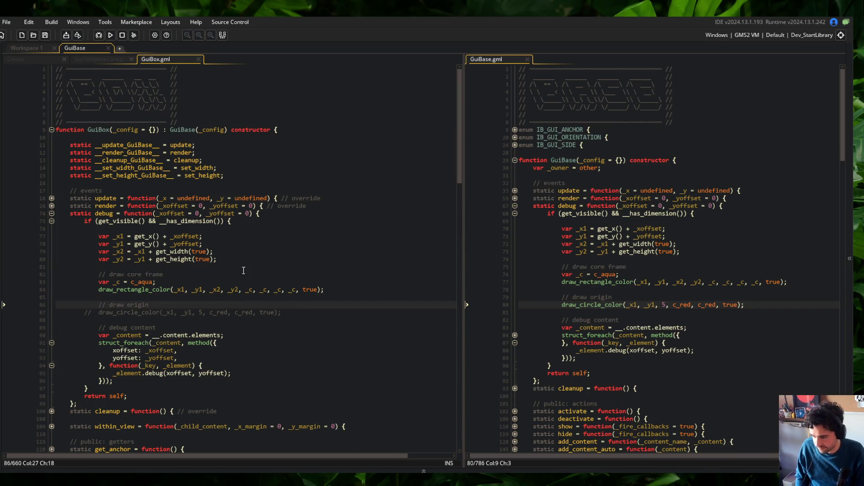
- Delete GuiBox.gml's debug override and its leftover stub lines, then build the game with F5
click(203, 214)
key(ctrl+d)
key(ctrl+d)
key(ctrl+d)
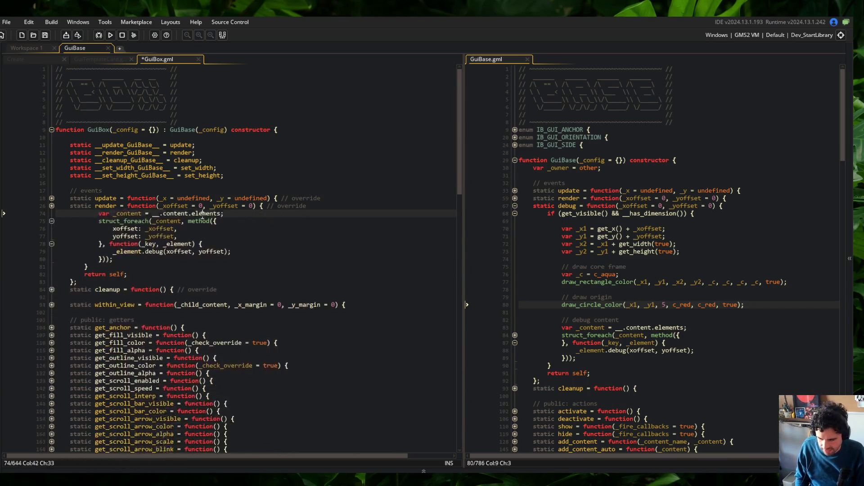
key(ctrl+d)
key(ctrl+d)
key(ctrl+d)
click(210, 167)
key(F5)
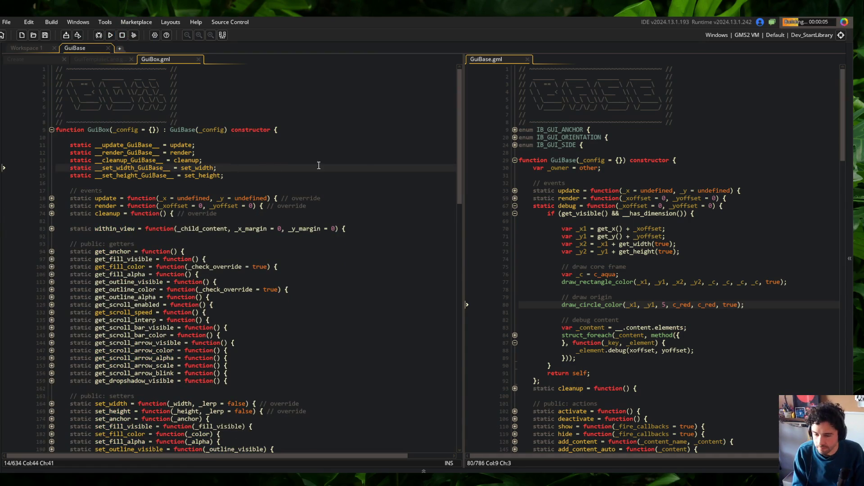
- Review GuiBase's event functions and switch the running game's menu to the Skeletons list
click(643, 191)
scroll(585, 180, down, 2)
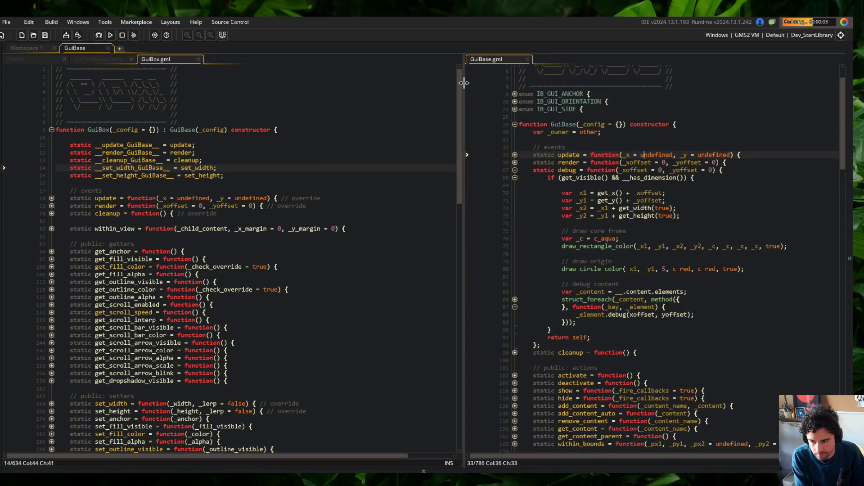
drag(463, 81, 411, 81)
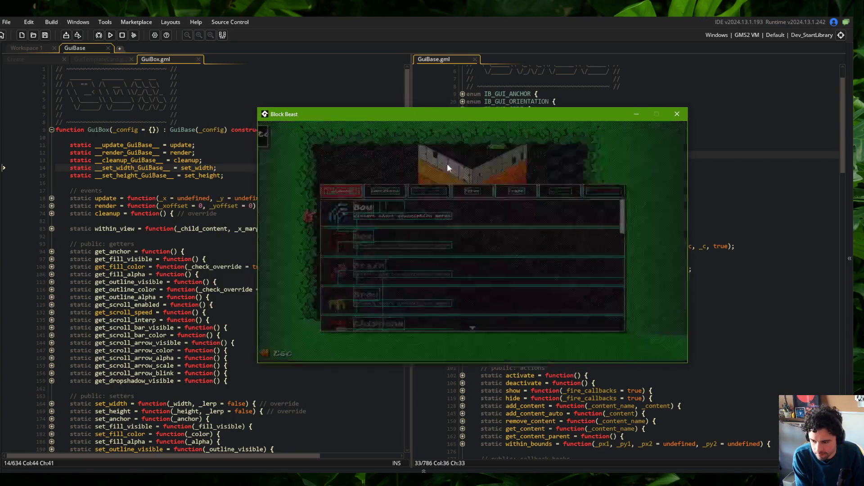
key(Right)
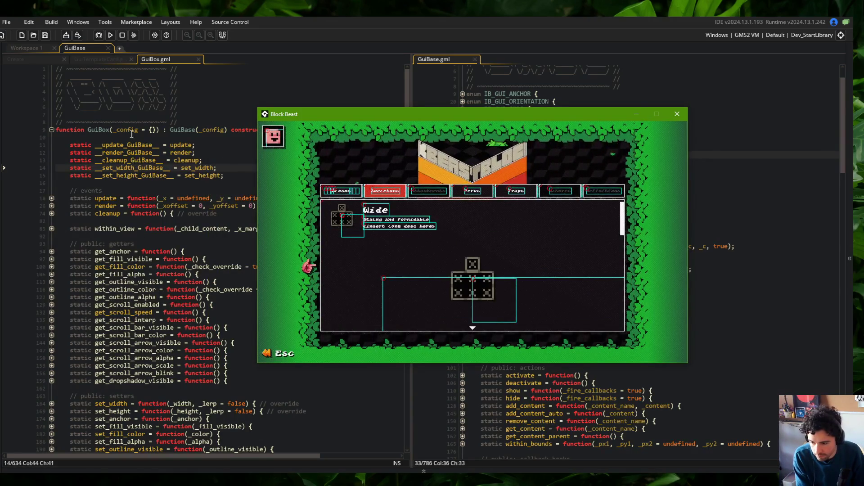
click(51, 206)
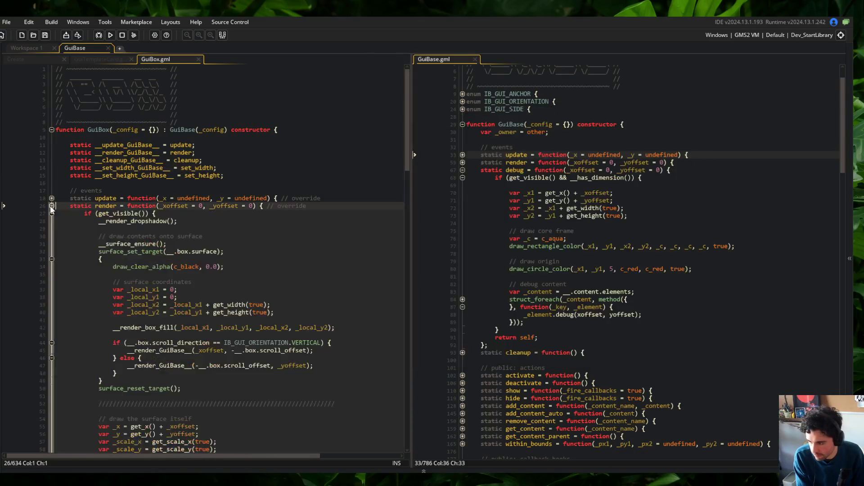
- Replace the _alpha argument of draw_surface_ext with get_alpha() and save GuiBox.gml
scroll(198, 253, down, 6)
click(243, 239)
click(584, 216)
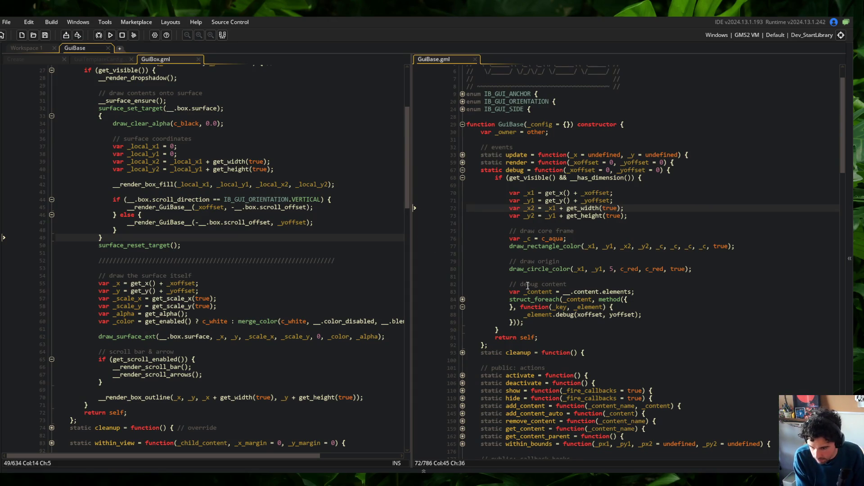
double_click(119, 299)
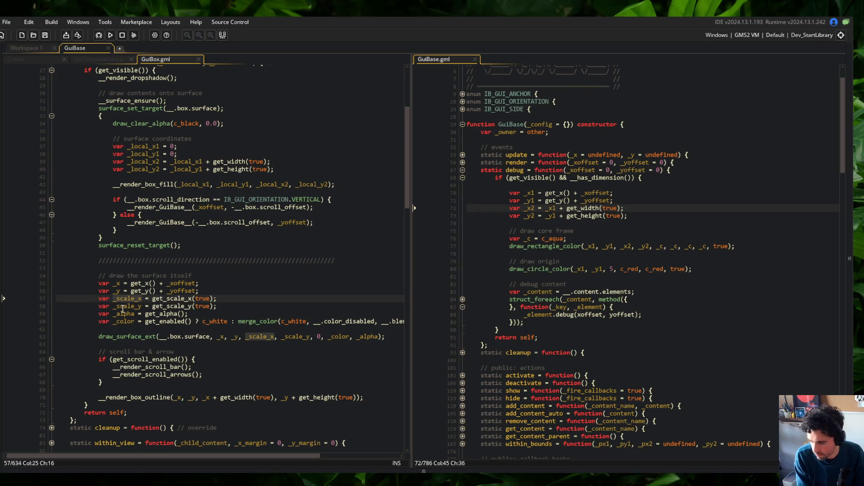
click(145, 306)
key(Down)
key(ctrl+shift+Right)
key(ctrl+shift+Right)
key(ctrl+x)
key(Down)
key(Down)
key(Down)
key(End)
key(Left)
key(Left)
key(ctrl+shift+Left)
key(ctrl+v)
key(Up)
key(Up)
key(Up)
key(Home)
key(ctrl+s)
- Pass get_scale_x(true) and get_scale_y(true) directly as draw_surface_ext's scale arguments
key(Up)
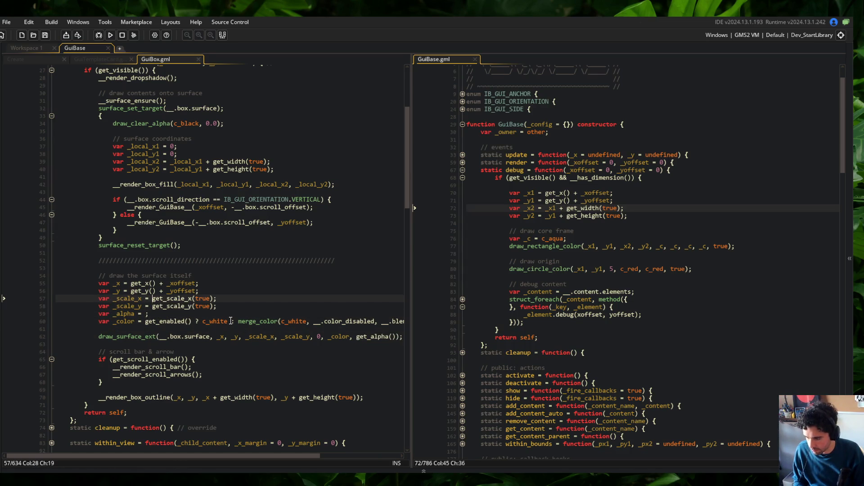
key(End)
key(End)
key(Left)
key(ctrl+shift+Left)
key(ctrl+shift+Left)
key(ctrl+shift+Left)
key(ctrl+x)
key(Down)
key(Down)
key(Down)
key(ctrl+Right)
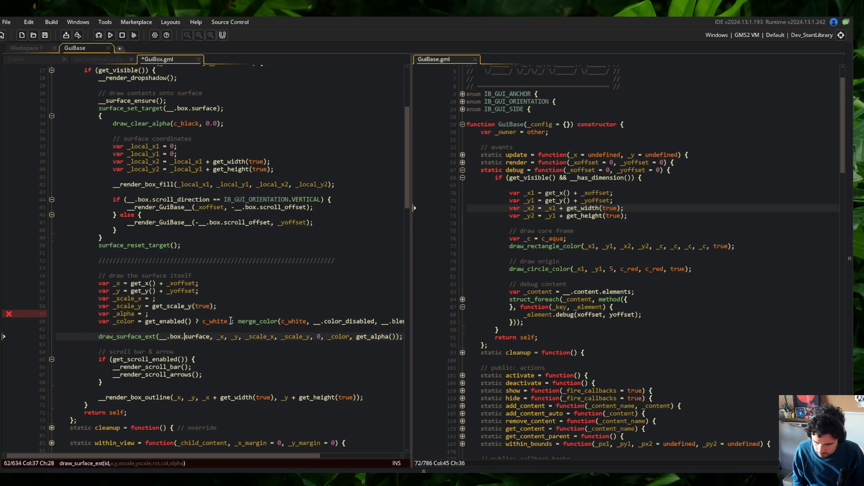
key(ctrl+shift+Right)
key(ctrl+v)
key(Right)
key(Right)
key(ctrl+shift+Right)
key(ctrl+v)
key(Left)
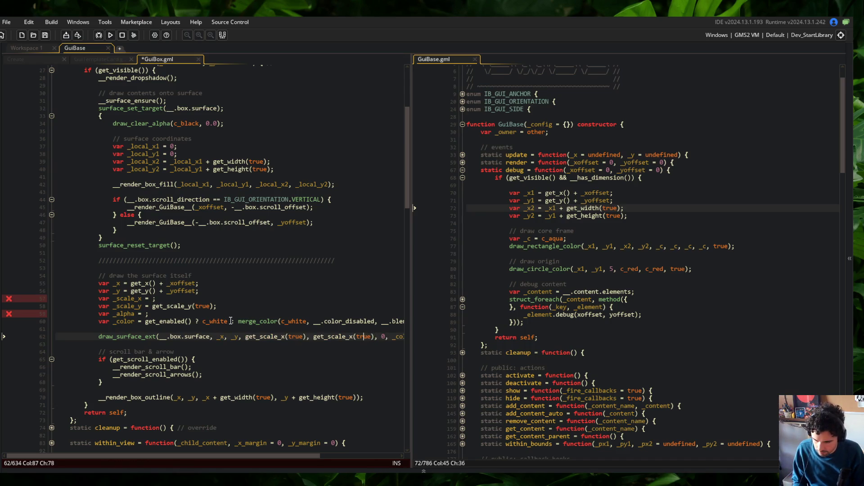
key(Left)
key(BackSpace)
text(y)
- Delete the now-unused _scale_x, _scale_y and _alpha variable lines
key(Up)
key(Up)
key(Up)
key(ctrl+d)
key(Up)
key(ctrl+d)
key(Up)
key(ctrl+d)
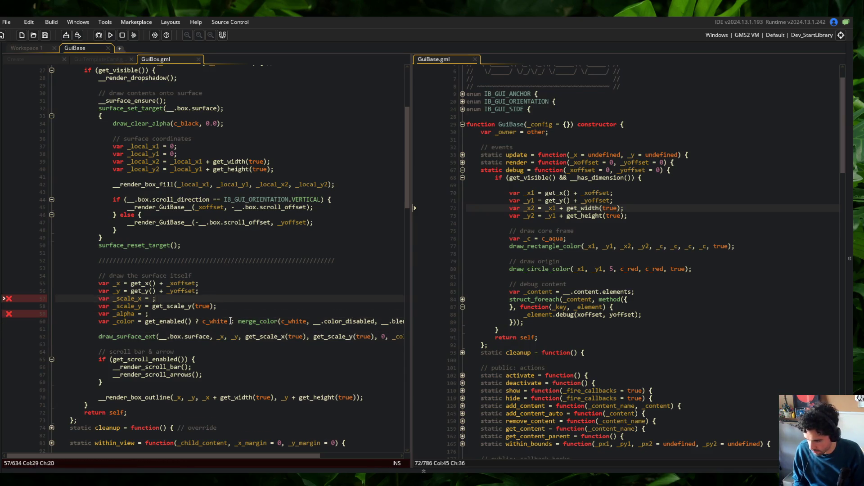
click(218, 269)
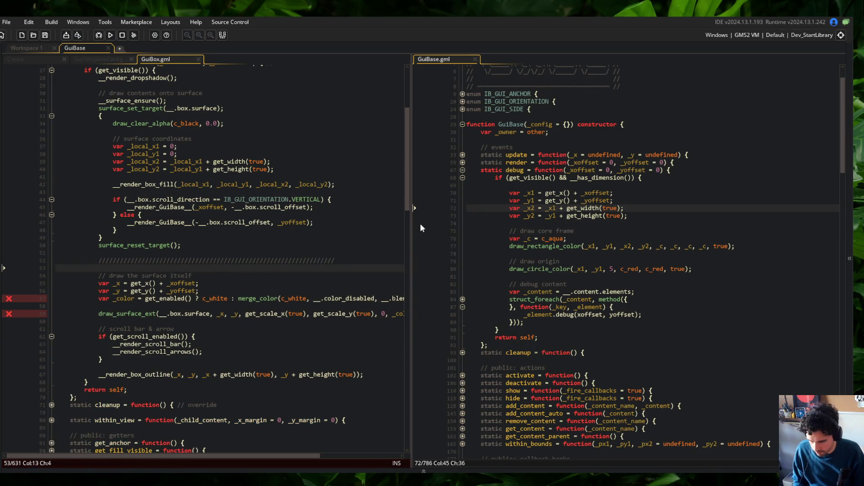
drag(412, 215, 562, 215)
- Wrap c_white and the merge_color call in parentheses on the _color line
click(202, 298)
text(()
key(ctrl+Right)
key(Delete)
text())
key(Right)
key(Right)
text(()
key(End)
key(Left)
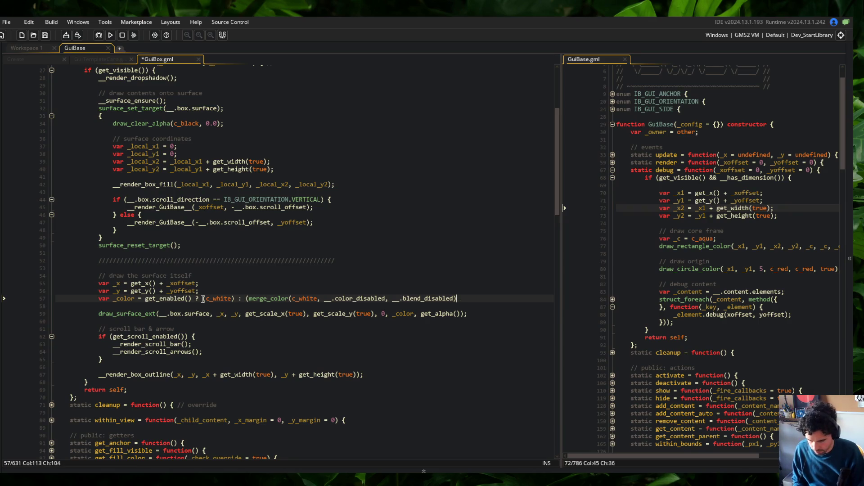
- Check the color line's closing parentheses and the draw_surface_ext arguments
click(328, 245)
click(338, 223)
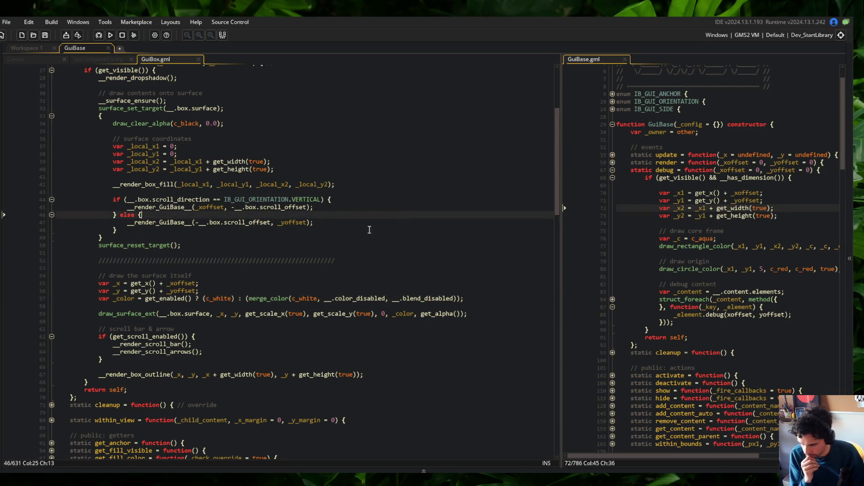
click(351, 253)
click(360, 299)
key(End)
key(Left)
key(Left)
key(Left)
click(415, 268)
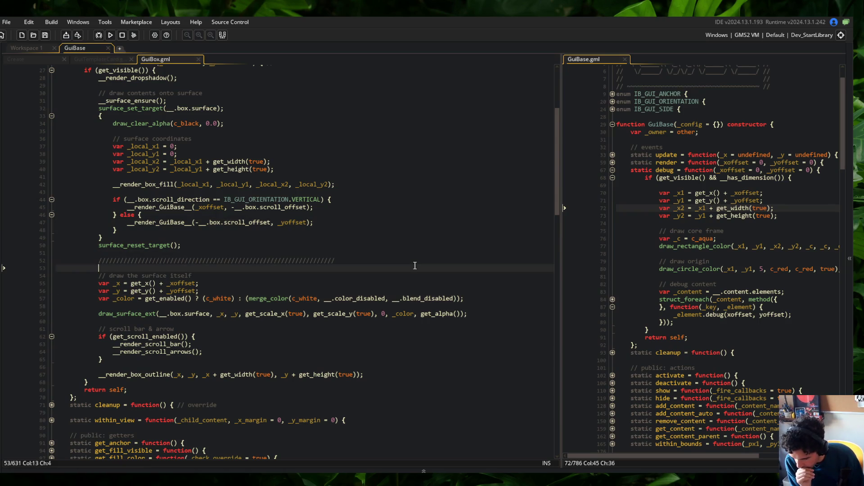
scroll(416, 266, down, 1)
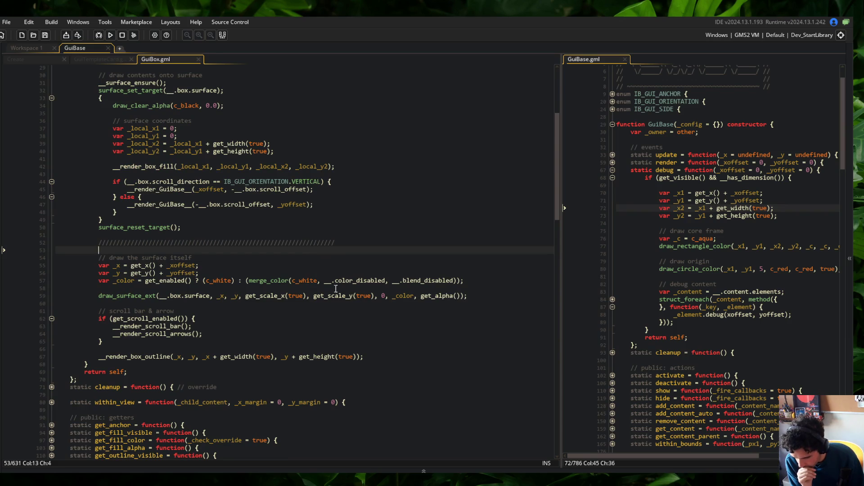
click(255, 297)
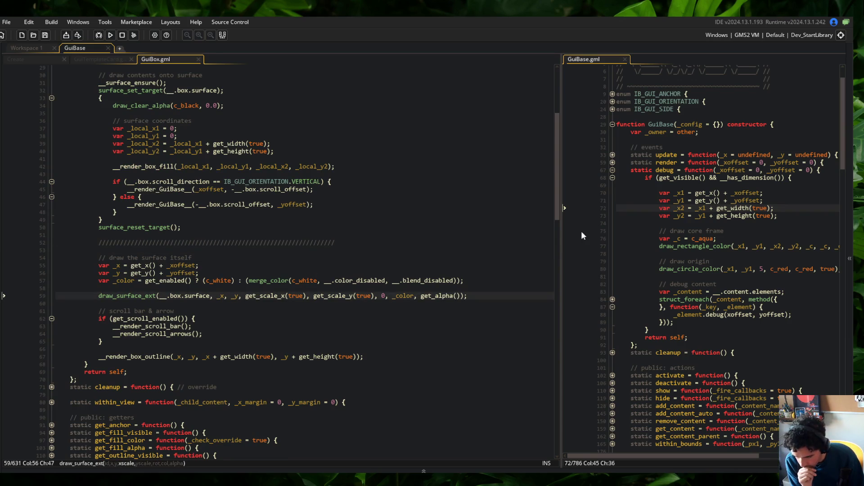
- Change GuiBase's render call debug(_xoffset, _yoffset) to debug(0, 0) and build the game
mouse_move(561, 180)
mouse_down()
mouse_move(510, 180)
mouse_move(526, 180)
mouse_up()
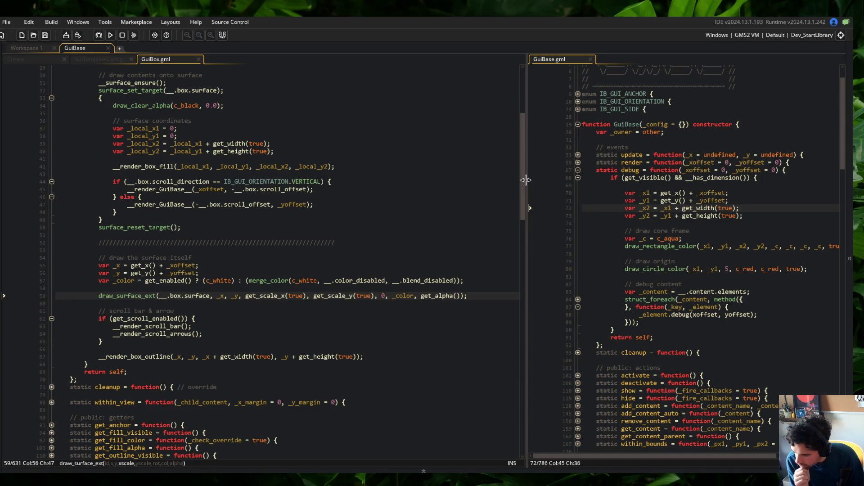
mouse_move(526, 180)
mouse_down()
mouse_move(478, 206)
mouse_move(420, 206)
mouse_move(437, 210)
mouse_up()
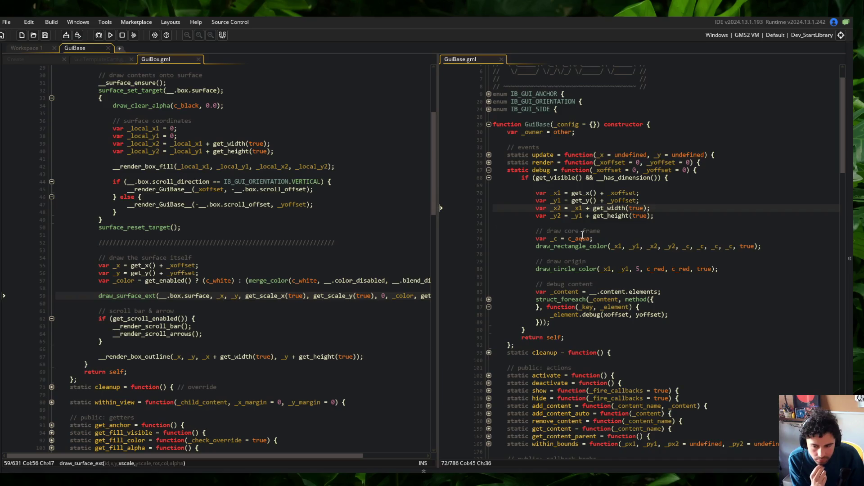
click(610, 269)
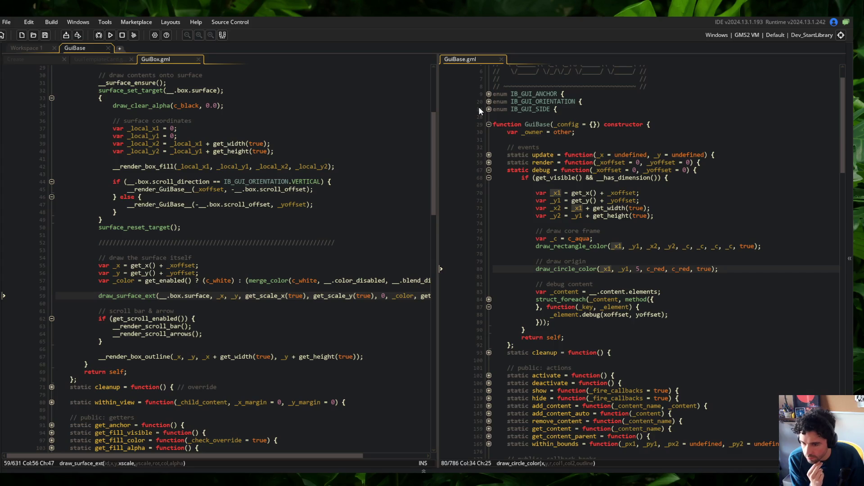
click(489, 162)
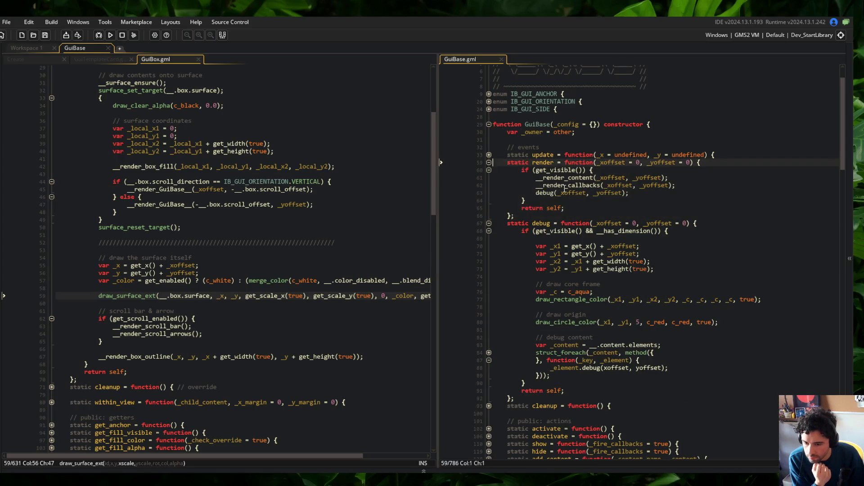
double_click(570, 195)
key(ctrl+shift+Right)
key(ctrl+shift+Right)
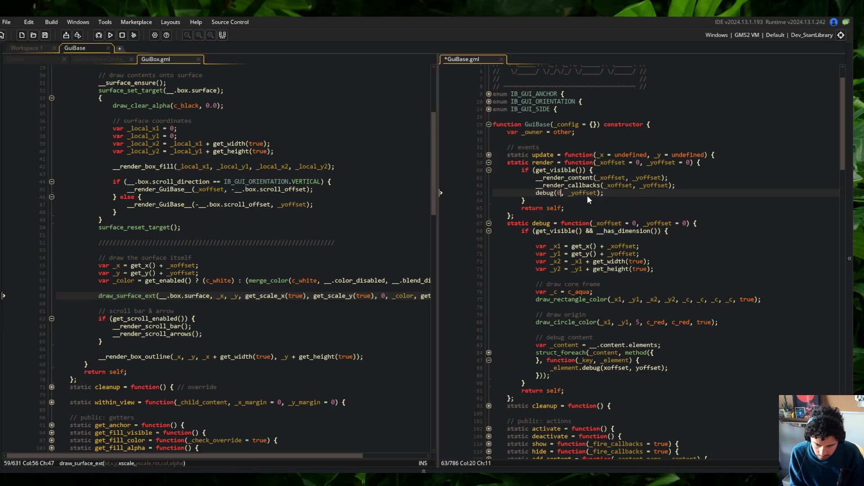
text(0, 0)
click(611, 174)
click(110, 35)
- Remove the arguments so render calls debug() with none
click(574, 193)
key(BackSpace)
key(BackSpace)
key(BackSpace)
click(630, 154)
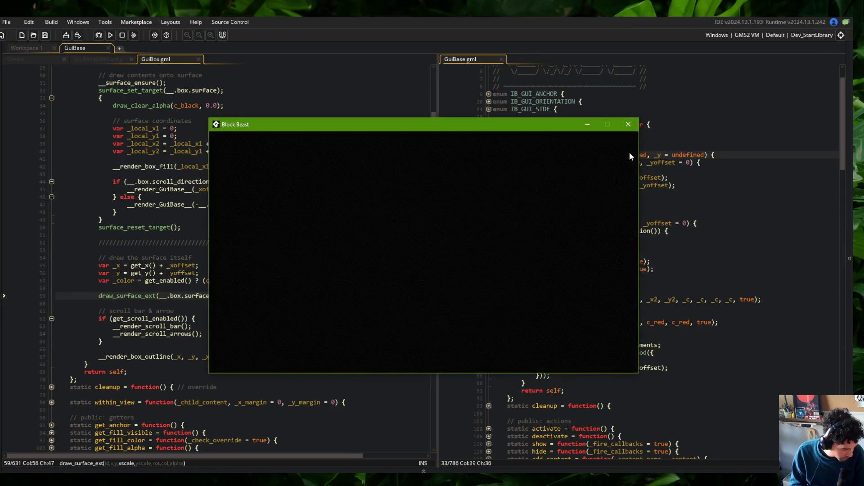
- Position the game window beside the code and check the Skeletons list's Wide entry
drag(386, 125, 360, 111)
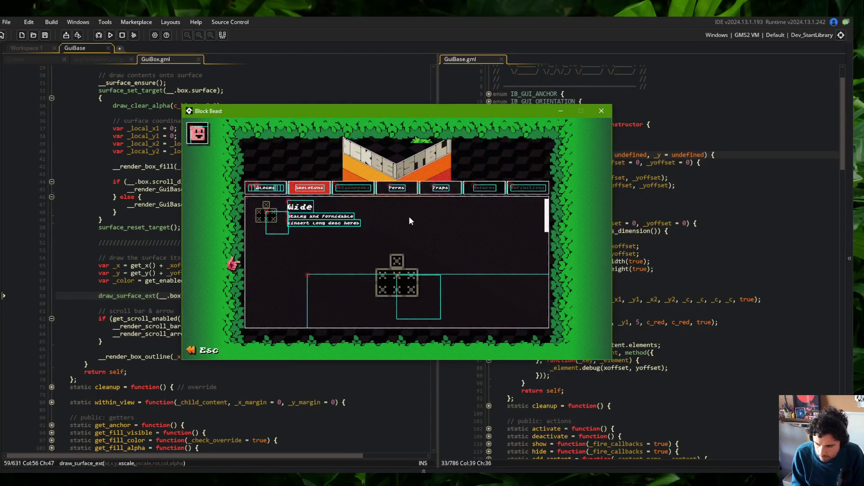
mouse_move(388, 113)
mouse_down()
mouse_move(407, 104)
mouse_move(446, 126)
mouse_move(513, 120)
mouse_move(420, 95)
mouse_move(362, 95)
mouse_up()
click(246, 175)
click(282, 169)
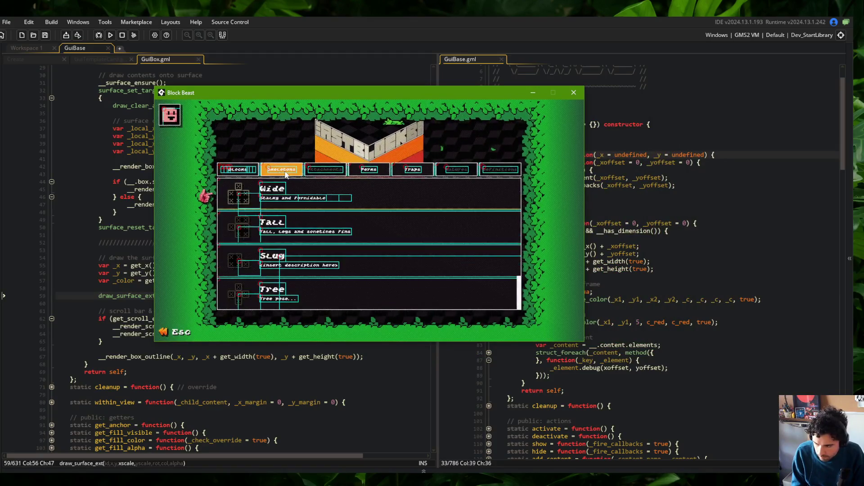
click(309, 183)
mouse_move(441, 94)
mouse_down()
mouse_move(355, 94)
mouse_move(582, 144)
mouse_move(495, 90)
mouse_move(421, 66)
mouse_move(369, 78)
mouse_move(385, 84)
mouse_up()
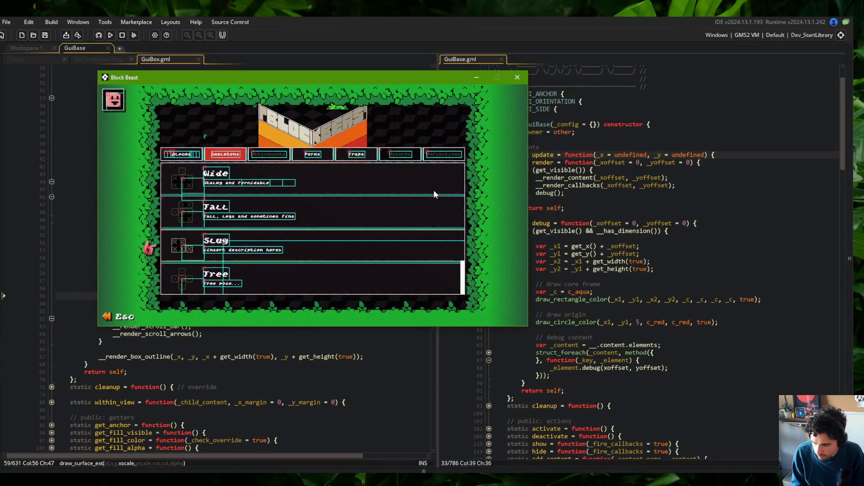
- Return to the Blocks list, scroll it down and up, then close the game
key(Left)
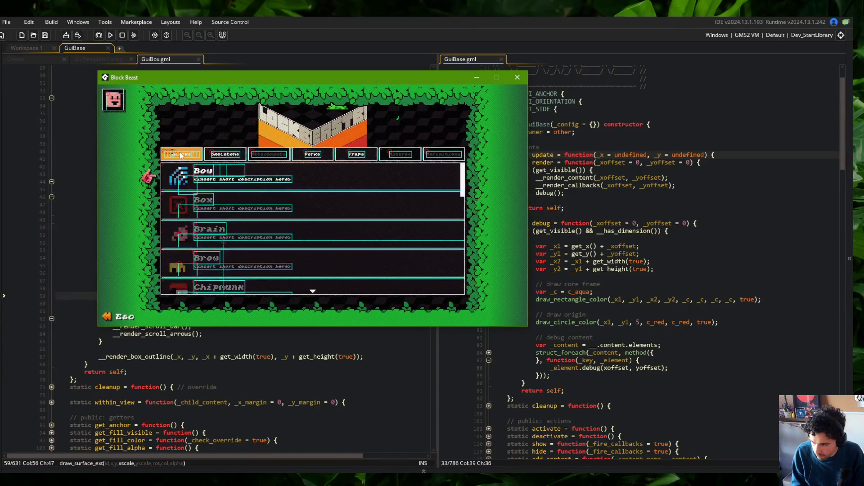
scroll(287, 202, down, 2)
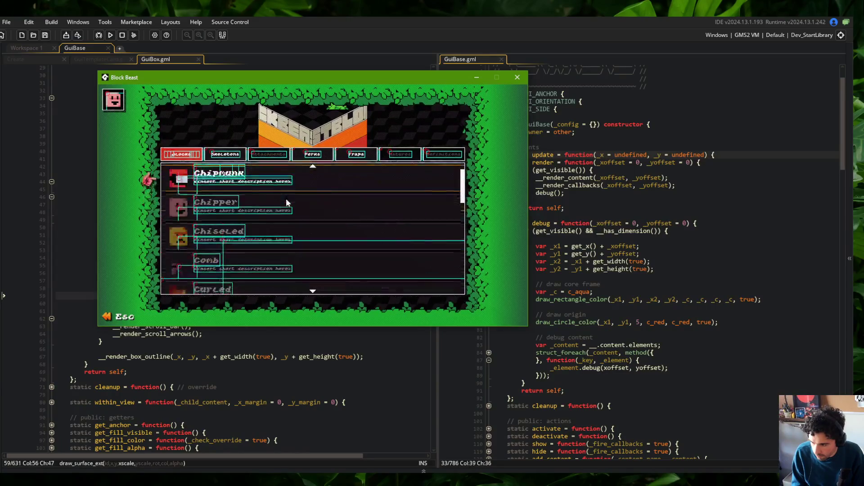
scroll(287, 202, up, 3)
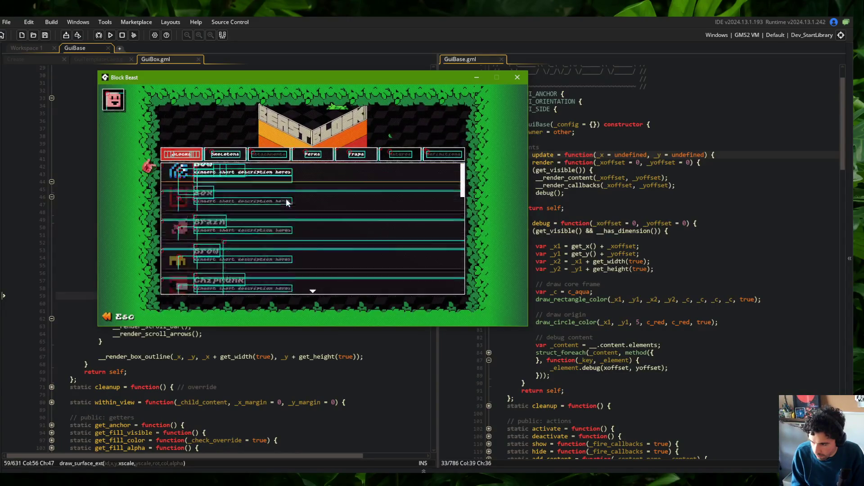
click(215, 159)
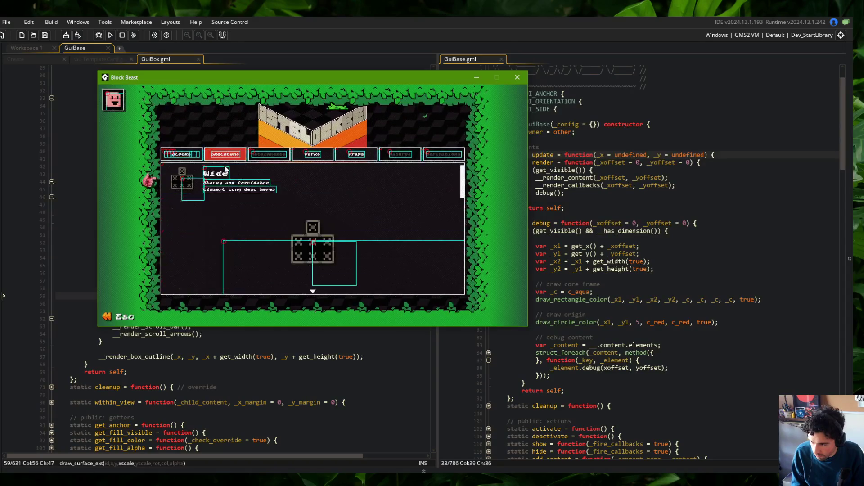
click(185, 158)
scroll(271, 202, down, 4)
scroll(272, 203, up, 3)
scroll(271, 203, down, 4)
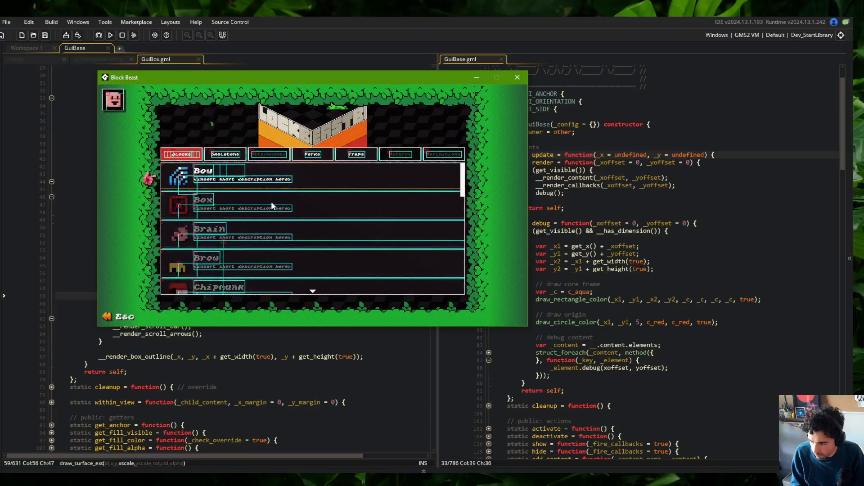
click(523, 81)
- Restore the debug call on line 63 to debug(_xoffset, _yoffset)
click(586, 192)
key(Left)
key(Left)
text(0,)
key(ctrl+z)
key(ctrl+z)
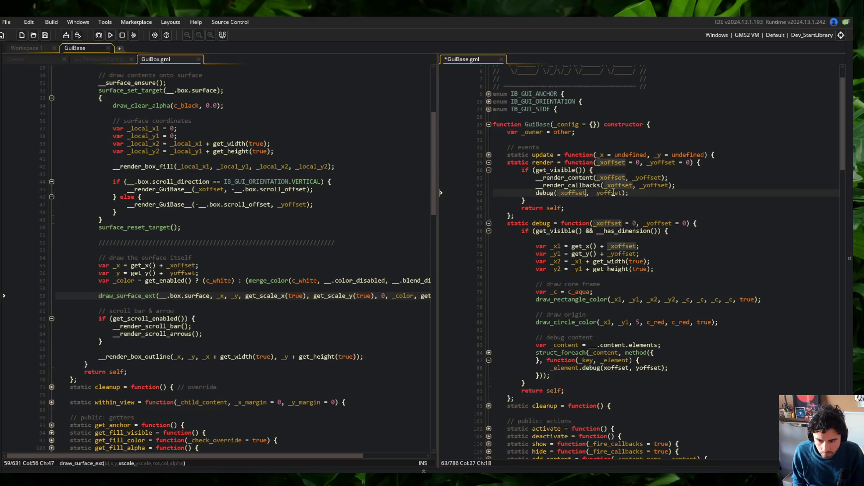
click(701, 208)
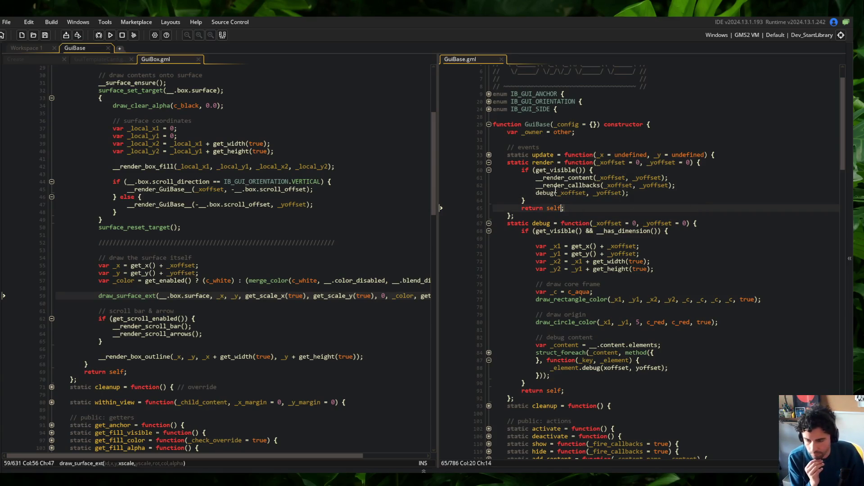
scroll(301, 167, up, 3)
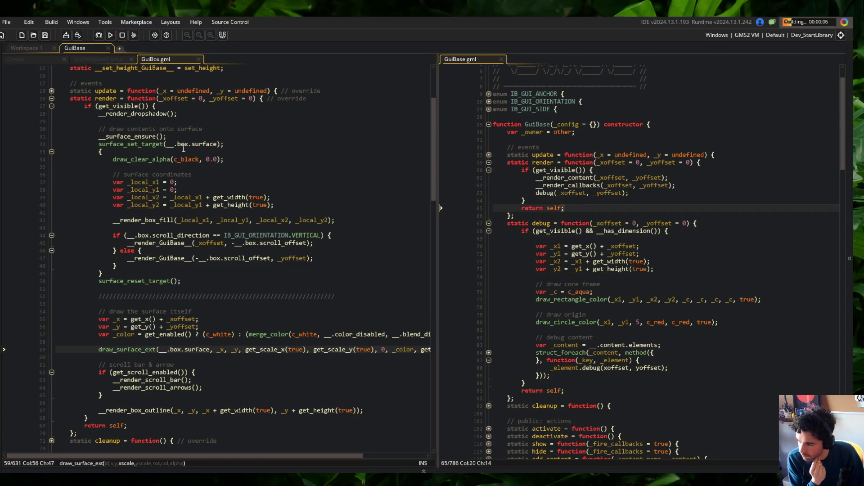
- Toggle the update function's fold in GuiBox.gml several times
click(51, 91)
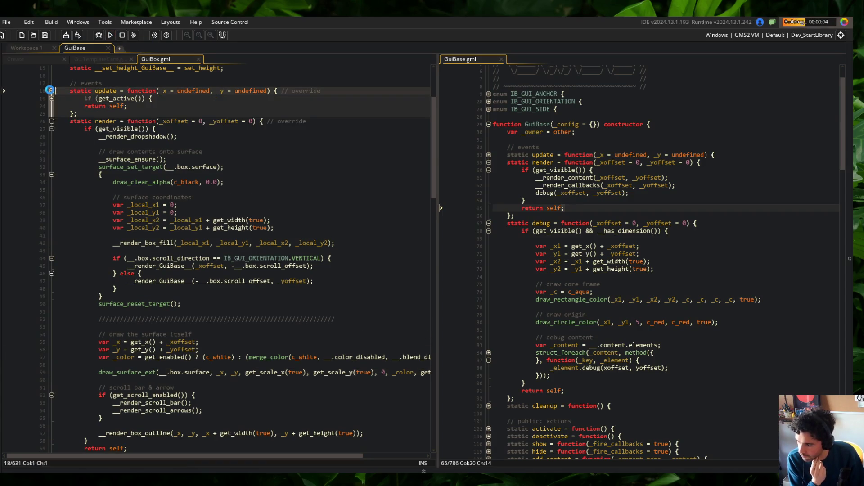
click(50, 90)
click(50, 90)
click(50, 91)
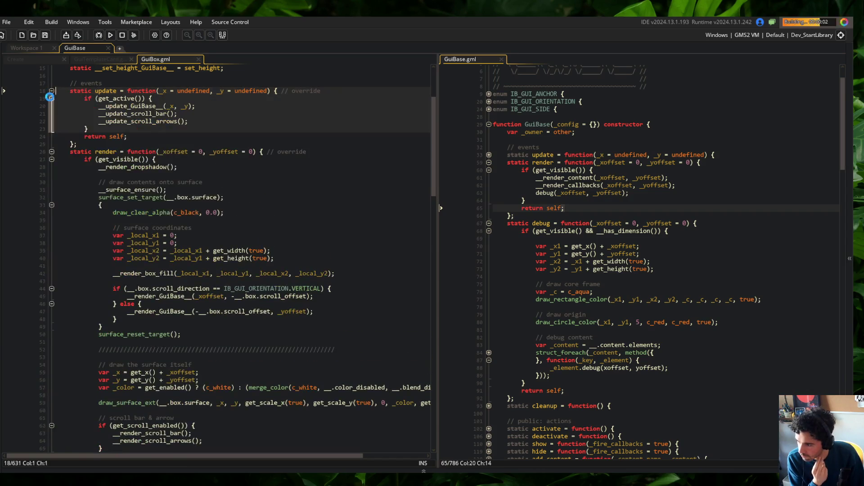
click(50, 91)
click(50, 92)
scroll(119, 124, up, 2)
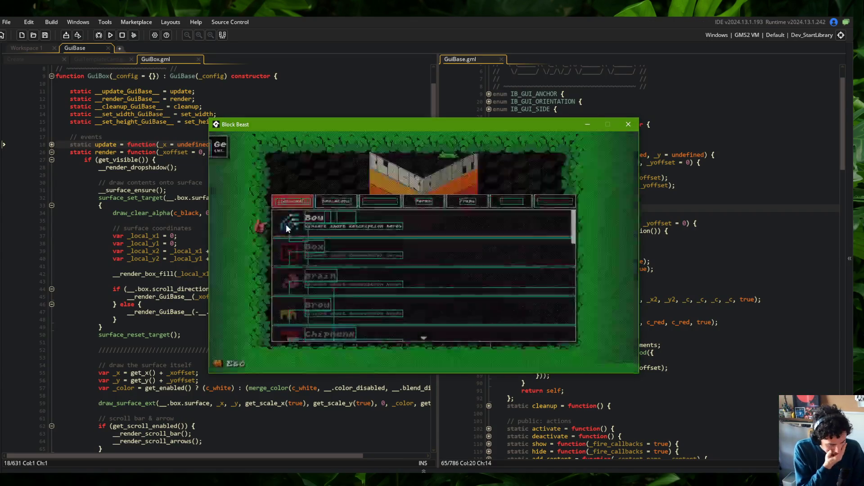
- Open Skeletons, return to the Blocks list, and scroll it down and up repeatedly
click(350, 207)
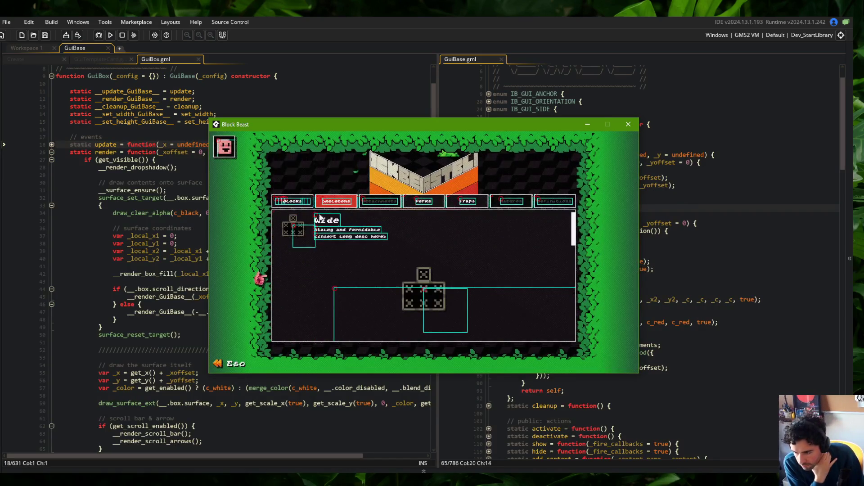
key(Left)
scroll(355, 231, down, 3)
scroll(355, 231, up, 2)
scroll(356, 231, down, 1)
scroll(356, 230, up, 1)
scroll(356, 232, up, 1)
scroll(356, 232, down, 1)
scroll(356, 232, up, 1)
- Open the Skeletons list and expand and collapse the Wide skeleton's details several times
click(355, 202)
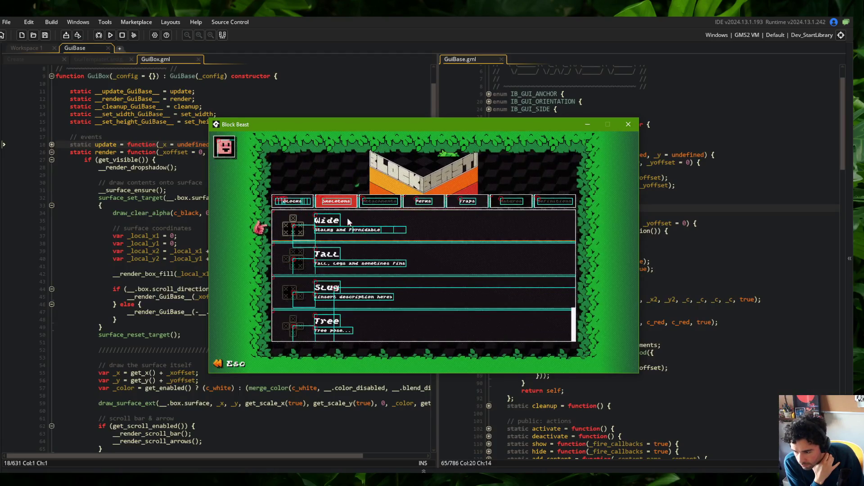
click(353, 217)
click(354, 217)
click(354, 217)
click(354, 217)
click(363, 217)
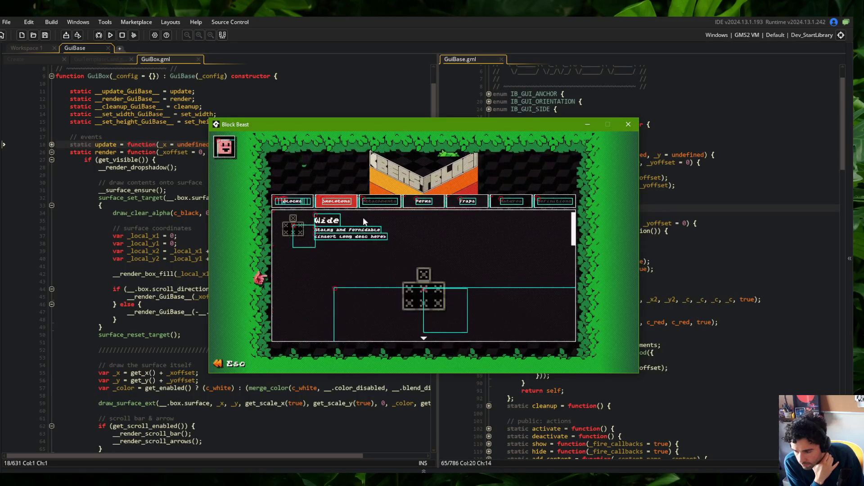
click(341, 220)
- Go back to Blocks, exit to the main menu, reopen the Library and scroll to Bow
key(q)
scroll(375, 226, down, 1)
scroll(374, 227, up, 1)
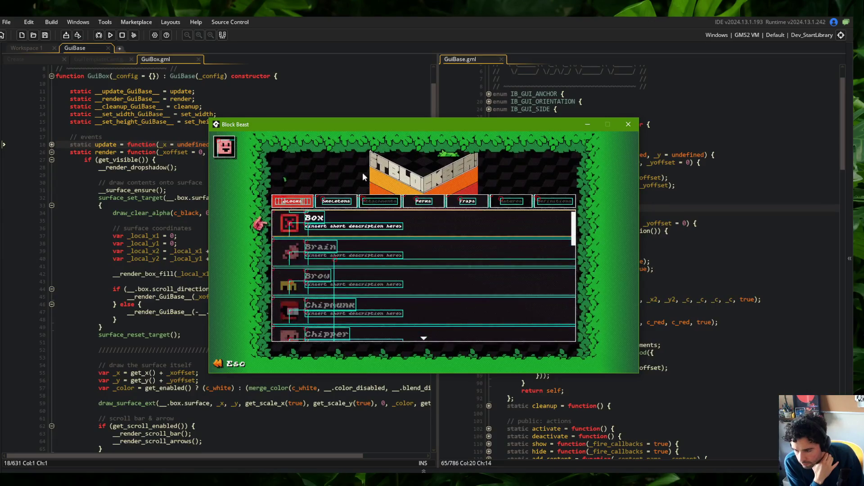
key(Escape)
click(416, 264)
scroll(377, 243, down, 2)
scroll(361, 235, down, 1)
scroll(361, 235, up, 3)
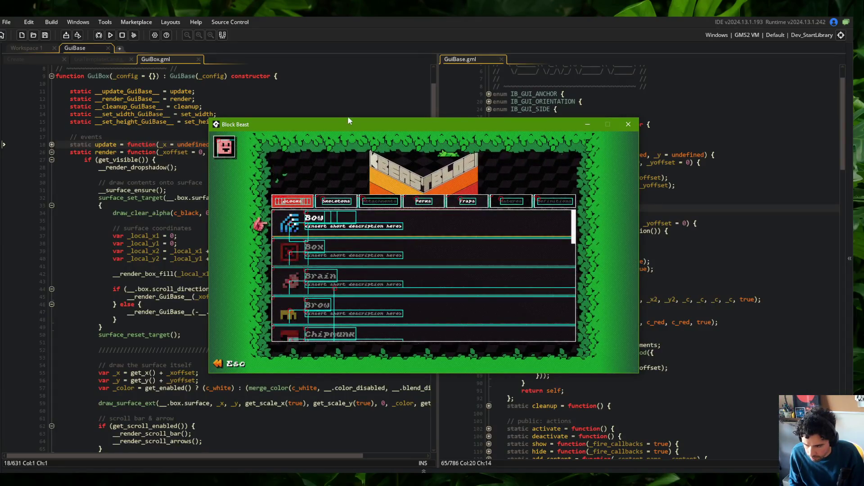
- Bring GameMaker's editor forward and open the library's Create event code
click(341, 84)
scroll(341, 85, up, 3)
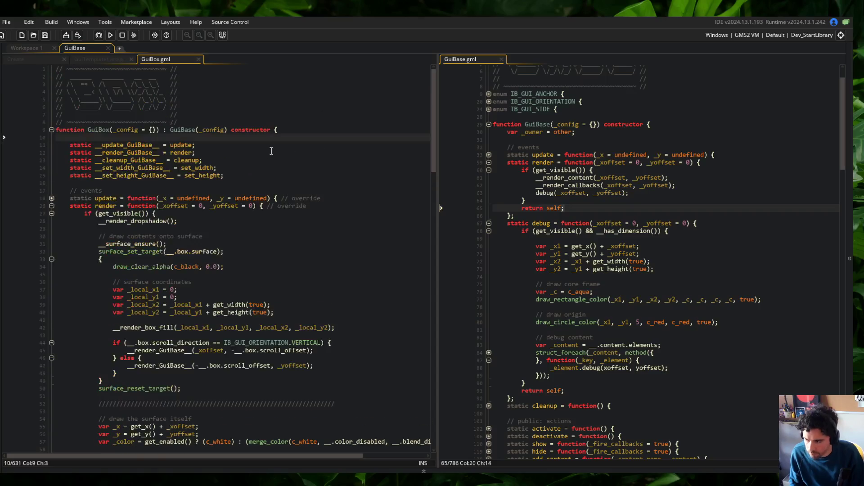
click(47, 59)
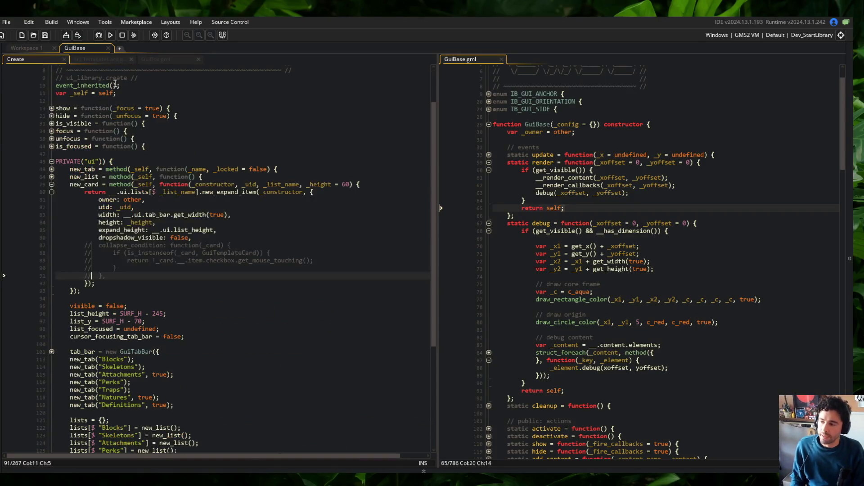
scroll(177, 169, up, 4)
scroll(171, 267, down, 8)
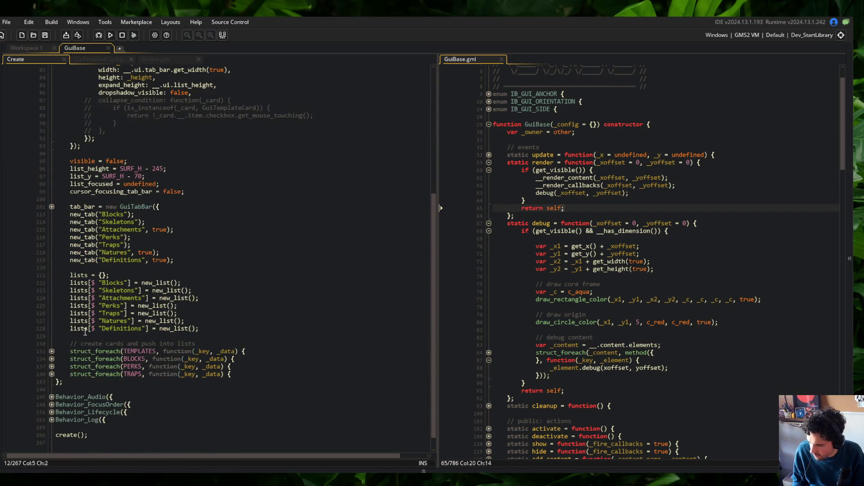
scroll(74, 338, up, 5)
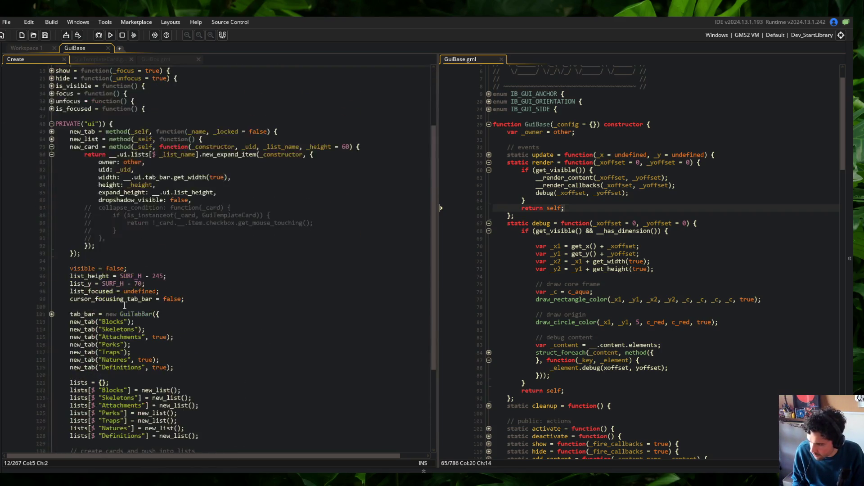
- Unfold and refold the new_list function and its nested block in the lists setup code
click(85, 390)
click(52, 139)
click(52, 146)
click(52, 146)
click(53, 140)
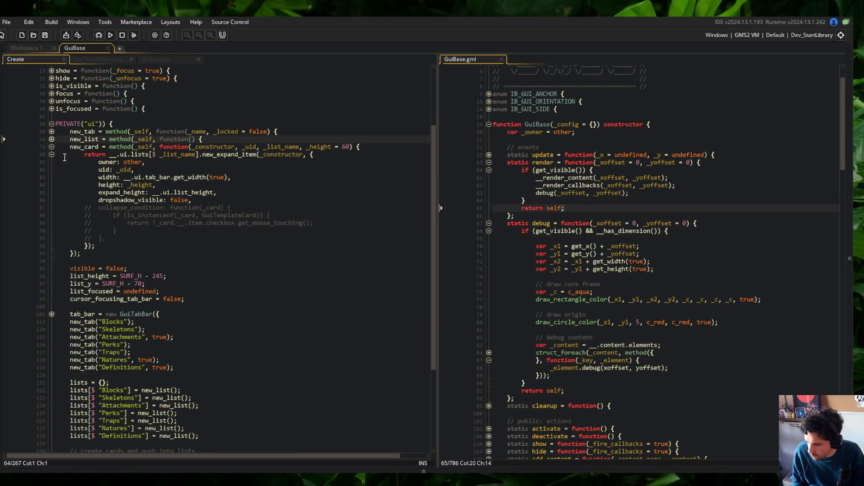
scroll(148, 249, down, 4)
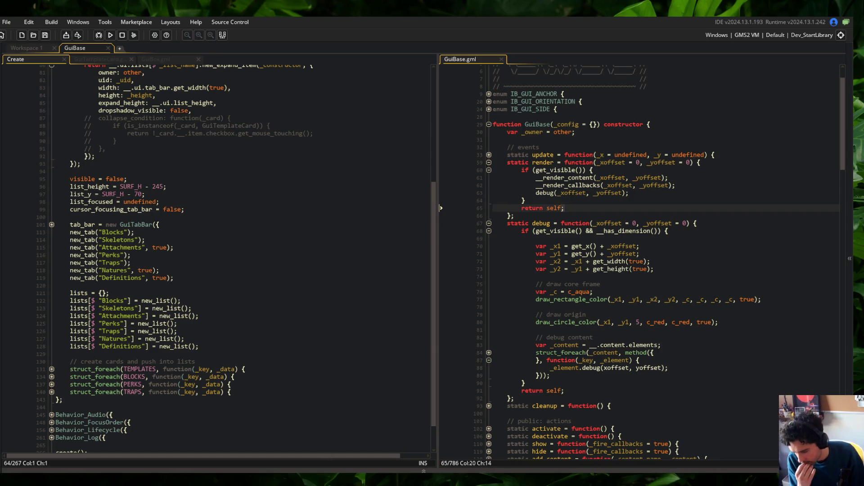
scroll(342, 243, down, 5)
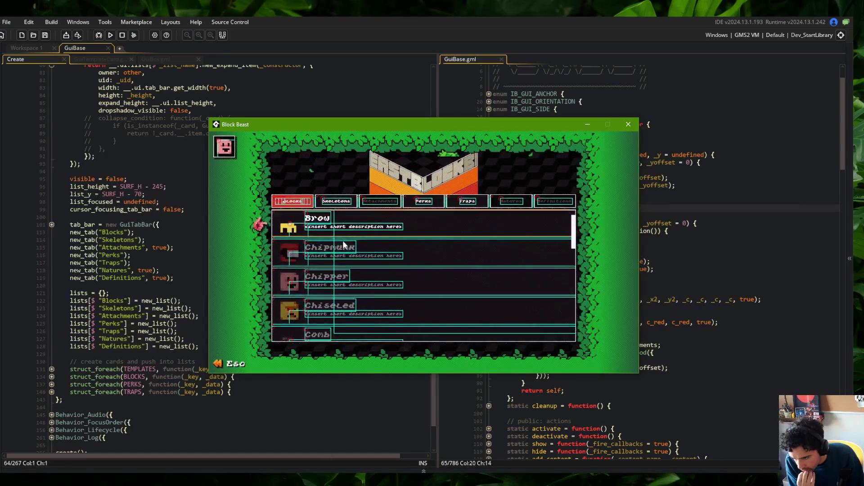
- Scroll the game's Blocks list up and down to check its scrolling
scroll(343, 242, up, 4)
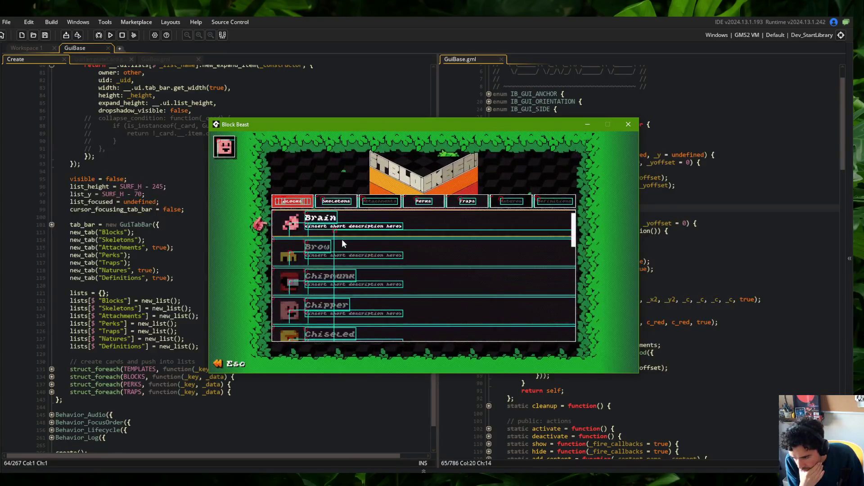
scroll(342, 240, up, 1)
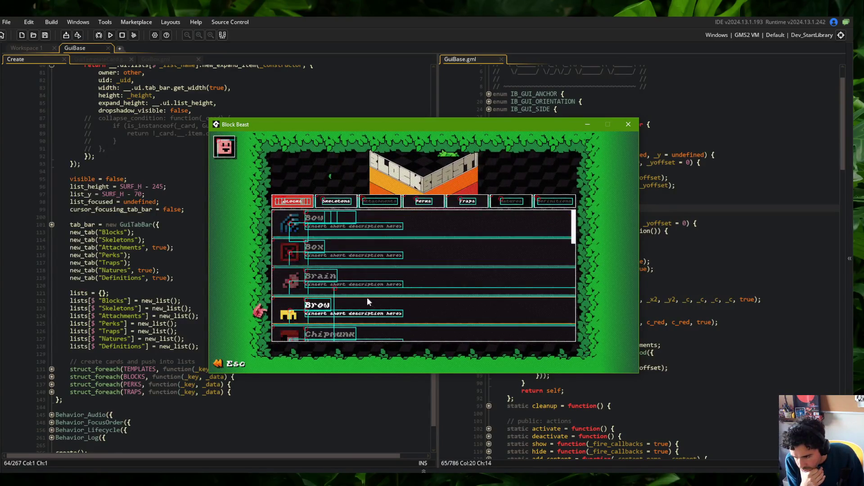
scroll(401, 236, down, 2)
scroll(401, 237, up, 2)
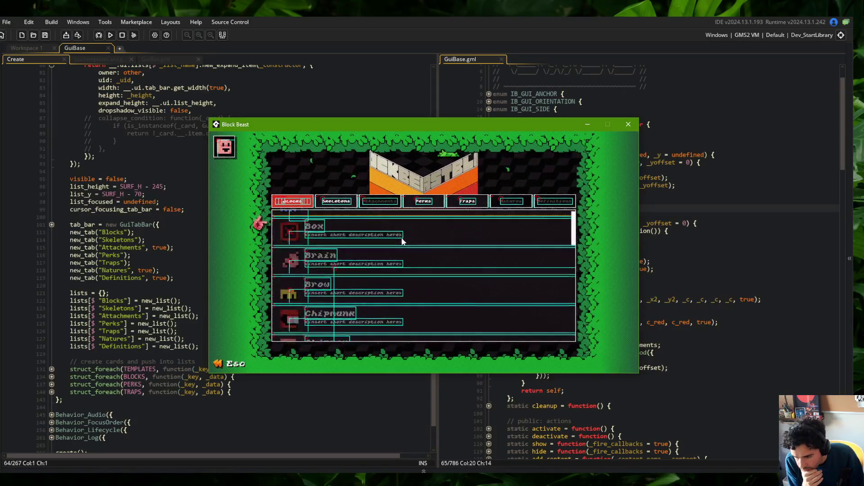
- Cycle through the Perks, Traps, Blocks and Skeletons lists, ending on Blocks, then return to the code
click(423, 202)
click(467, 201)
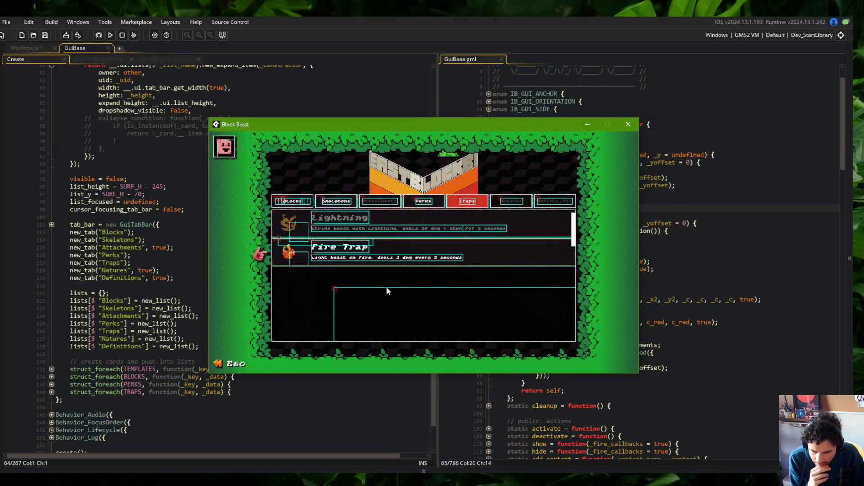
click(304, 201)
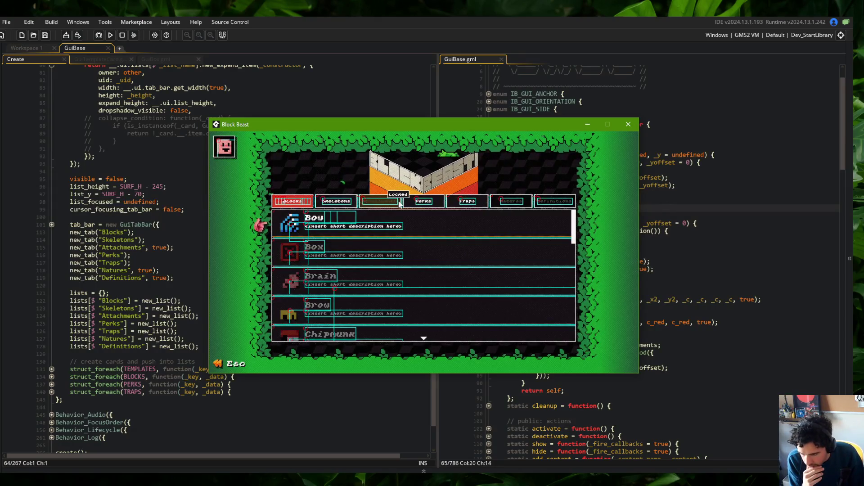
click(345, 203)
click(292, 202)
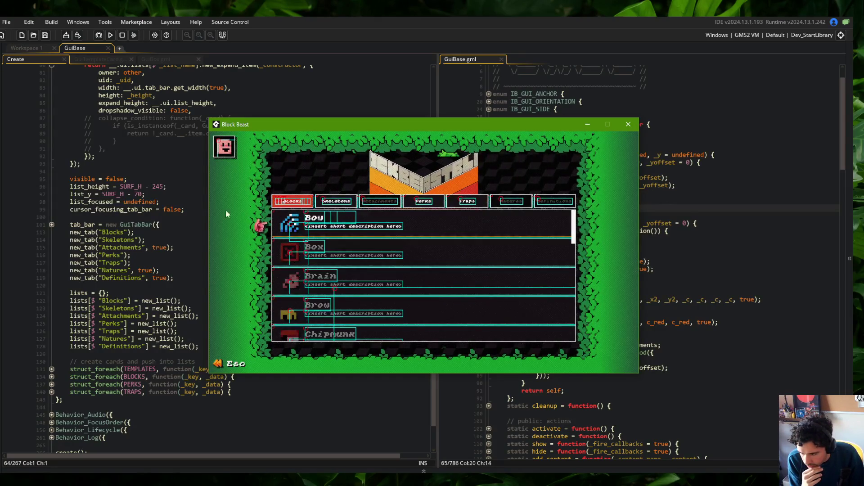
click(166, 193)
scroll(165, 192, up, 2)
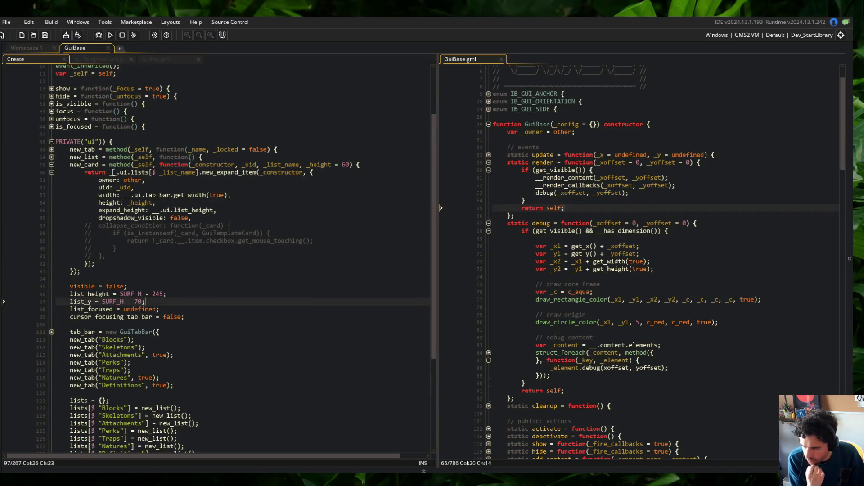
- Add a trial visible line after the dropshadow_visible setting and run the game
click(210, 218)
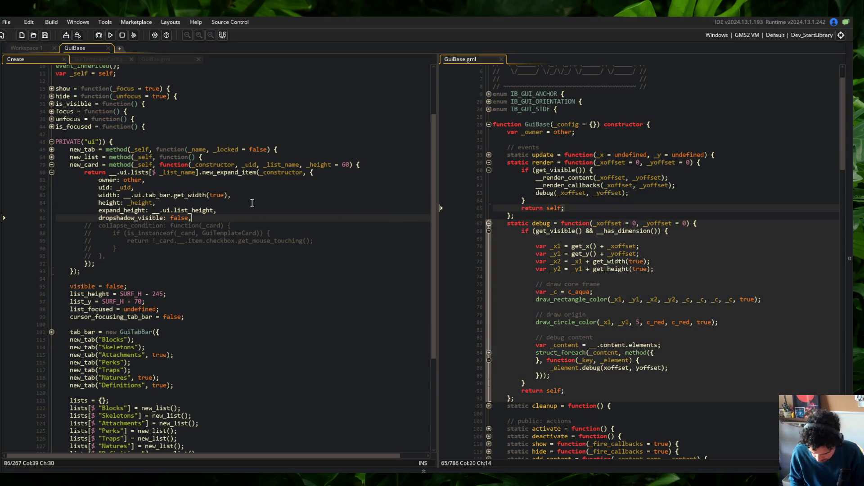
key(Return)
text(visible: false,)
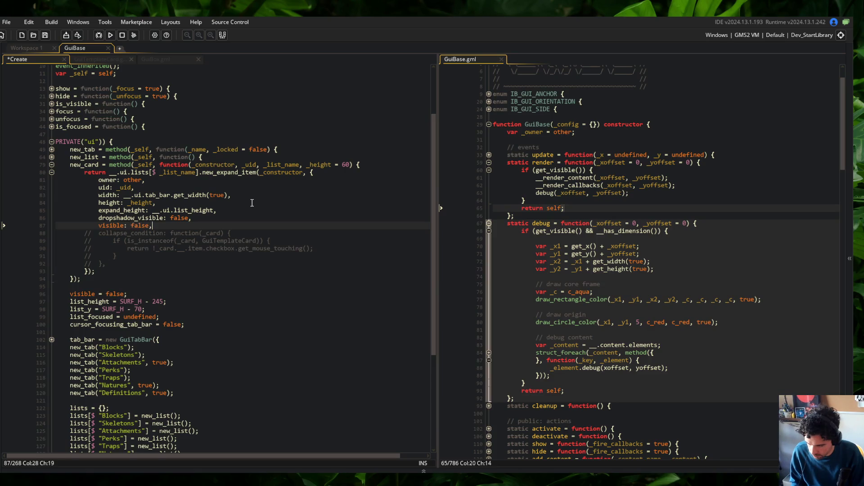
key(F5)
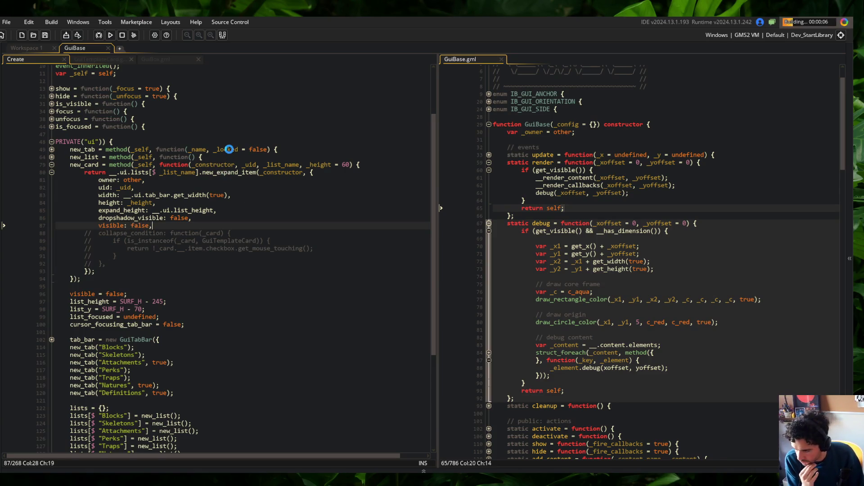
- Remove the trial visible line and unfold new_list to locate list_focused
key(ctrl+d)
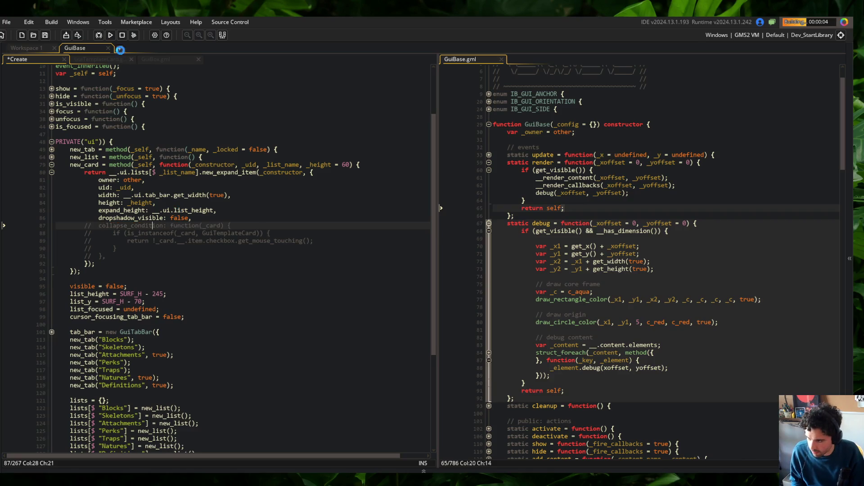
click(50, 164)
click(148, 248)
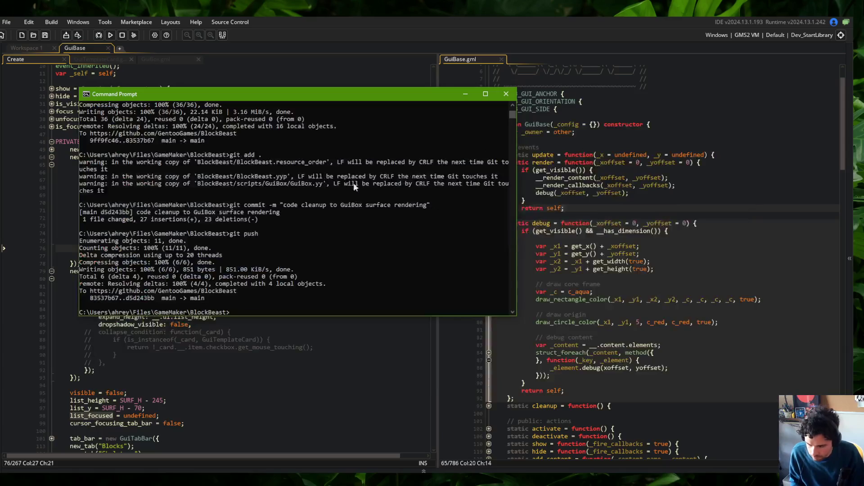
- Run the game and inspect the GuiList_Expanding and parent GuiList definitions
click(201, 282)
click(198, 361)
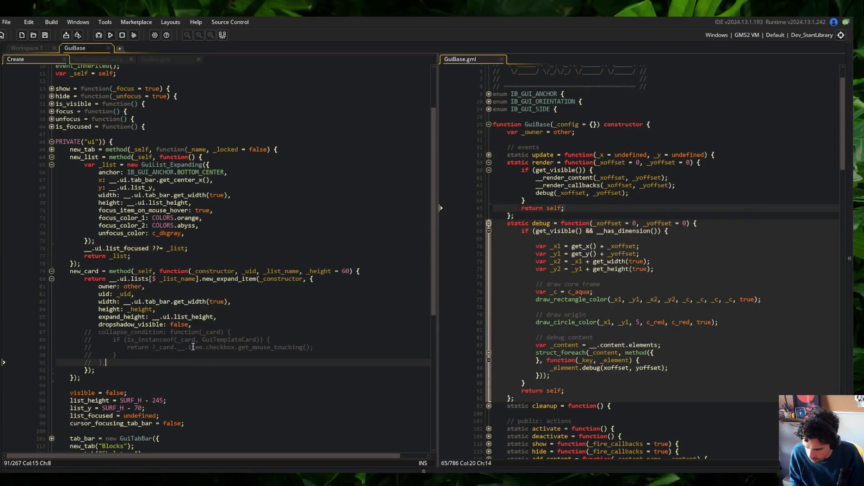
click(110, 35)
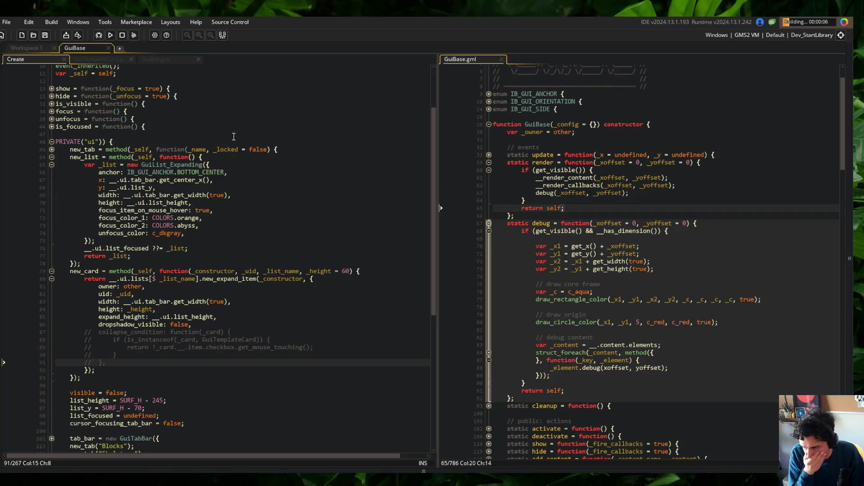
middle_click(174, 168)
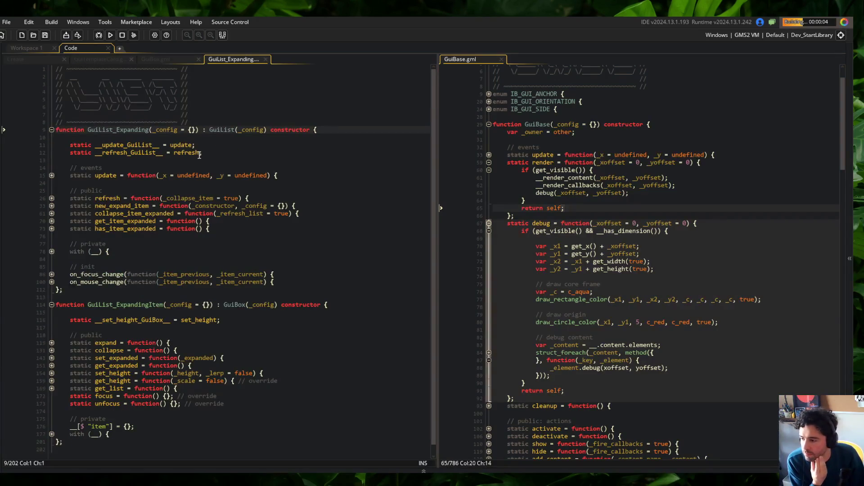
middle_click(222, 135)
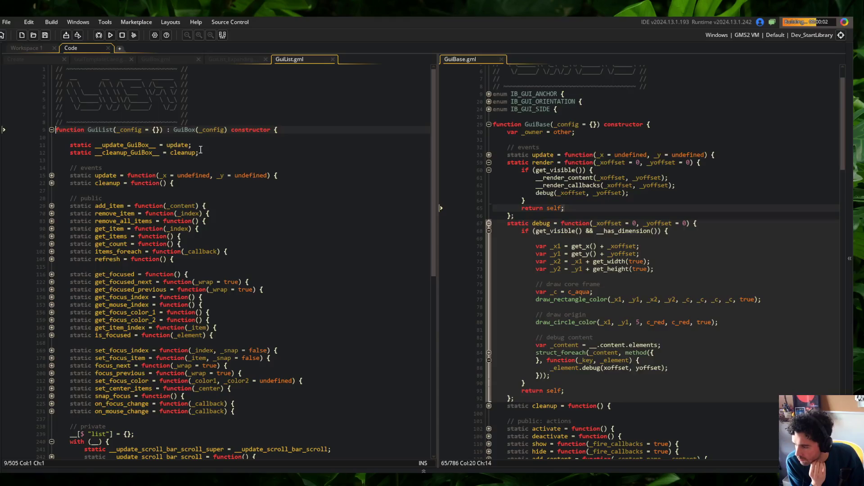
middle_click(282, 59)
middle_click(250, 59)
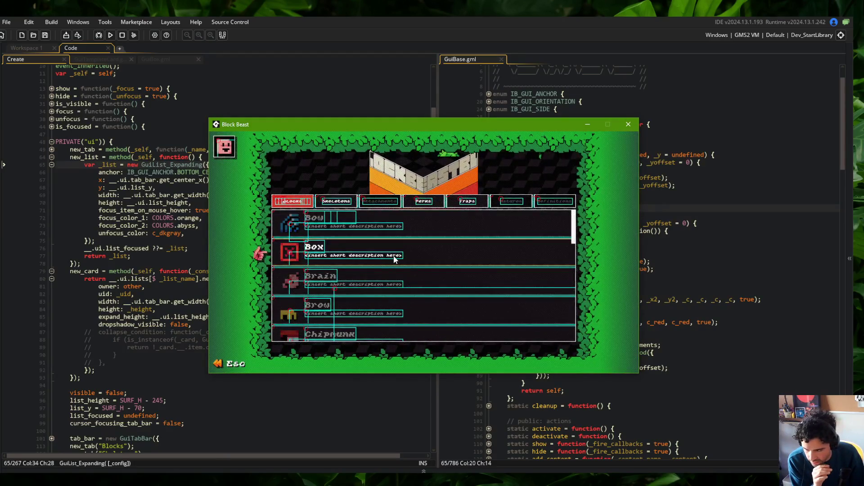
- Quit the running game and open a blank line at the start of the GuiList_Expanding settings
scroll(394, 260, down, 2)
scroll(395, 259, up, 2)
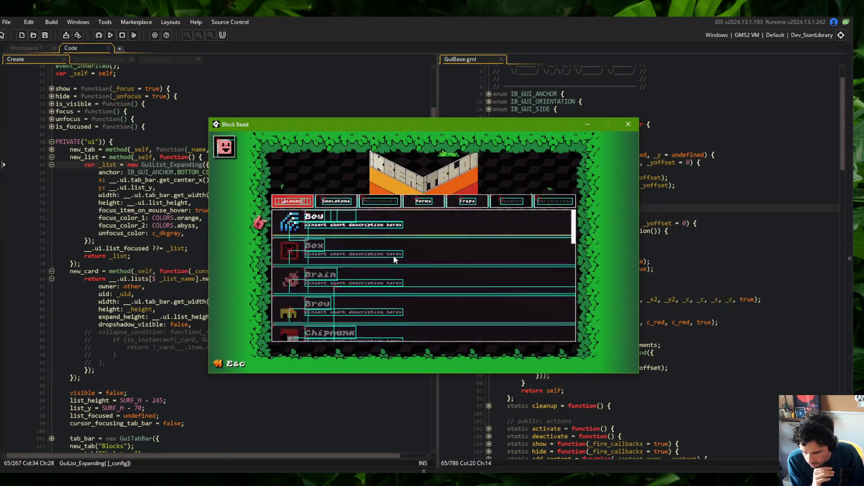
key(Escape)
click(305, 168)
key(Return)
- Start the expanding list's settings with visible: false and test-run the game's menu
text(visible:)
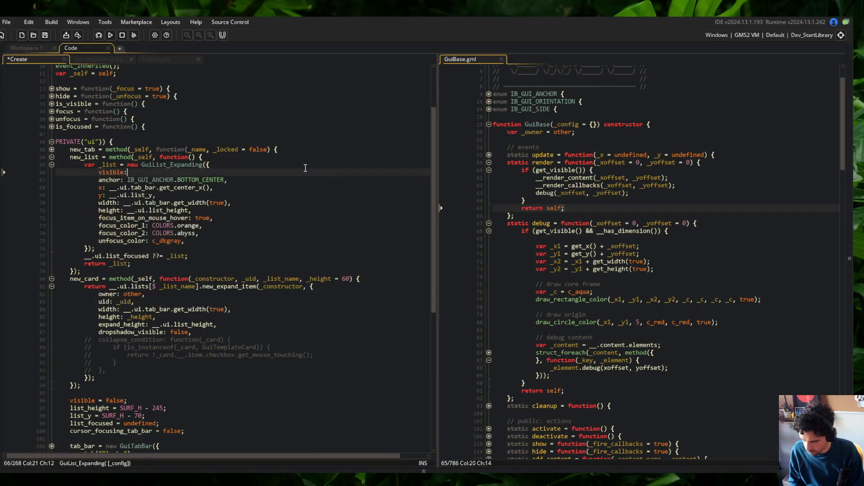
key(F5)
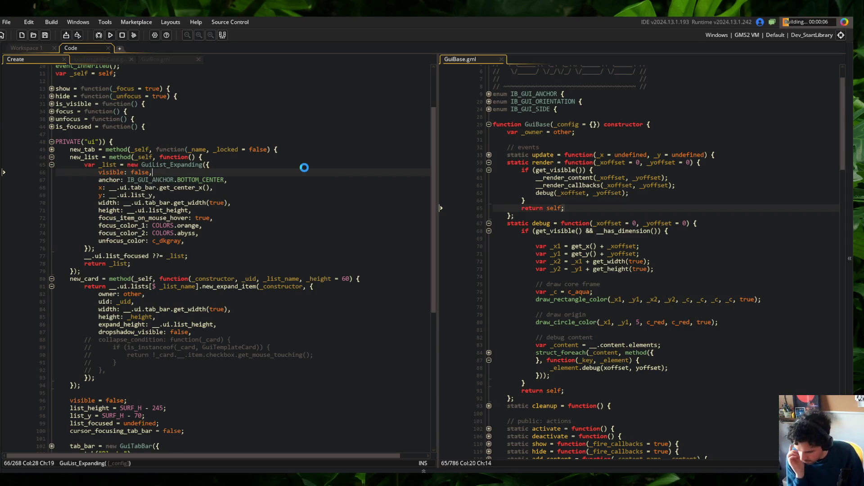
scroll(305, 168, down, 6)
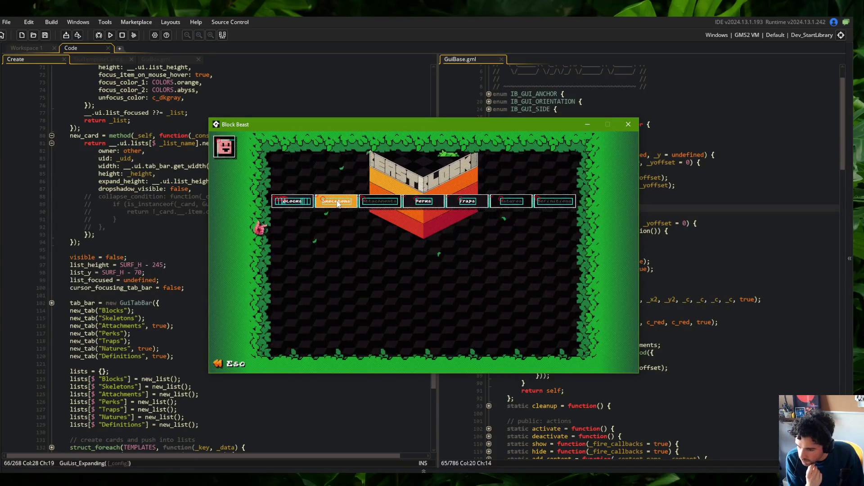
click(159, 97)
click(181, 196)
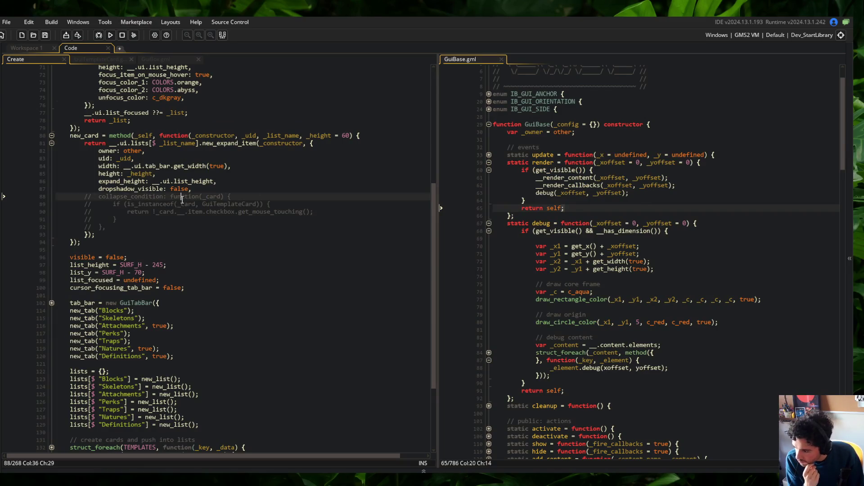
- Add a list_focused.set_visible() call after the list_focused assignment
scroll(93, 304, up, 1)
click(51, 320)
click(51, 320)
scroll(95, 284, up, 3)
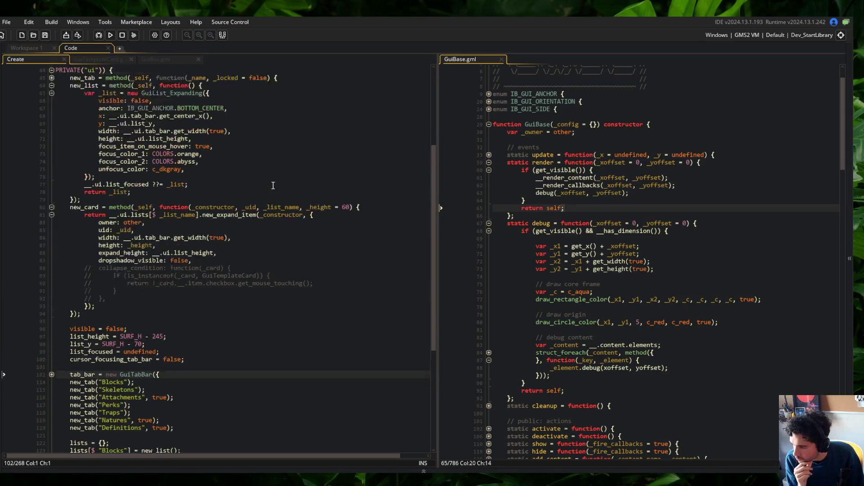
click(217, 203)
key(Return)
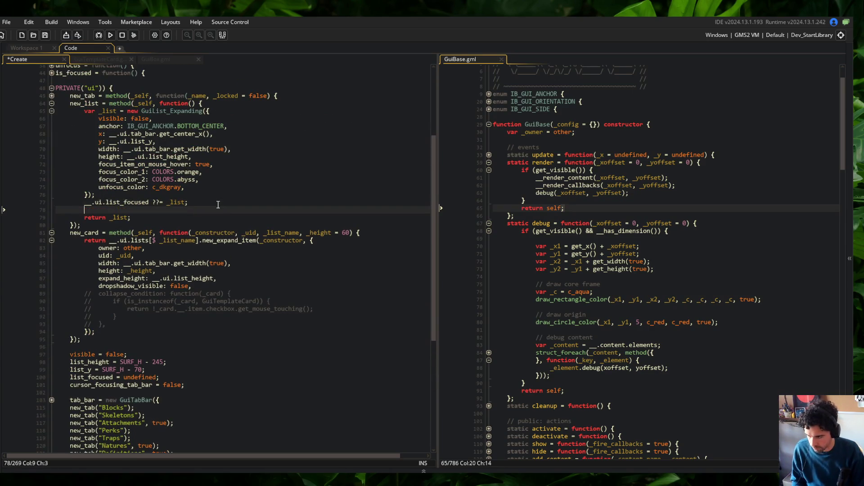
text(__.ui.list_focuse)
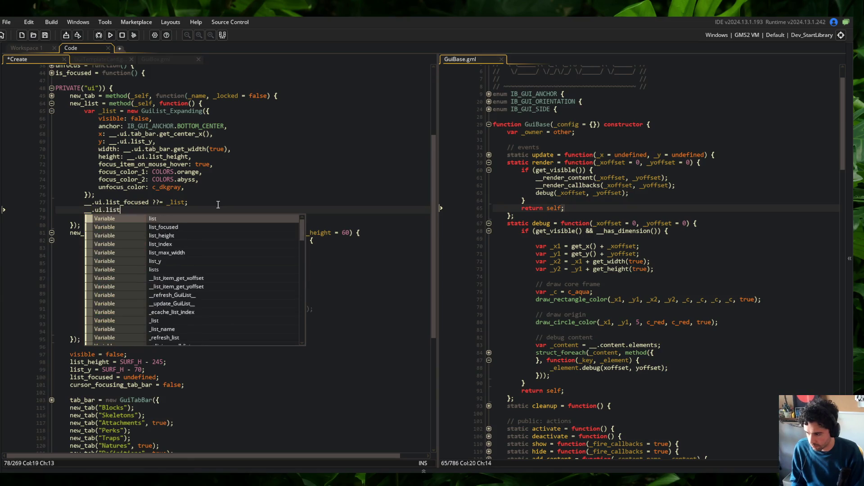
text(d.)
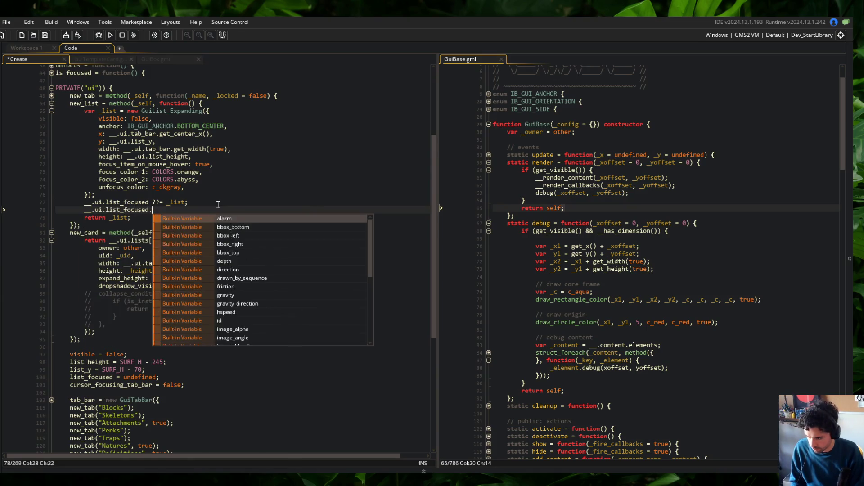
text(set_visible(true);)
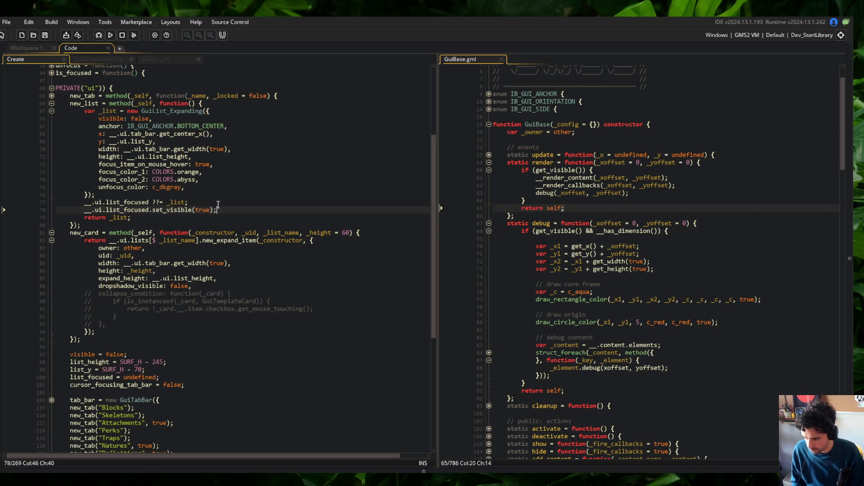
click(166, 158)
- Unfold the new_tab function and the if block inside its click callback
scroll(163, 166, down, 5)
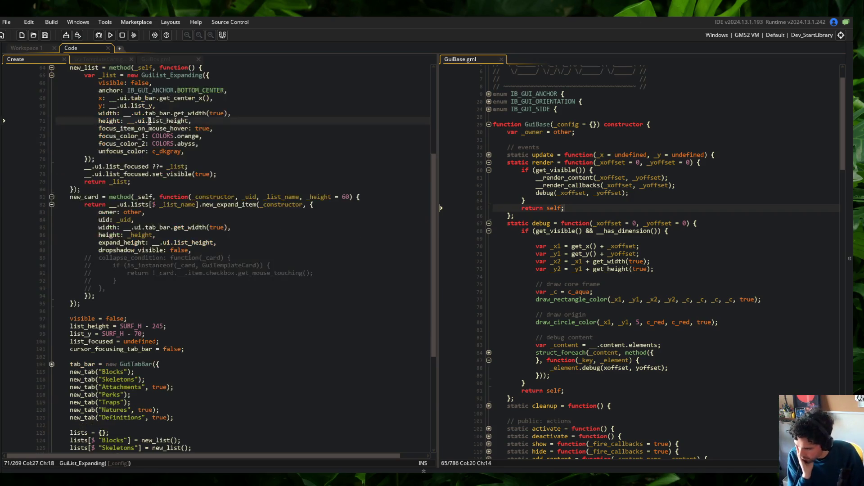
scroll(163, 166, down, 3)
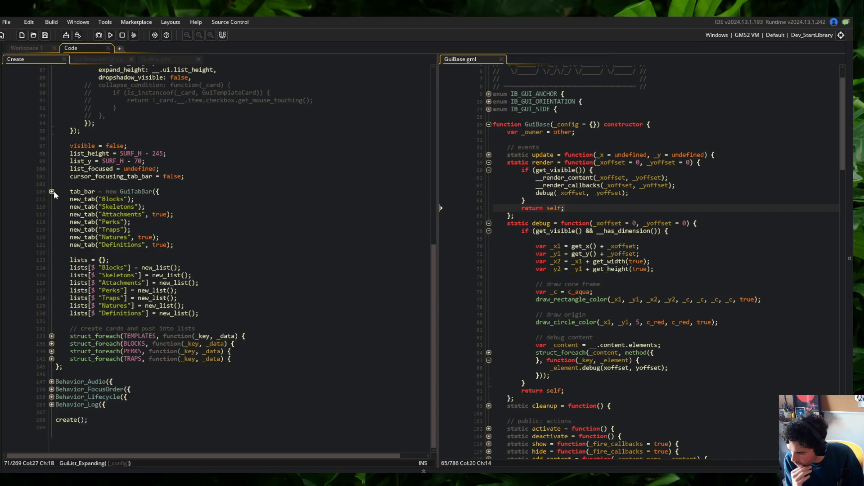
click(53, 191)
click(52, 198)
scroll(52, 198, up, 10)
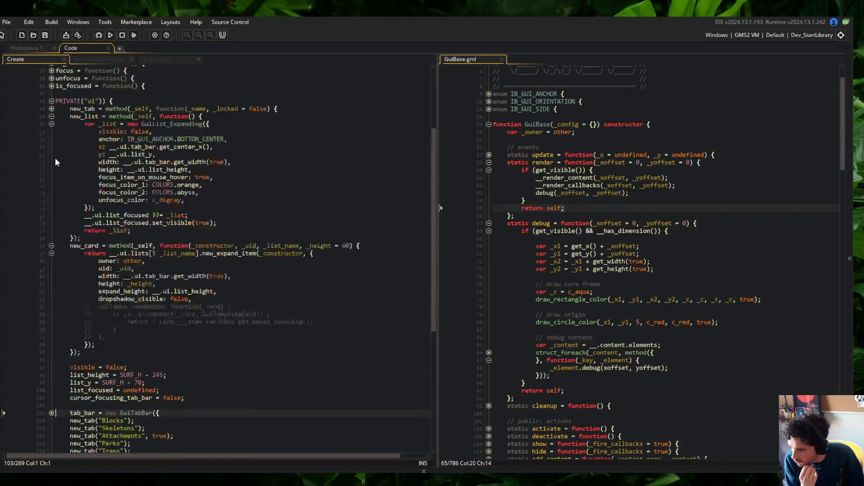
click(51, 144)
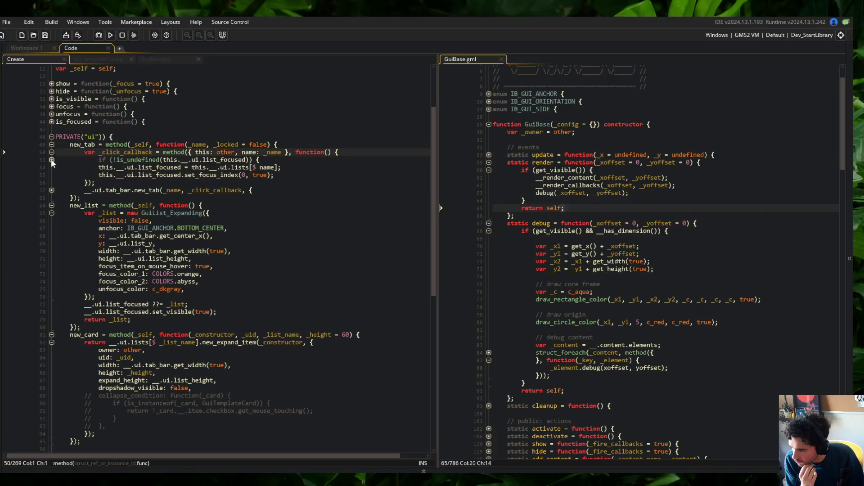
click(52, 160)
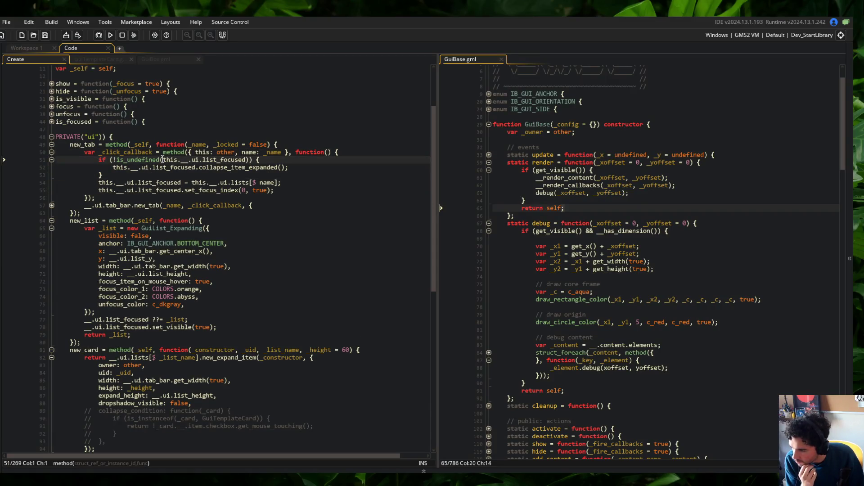
- Add __ui.list_focused.set_visible(true); after the set_focus_index call and save
click(292, 191)
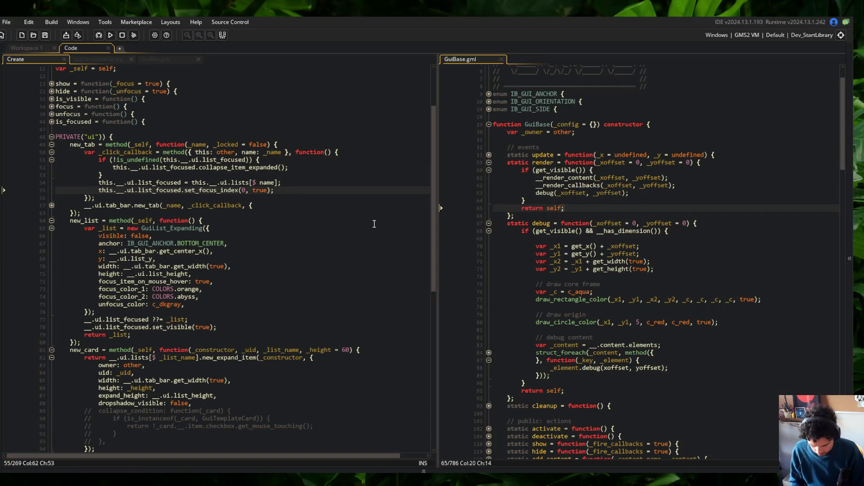
key(Return)
text(this.__ui.list.focus)
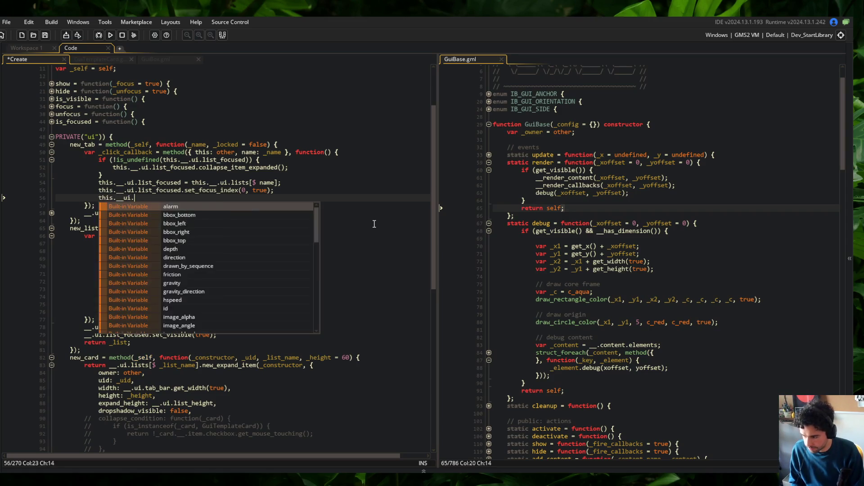
key(BackSpace)
key(BackSpace)
key(BackSpace)
text(_f)
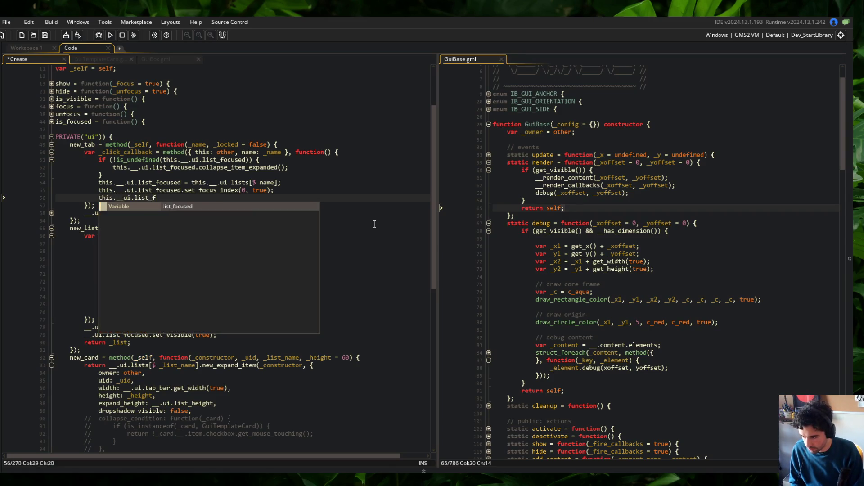
text(ocused.set)
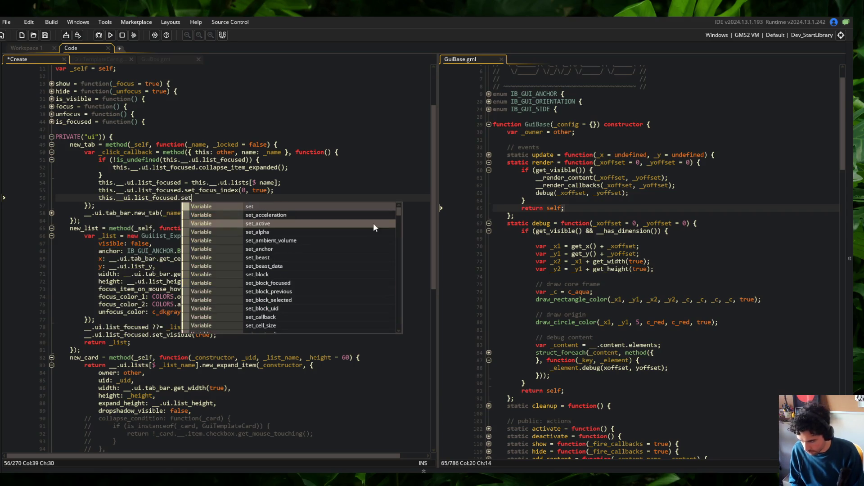
text(_visible(tr)
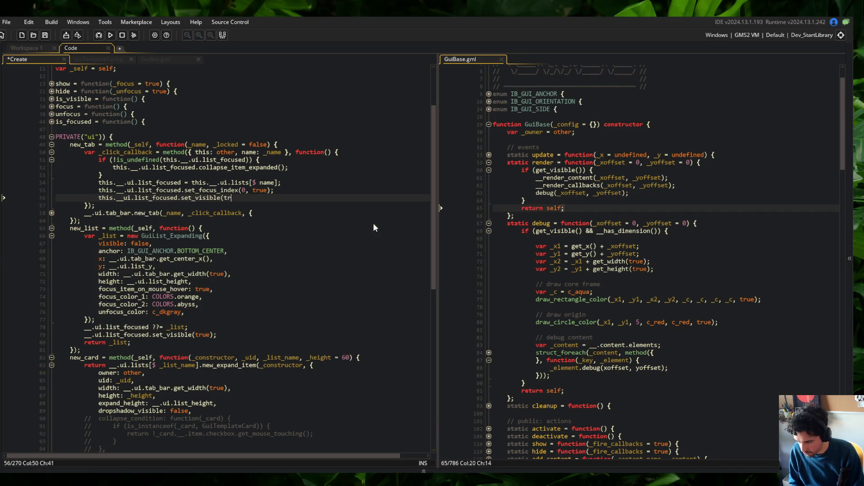
text(ue);)
key(ctrl+s)
- Add a list_focused.hide(); call after the collapse_item_expanded line and save
key(Home)
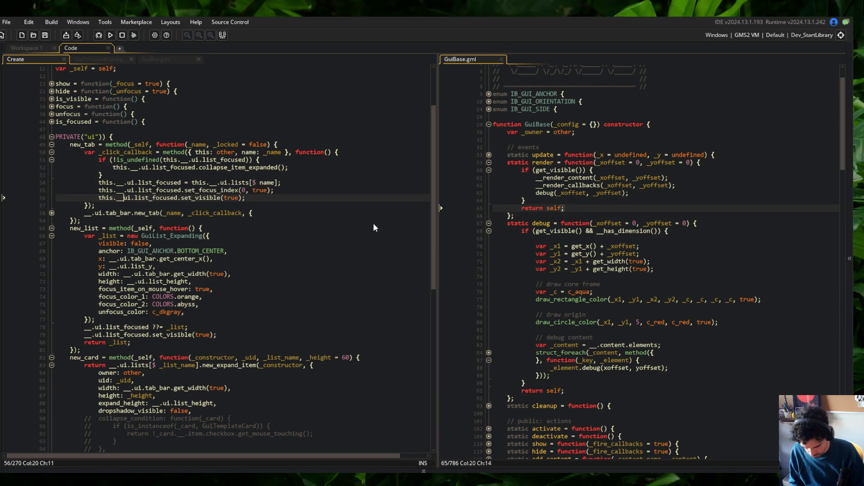
key(Up)
key(Up)
key(Up)
key(End)
key(Return)
text(this)
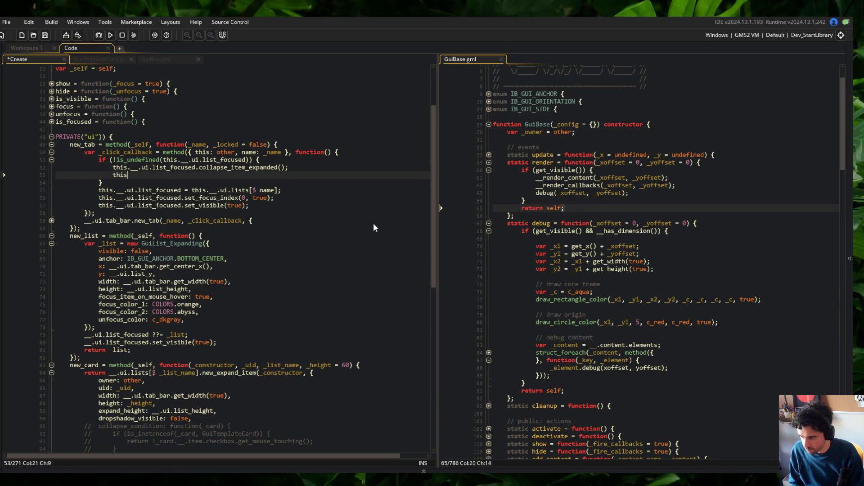
text(.__.ui.list_)
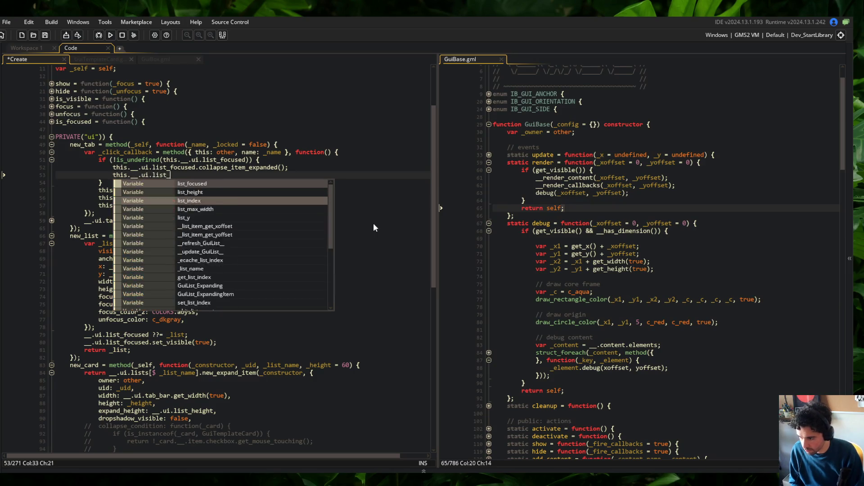
text(focused.hide();)
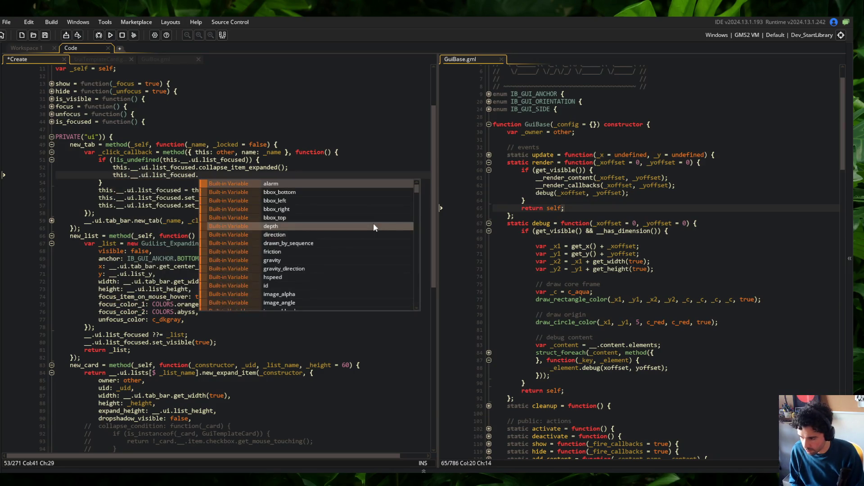
key(ctrl+s)
- Replace the set_visible(true) call on line 57 with show()
click(744, 246)
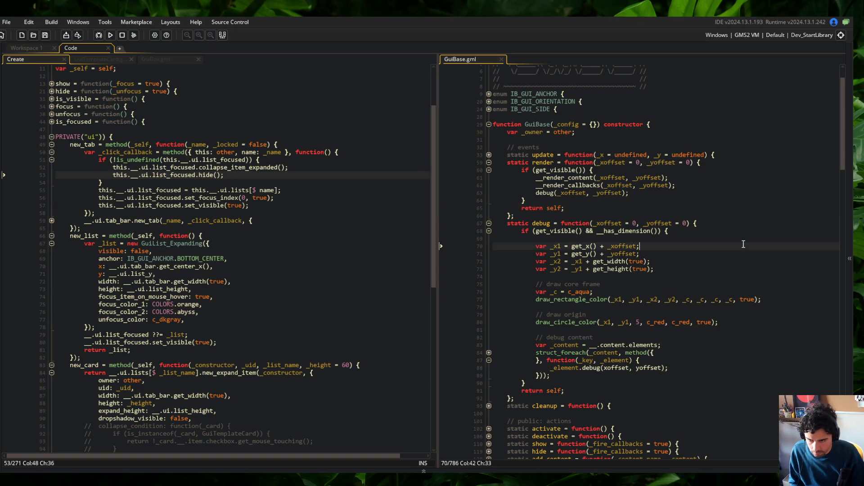
key(ctrl+t)
click(727, 235)
scroll(703, 236, down, 3)
click(197, 205)
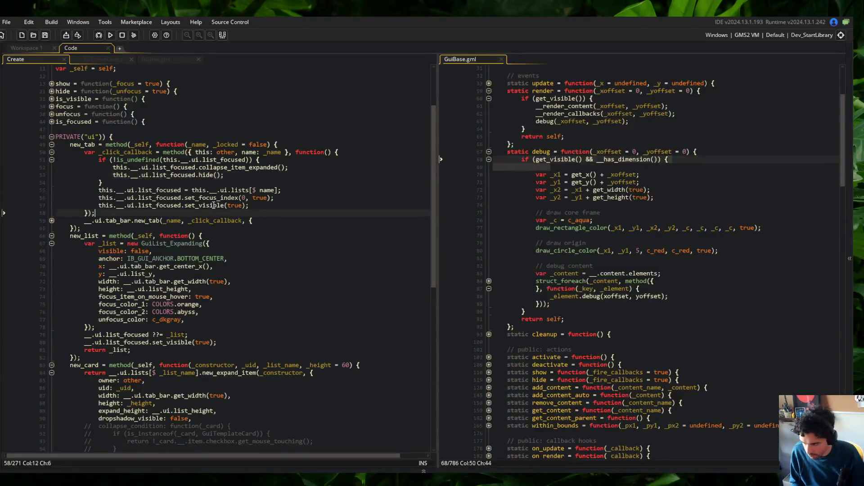
key(BackSpace)
key(BackSpace)
key(BackSpace)
text(show();)
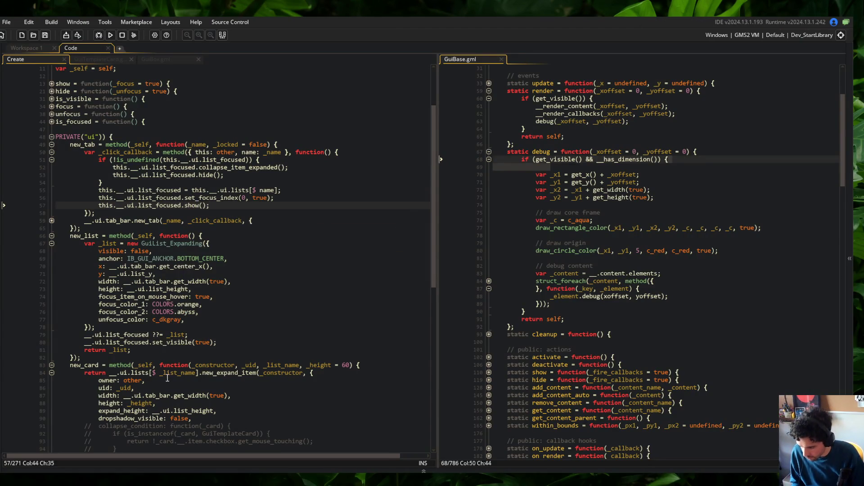
- Replace line 80's set_visible(true) with show() and launch the game to test
click(166, 342)
key(End)
key(BackSpace)
key(BackSpace)
key(BackSpace)
text(show();)
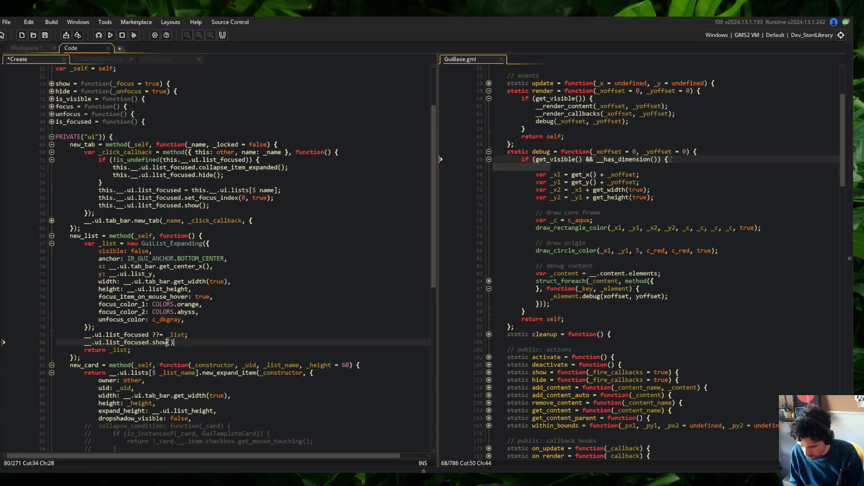
click(176, 228)
click(111, 36)
click(148, 137)
scroll(223, 187, down, 4)
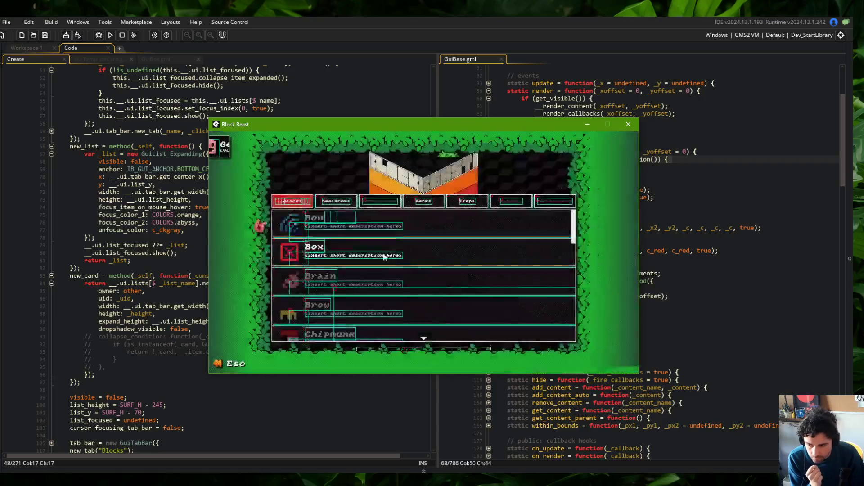
- Switch between the Skeletons and Blocks lists and scroll the Blocks list
click(343, 203)
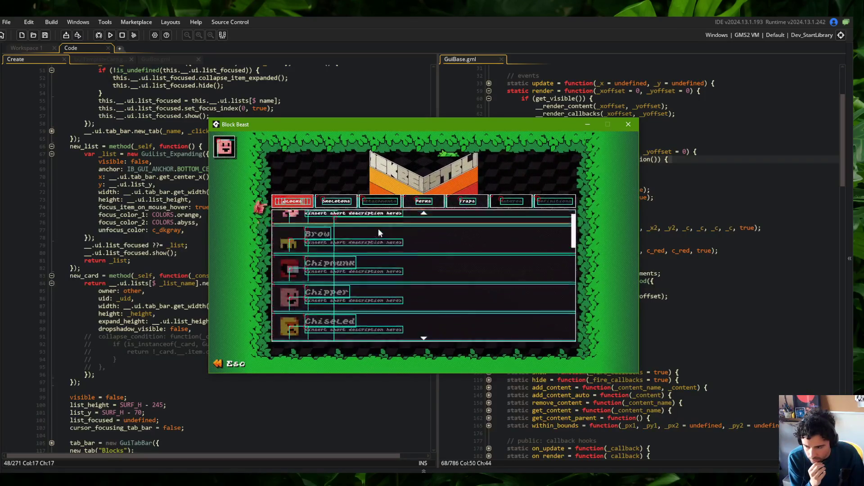
click(295, 203)
click(295, 203)
click(294, 202)
scroll(380, 240, down, 3)
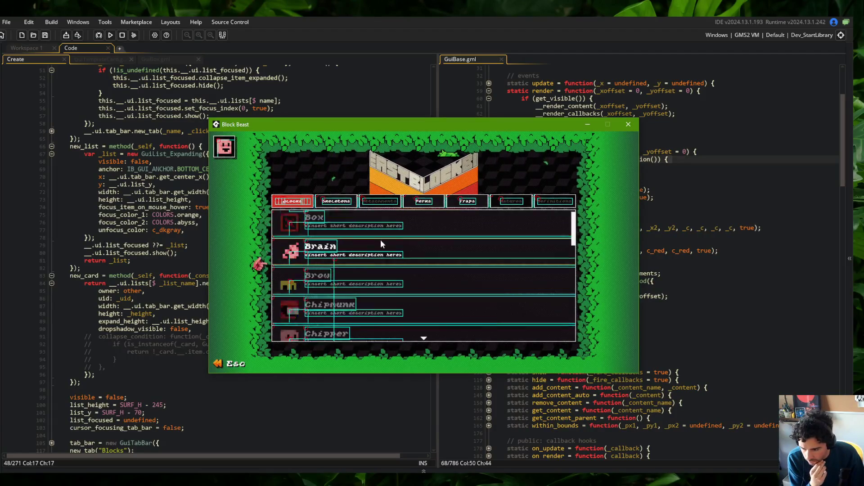
scroll(380, 240, up, 3)
- Leave the collection screen, open the Battle setup, and return to the code
key(Escape)
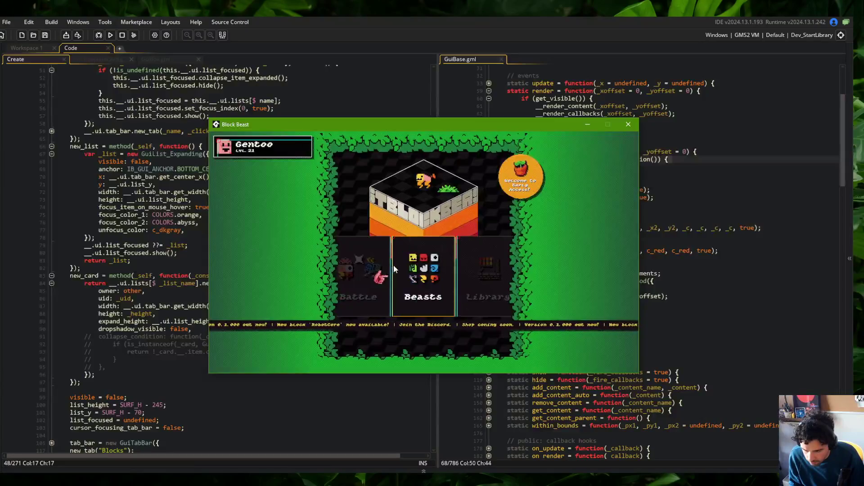
click(429, 255)
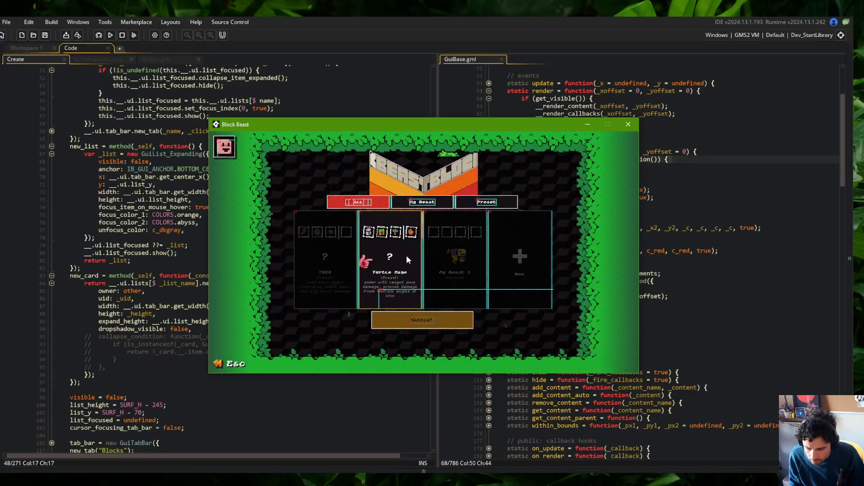
click(374, 87)
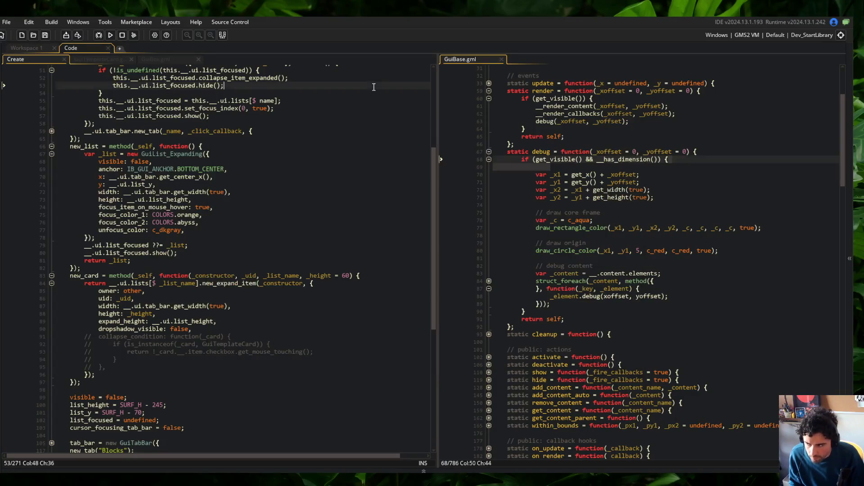
- Open GuiBox.gml and select its scroll-offset render branch for review
click(151, 61)
scroll(144, 225, down, 5)
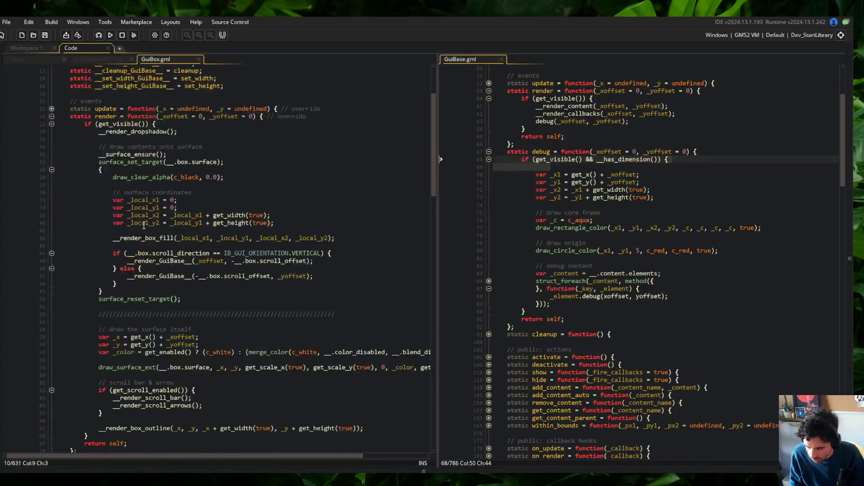
scroll(143, 224, down, 5)
click(83, 375)
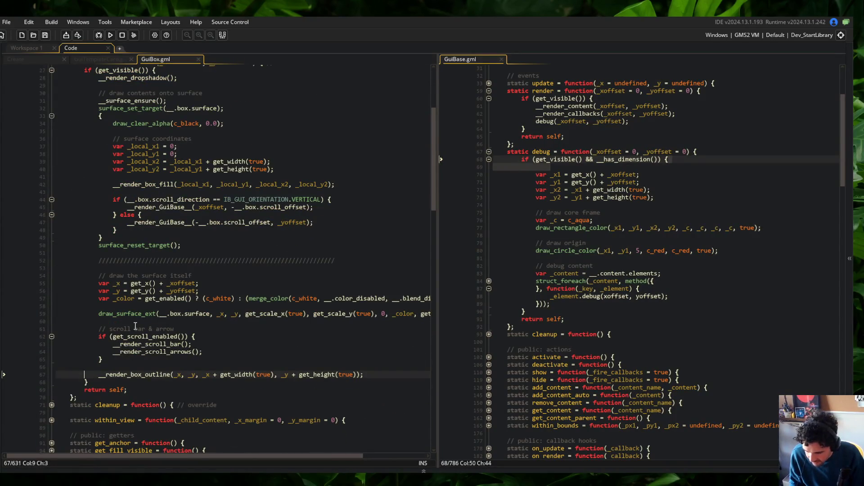
key(alt+Tab)
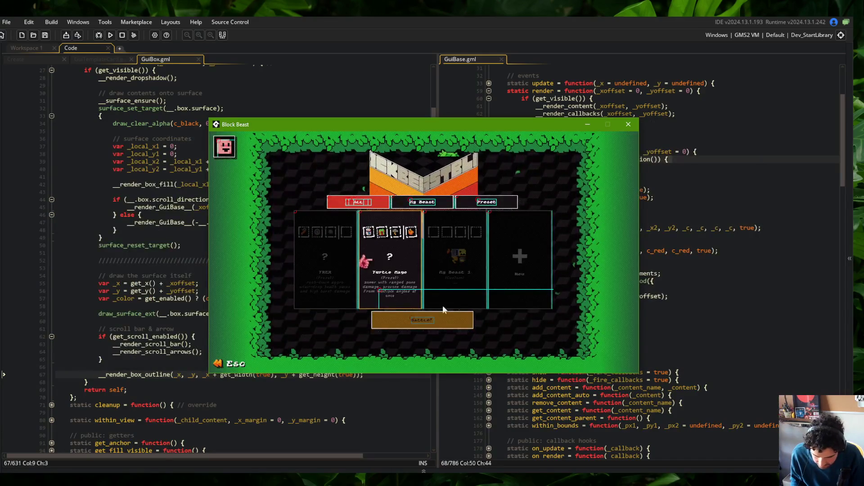
click(69, 222)
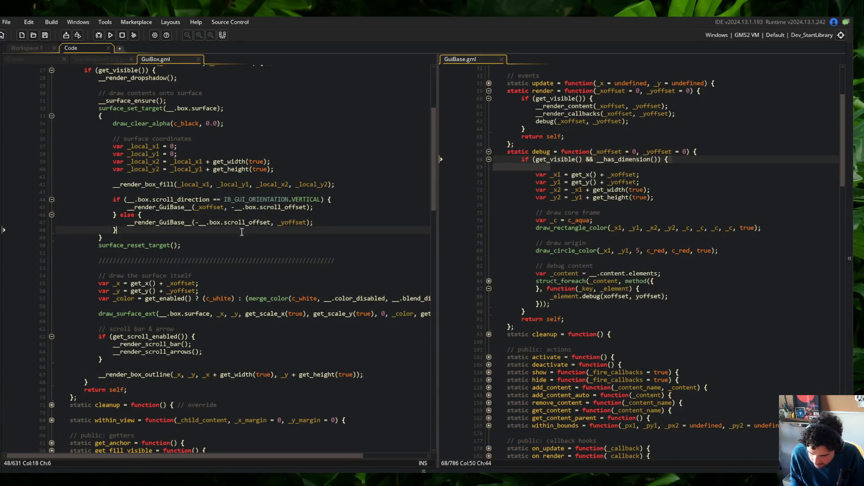
mouse_move(99, 176)
mouse_down()
mouse_move(353, 245)
mouse_move(368, 216)
mouse_move(368, 246)
mouse_move(368, 237)
mouse_up()
scroll(570, 206, up, 5)
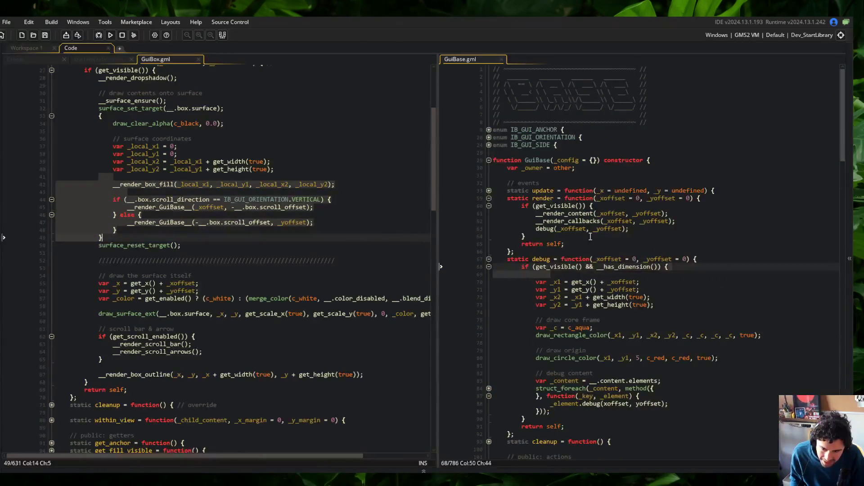
- Delete the debug(_xoffset, _yoffset); line from GuiBase's render function
click(667, 230)
key(shift+Home)
key(BackSpace)
key(BackSpace)
click(624, 203)
click(568, 221)
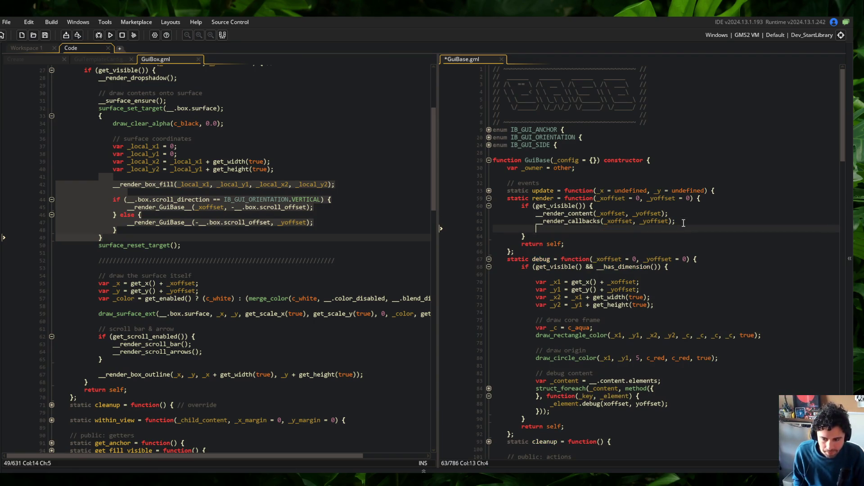
click(269, 207)
mouse_move(98, 137)
mouse_down()
mouse_move(270, 180)
mouse_move(322, 253)
mouse_up()
click(323, 253)
click(585, 236)
- Fold and unfold GuiBase's render and debug functions to review them, then show the Create code
click(490, 199)
click(490, 206)
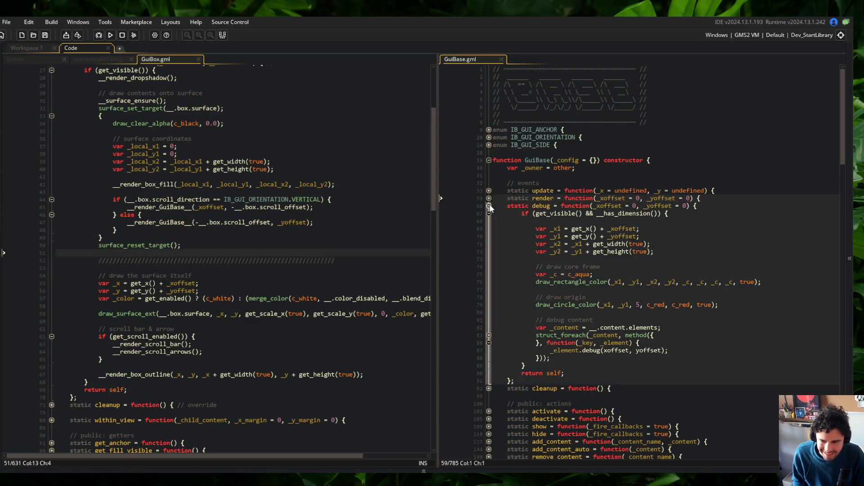
click(490, 205)
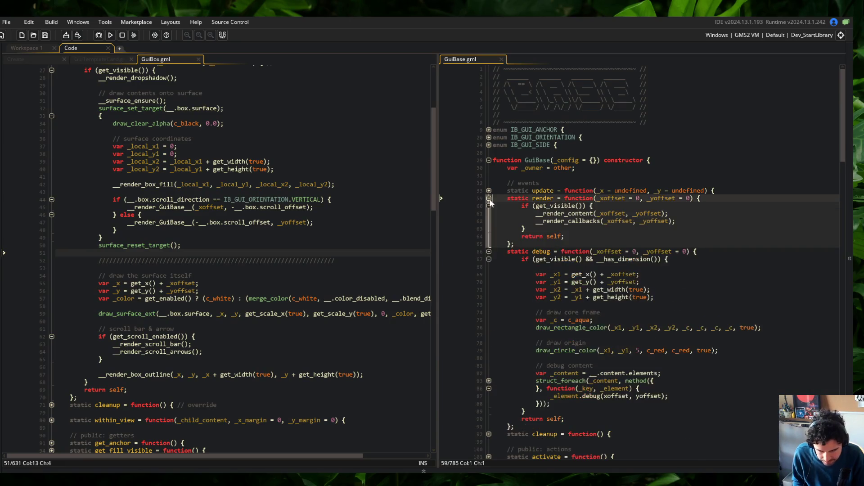
click(489, 199)
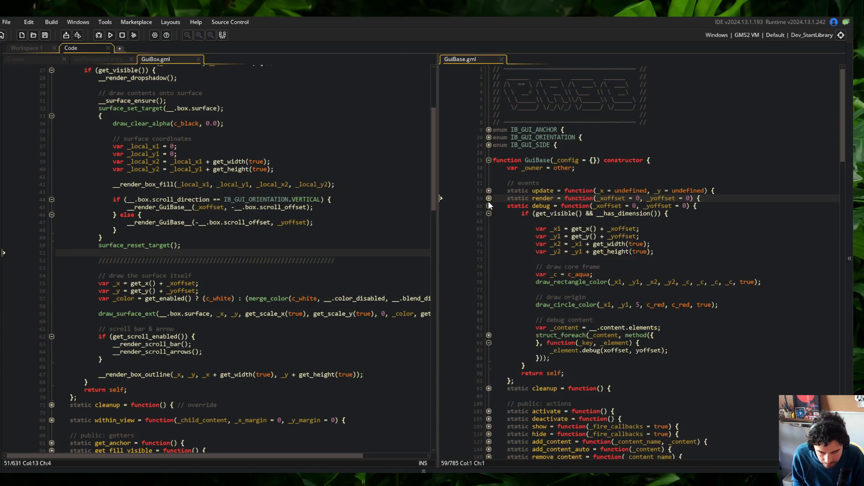
click(489, 198)
click(275, 154)
scroll(275, 155, up, 6)
scroll(276, 156, down, 3)
click(16, 59)
scroll(161, 150, down, 11)
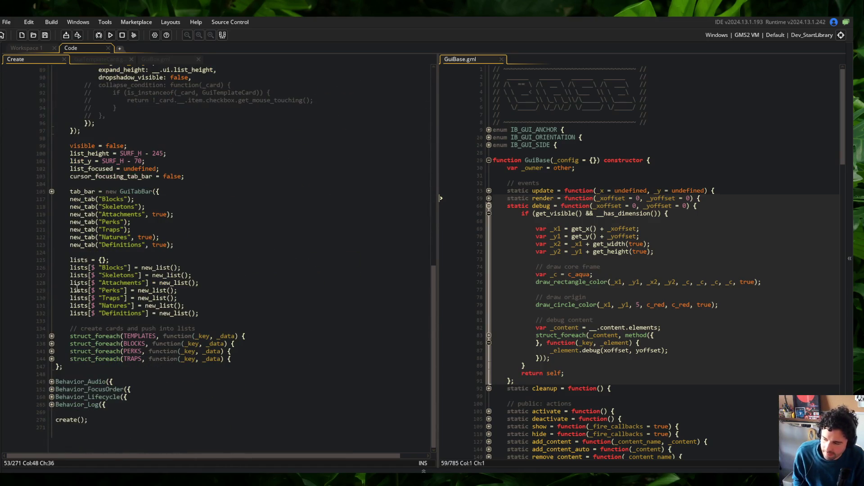
- Duplicate render_gui's list_focused.render() line as list_focused.debug() and relaunch the game
click(51, 397)
scroll(52, 392, down, 2)
click(51, 389)
scroll(55, 391, down, 1)
click(52, 404)
click(223, 411)
key(ctrl+d)
key(Left)
key(Left)
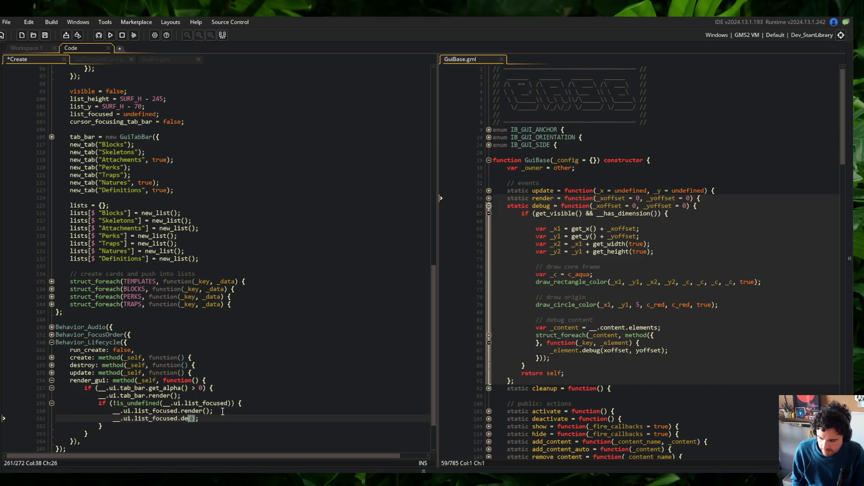
text(ebug)
key(F5)
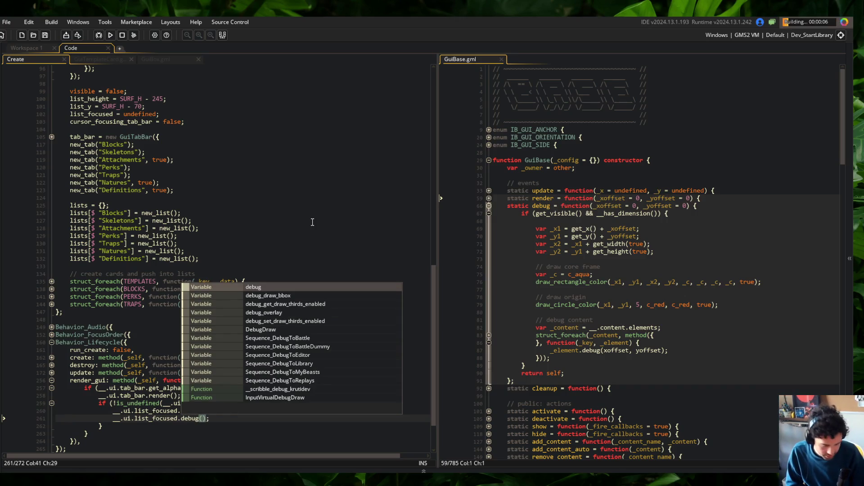
key(Escape)
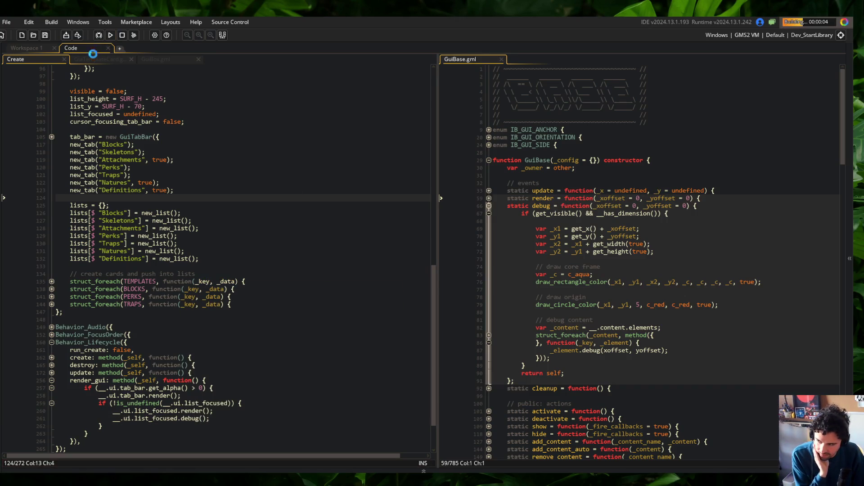
- Browse the GuiTemplateCard.gml and GuiBox.gml code tabs
click(99, 59)
click(169, 60)
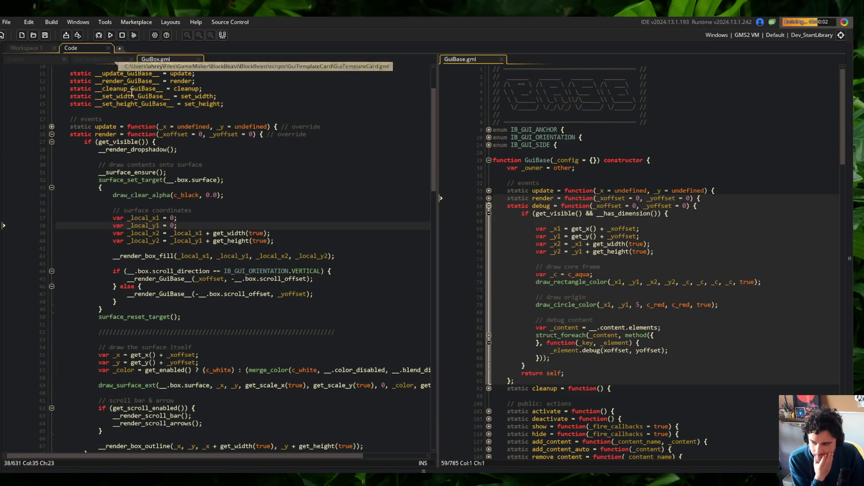
click(108, 59)
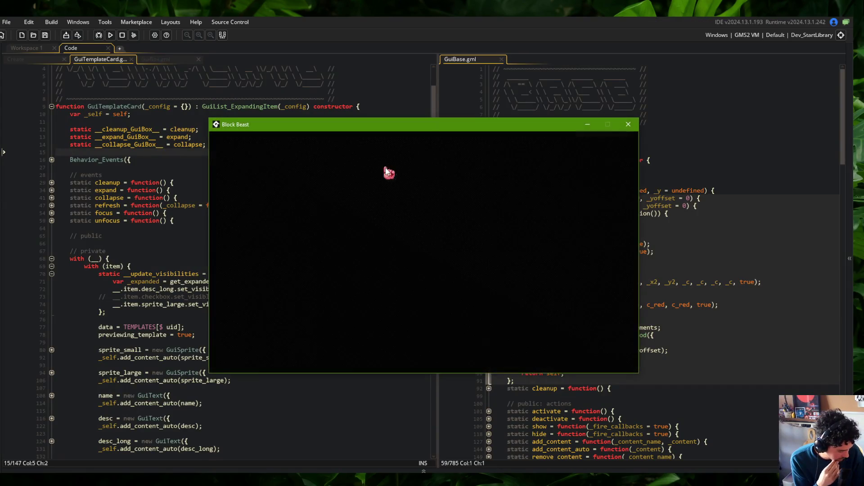
- In Block Beast, cycle through the Blocks, Skeletons and Perks lists and toggle the Wide skeleton entry, then close the game
click(342, 200)
click(293, 201)
click(336, 201)
click(423, 201)
click(337, 200)
click(348, 220)
click(353, 220)
click(353, 220)
click(353, 220)
click(292, 201)
click(337, 201)
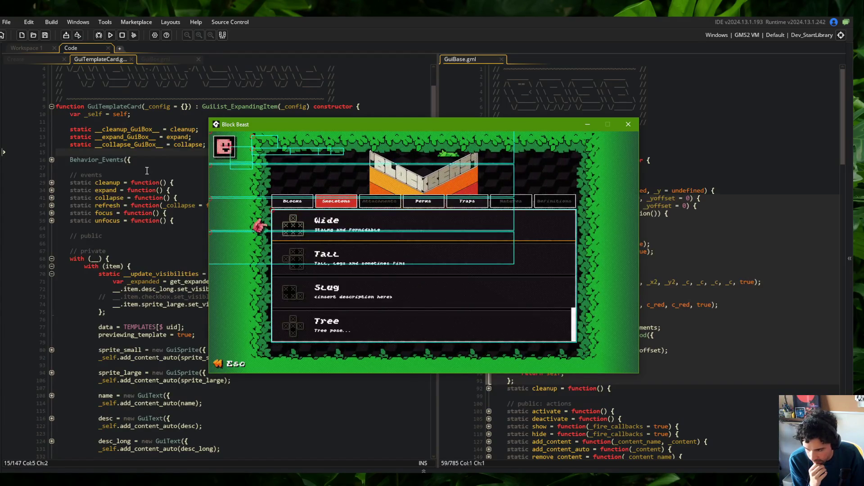
key(Escape)
- Flip the left pane between the GuiBox.gml, GuiTemplateCard.gml and Create event code
click(160, 59)
click(103, 59)
scroll(225, 141, down, 6)
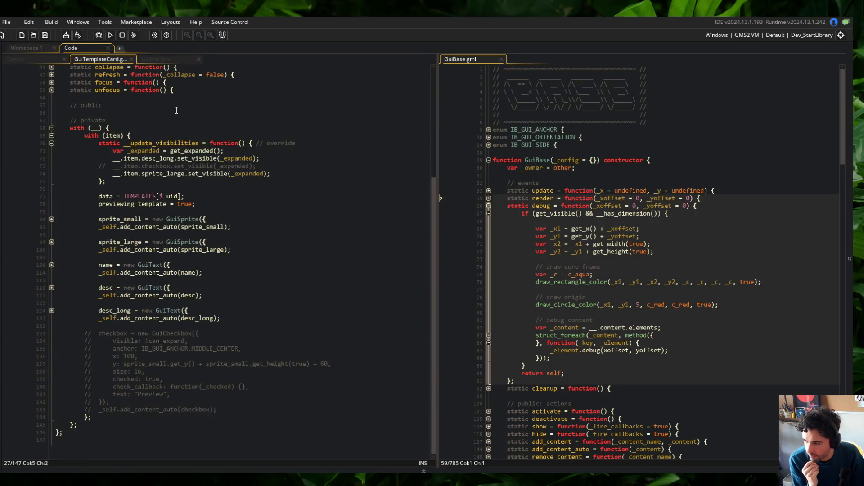
click(53, 60)
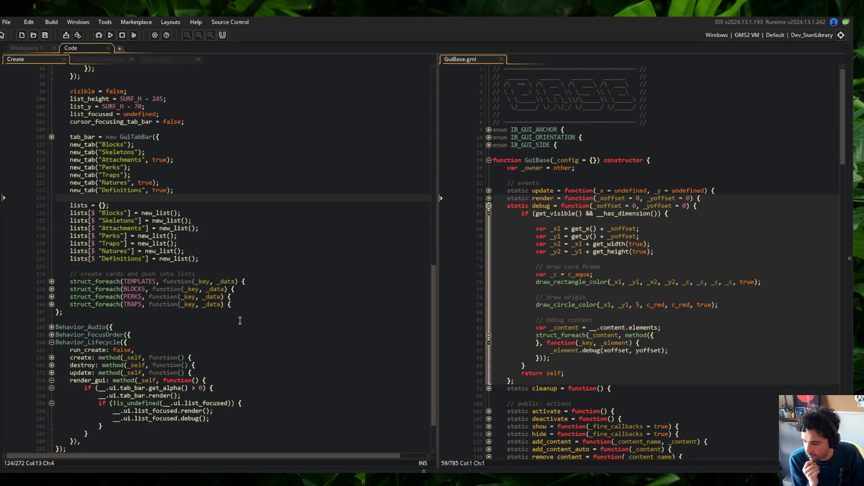
click(101, 60)
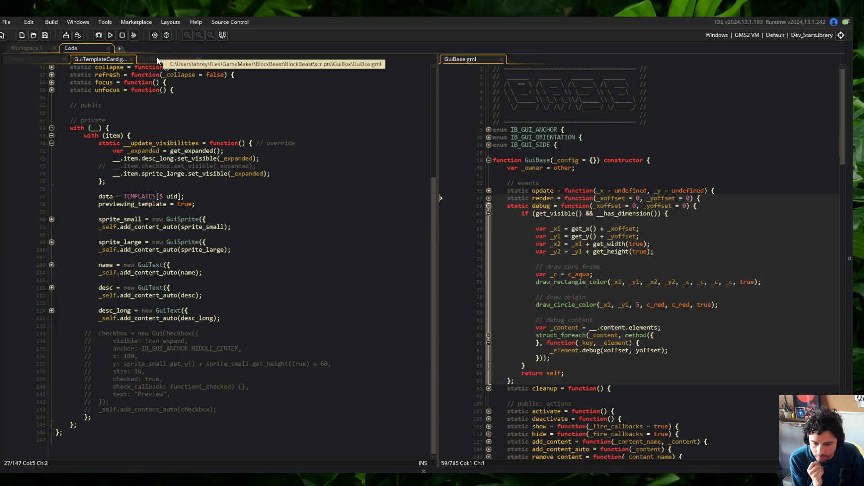
click(157, 60)
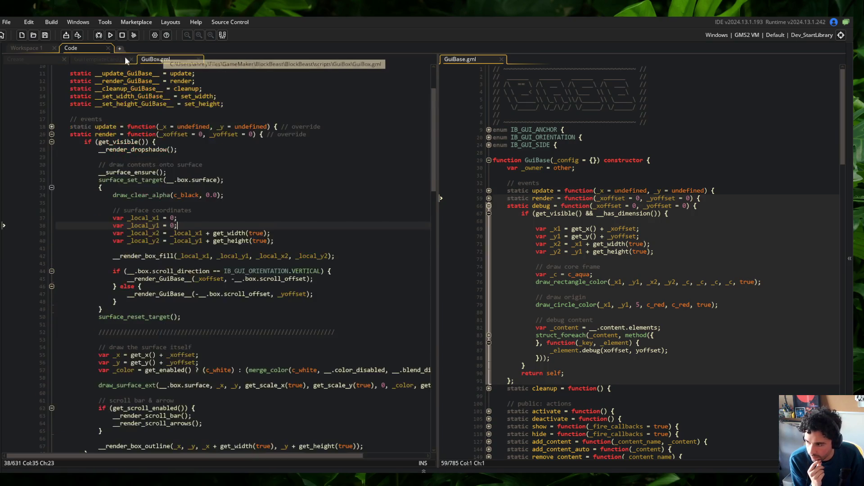
click(107, 59)
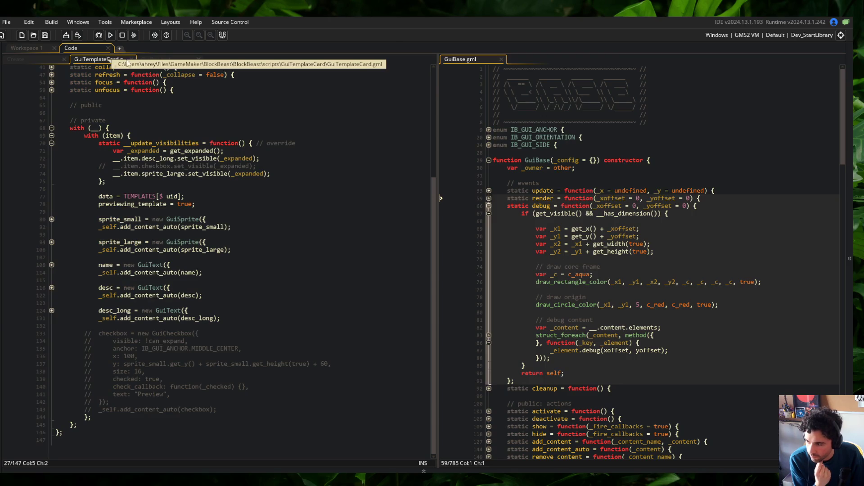
click(162, 59)
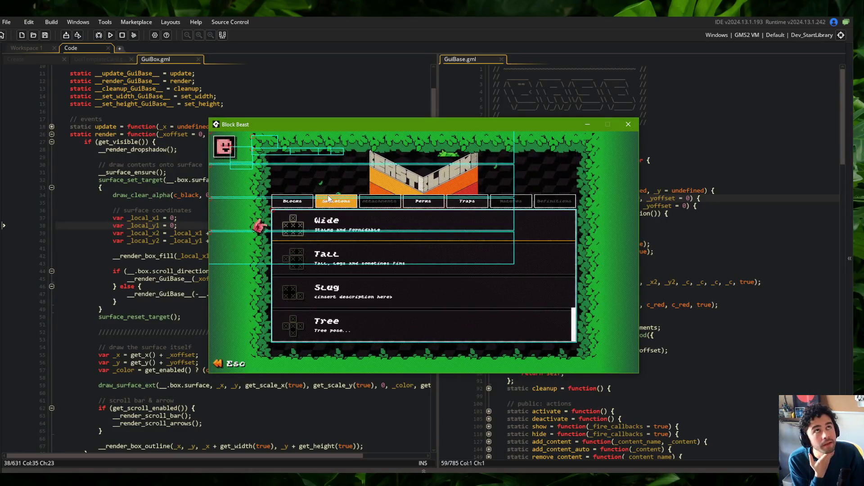
- Highlight every _xoffset use in GuiBase.gml and return the left pane to the Create event code
click(377, 19)
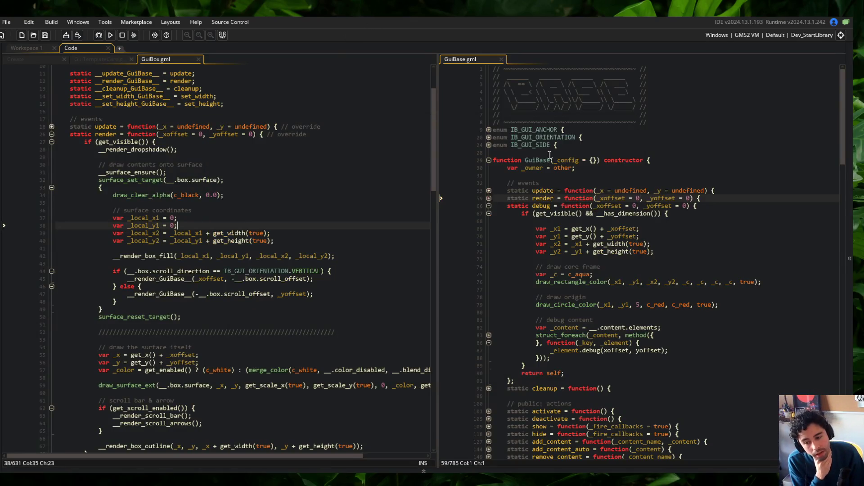
double_click(608, 205)
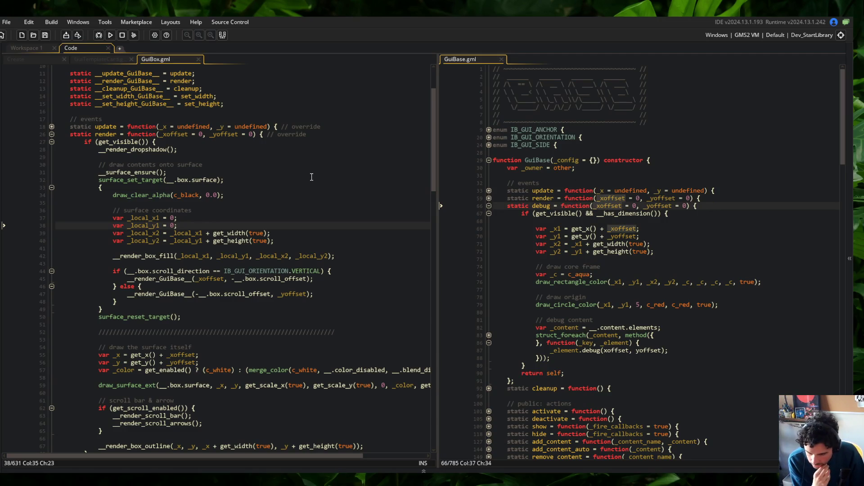
click(47, 60)
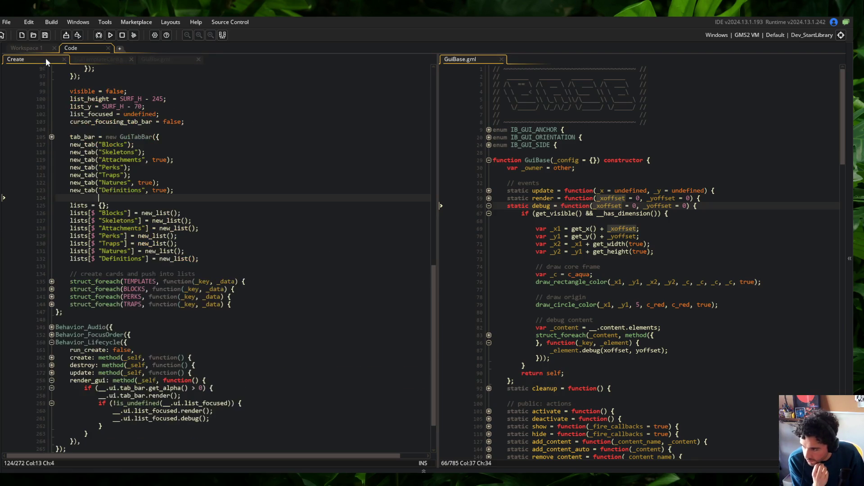
click(83, 60)
click(42, 60)
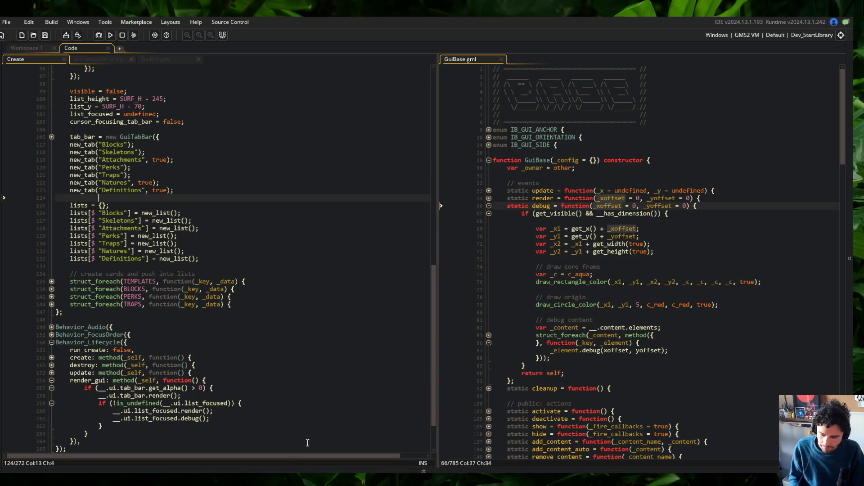
- Unhide the brb Text (GDI+) source in Streamlabs Desktop and return focus to GameMaker
key(alt+Tab)
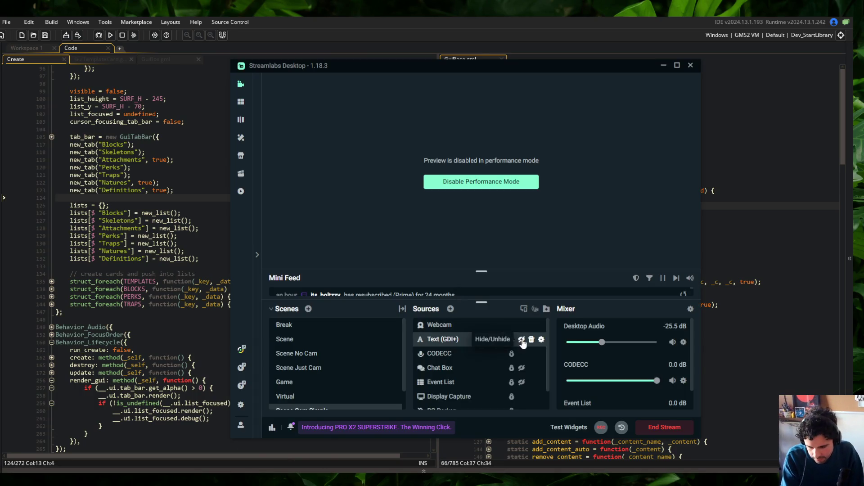
click(521, 339)
click(789, 242)
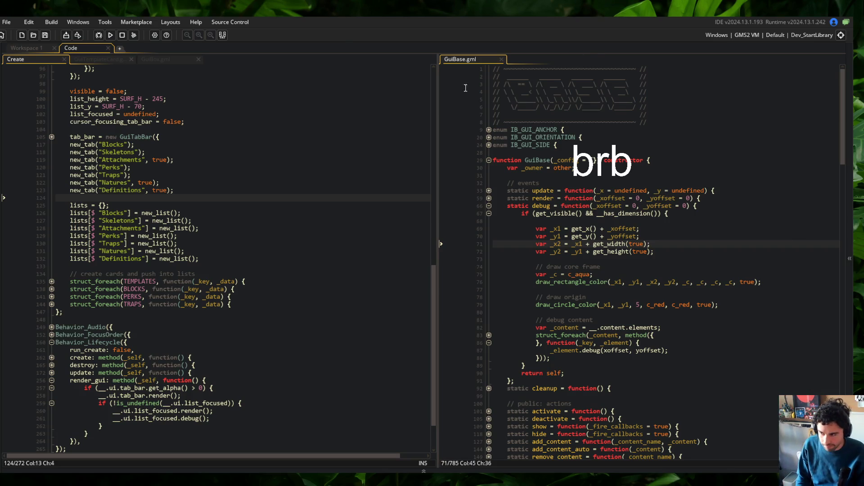
- Below render in GuiBox.gml, add 'static debug = function(_xoffset = 0, _yoffset = 0) {' marked // override, and save
click(148, 60)
click(250, 203)
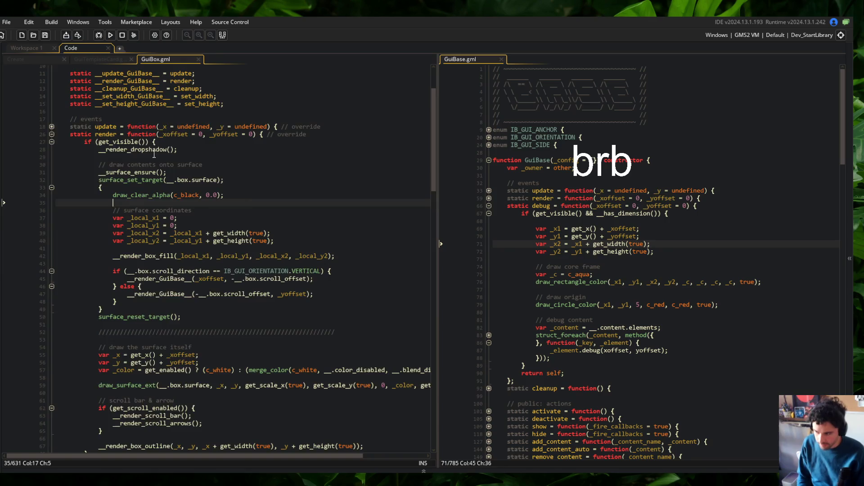
scroll(250, 203, down, 1)
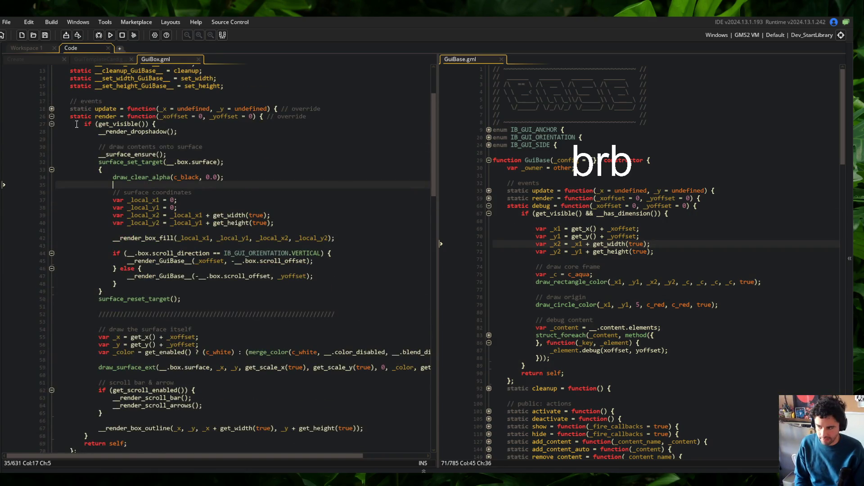
scroll(129, 369, down, 1)
click(109, 433)
key(Return)
text(static debug = function(_xo)
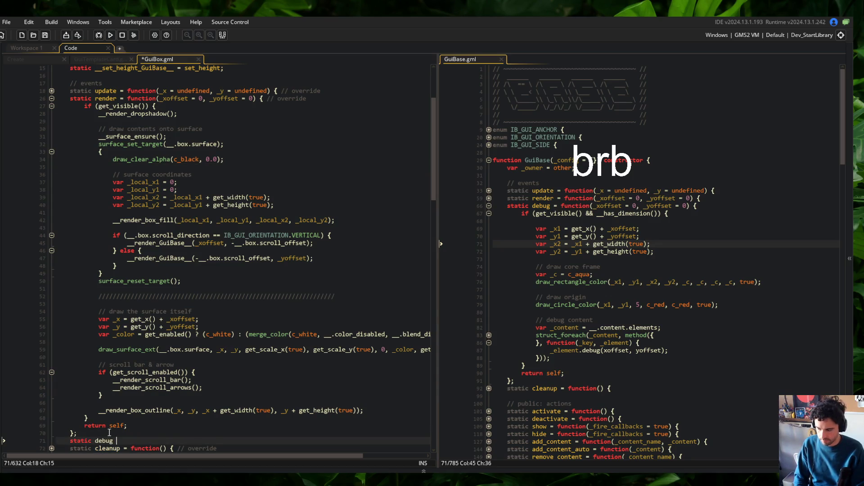
text(ff)
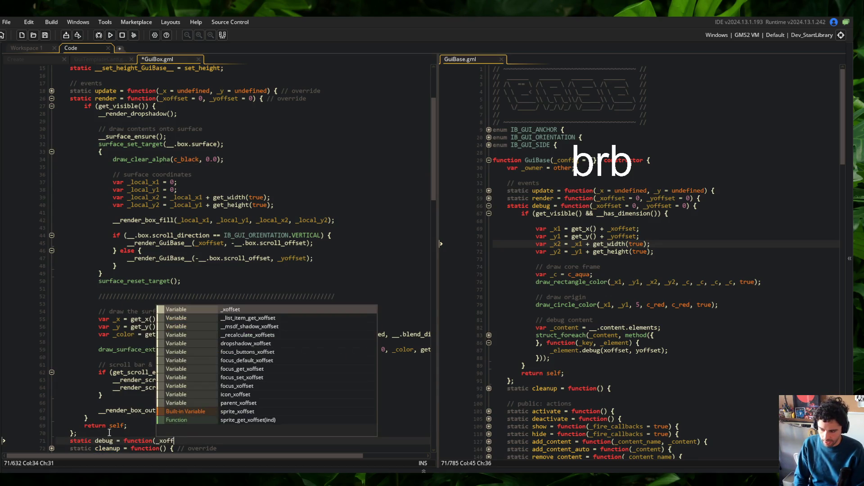
text(set = 0, _yoffset = 0, _yoff)
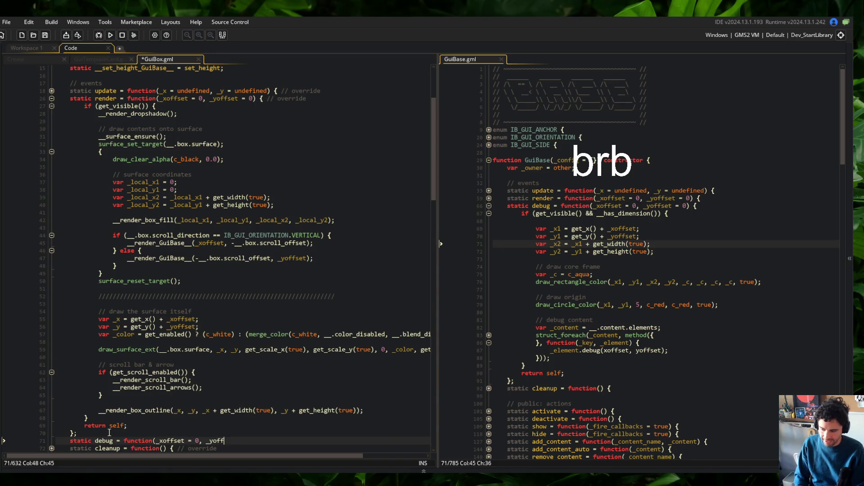
text() {)
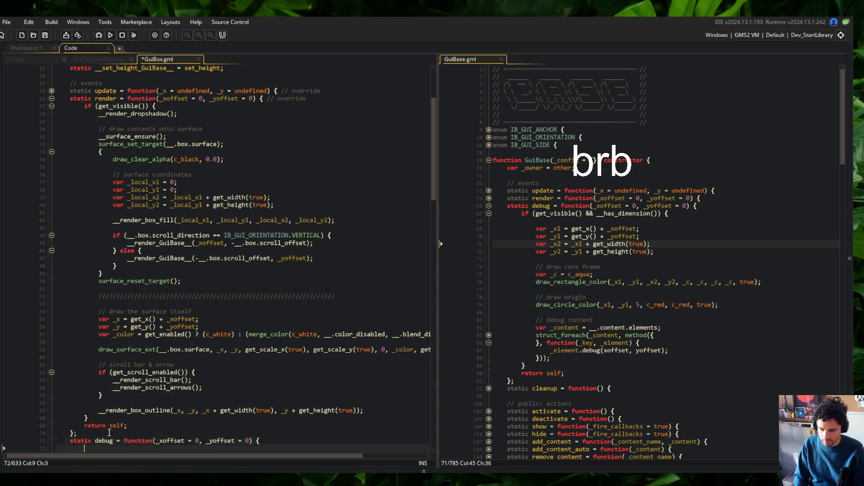
key(Return)
key(Up)
text(// override)
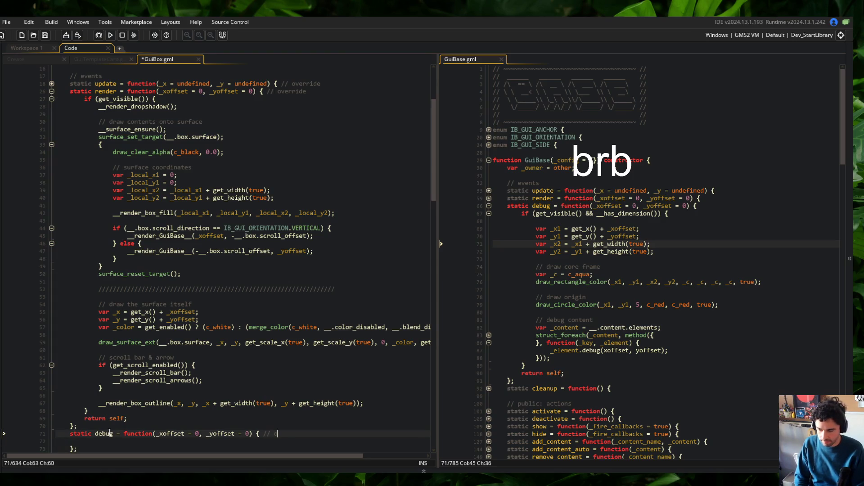
key(ctrl+s)
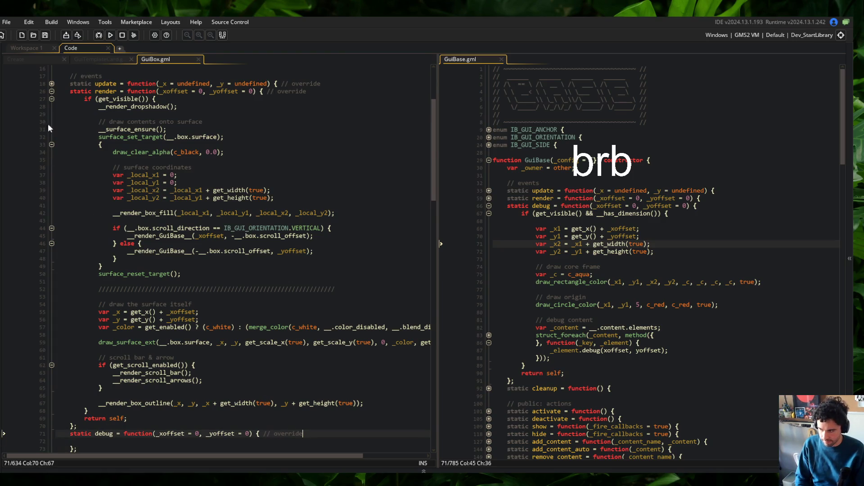
- Copy render's visibility check and surface setup lines into the debug function body
click(135, 121)
key(Down)
key(Down)
key(Down)
drag(86, 98, 270, 152)
key(ctrl+c)
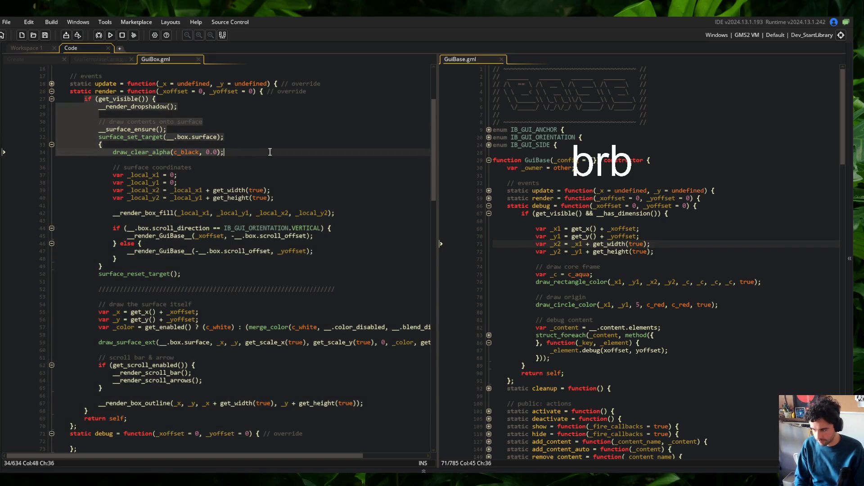
click(51, 91)
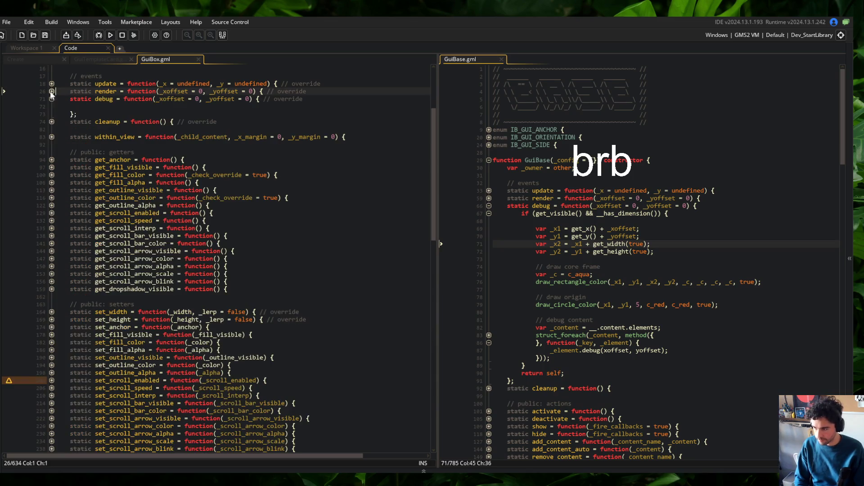
click(135, 106)
key(ctrl+v)
- Close the surface block and the function with '};', adding 'return self;' at the end
key(Return)
key(Return)
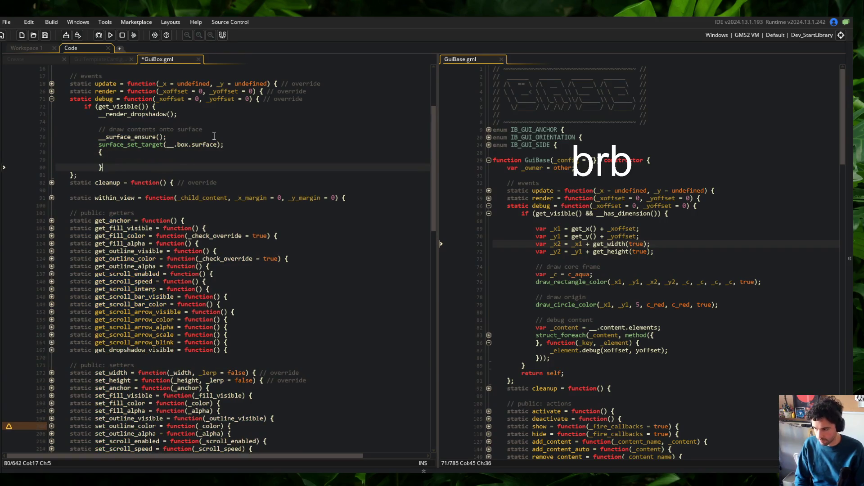
text(})
key(Return)
text(};)
key(Return)
text(return self;)
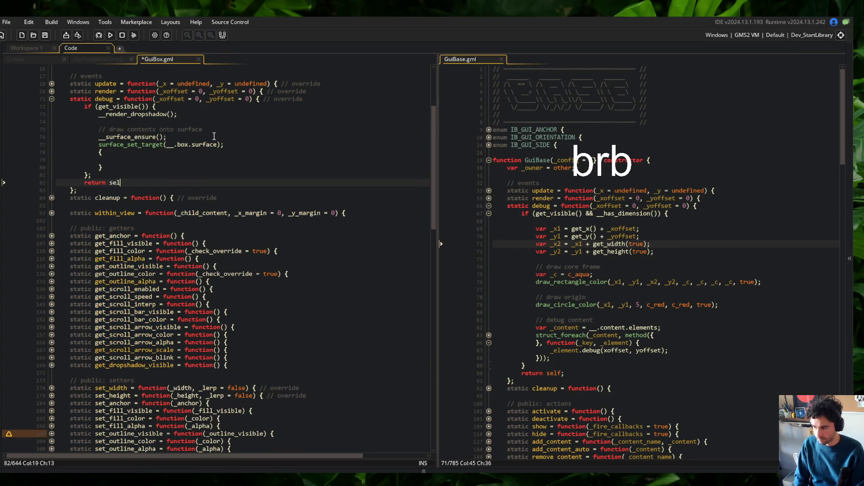
key(Up)
key(BackSpace)
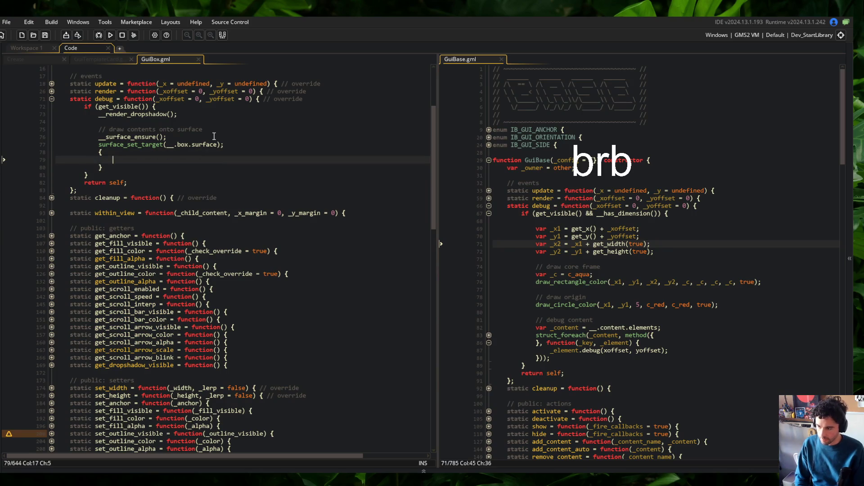
- Add 'surface_reset_target();' after the surface block inside debug
key(Up)
key(Up)
key(Up)
key(Down)
scroll(213, 136, up, 1)
key(Up)
key(Up)
key(Up)
key(Down)
key(Down)
key(Down)
key(Down)
key(Return)
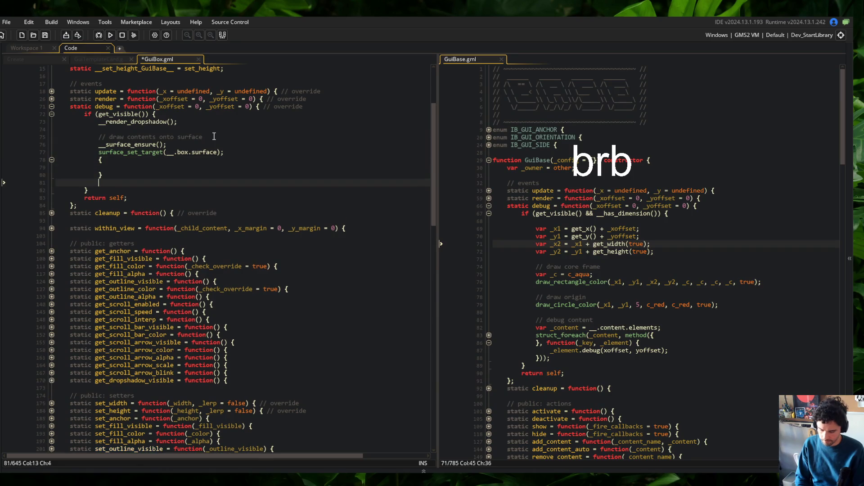
text(surface_res)
key(Return)
text(;)
- Fold the debug function, unfold render, and select render's drawing code to review it
key(Up)
key(Up)
key(Up)
key(Up)
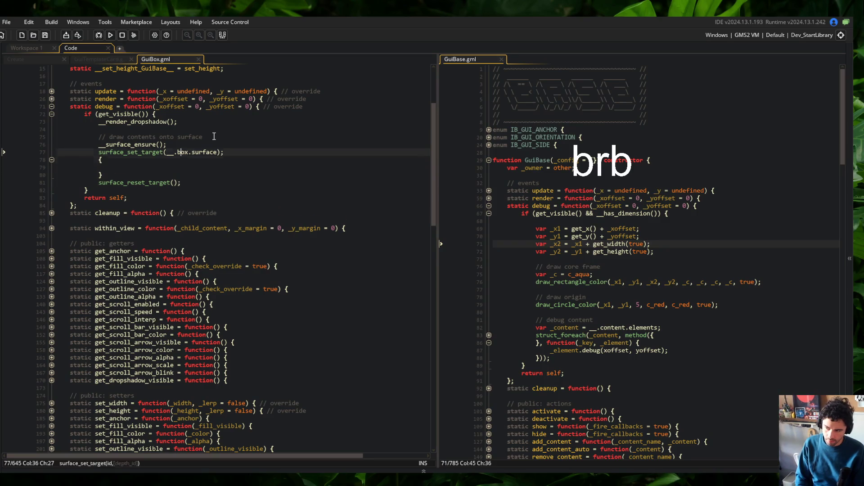
key(End)
key(ctrl+minus)
key(Up)
key(ctrl+plus)
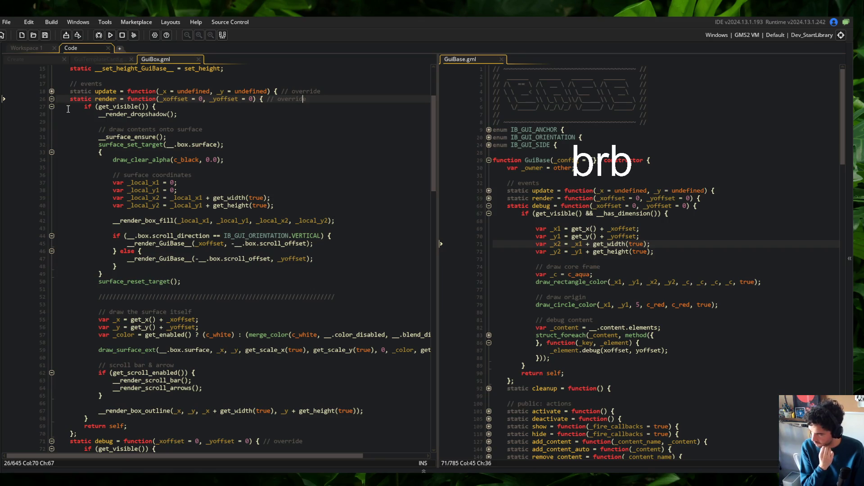
mouse_move(97, 121)
mouse_down()
mouse_move(252, 217)
mouse_move(306, 348)
mouse_move(314, 296)
mouse_move(193, 176)
mouse_move(310, 378)
mouse_move(303, 193)
mouse_move(283, 259)
mouse_up()
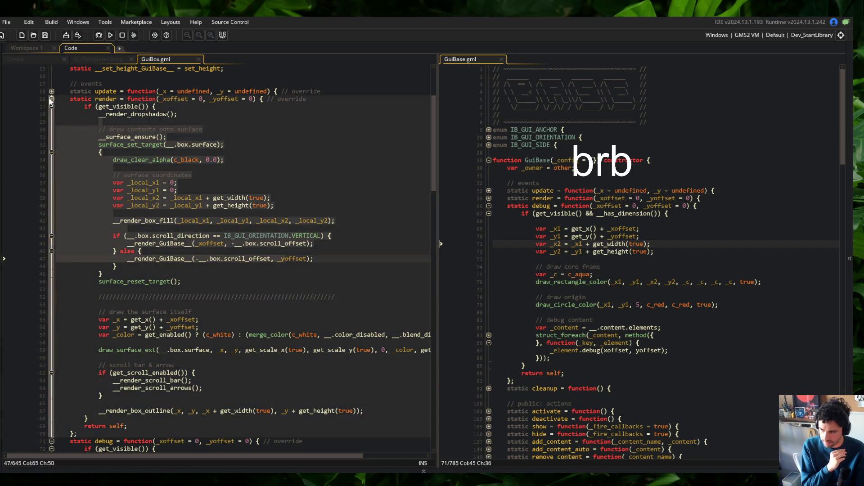
- Compare the debug override against GuiBase's debug function and its draw core frame code, leaving render folded
click(51, 99)
click(51, 99)
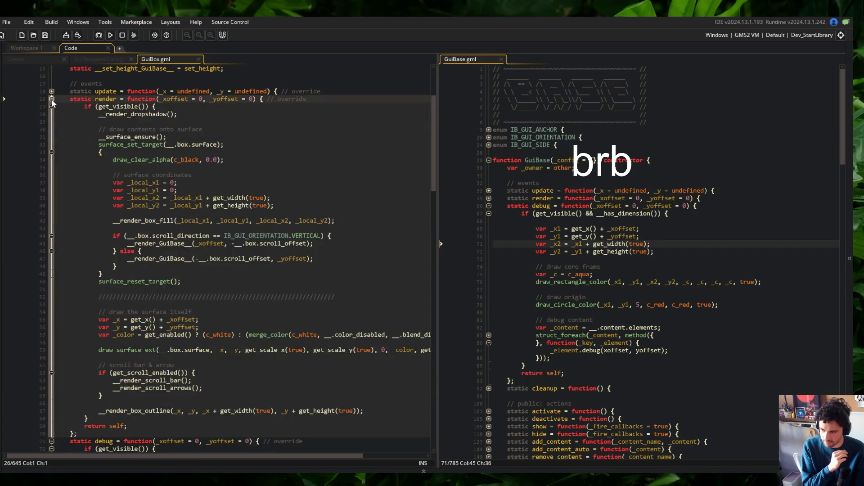
click(51, 99)
click(123, 164)
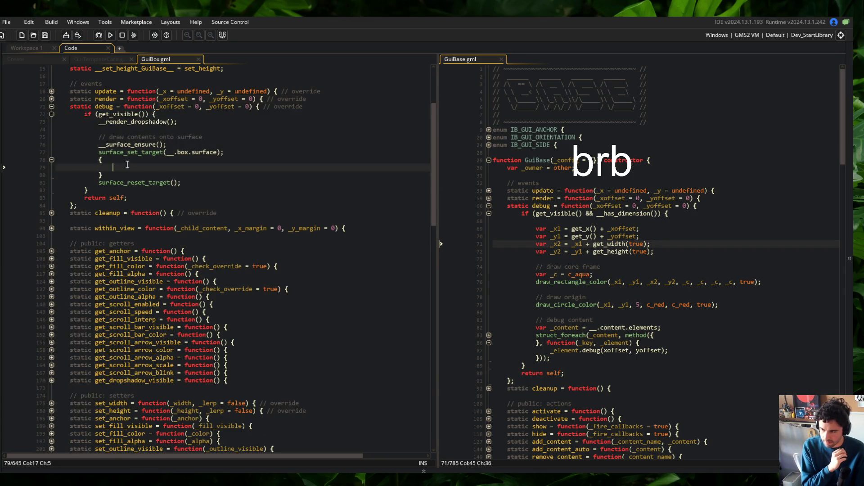
click(551, 213)
click(560, 267)
scroll(211, 163, up, 3)
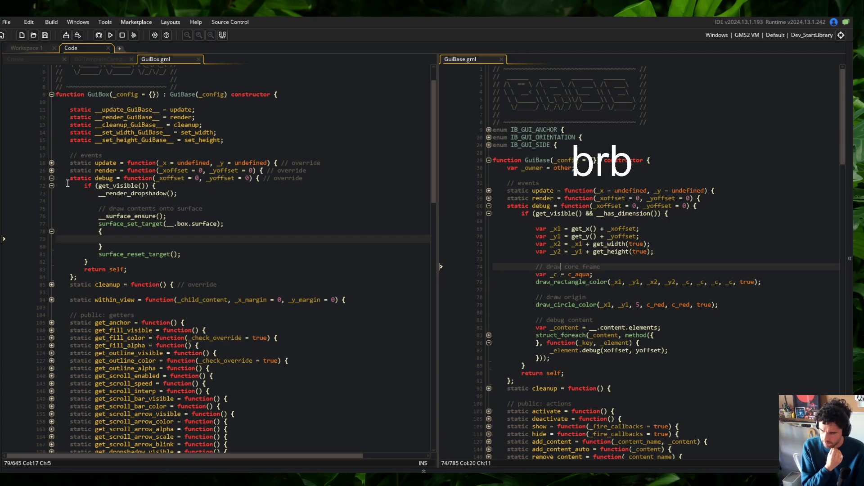
click(51, 170)
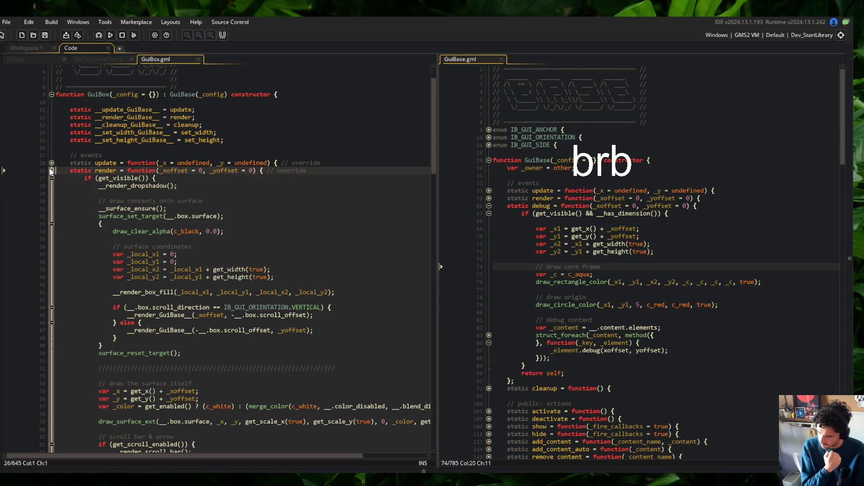
click(52, 170)
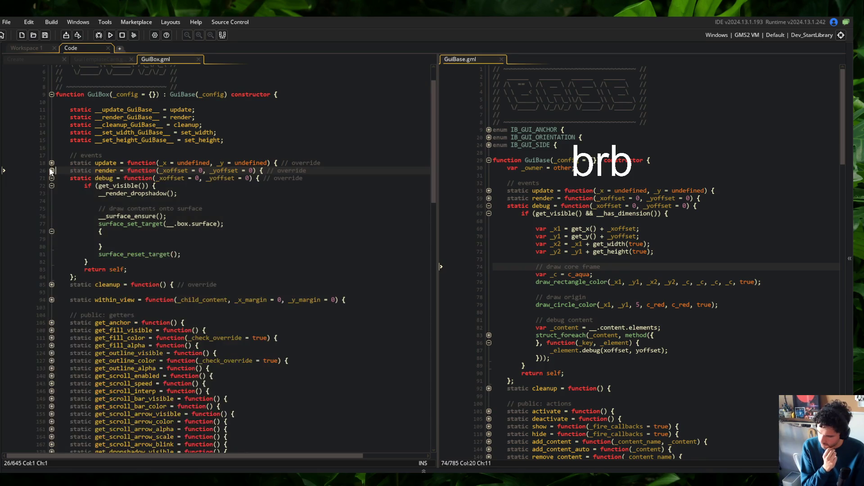
click(251, 217)
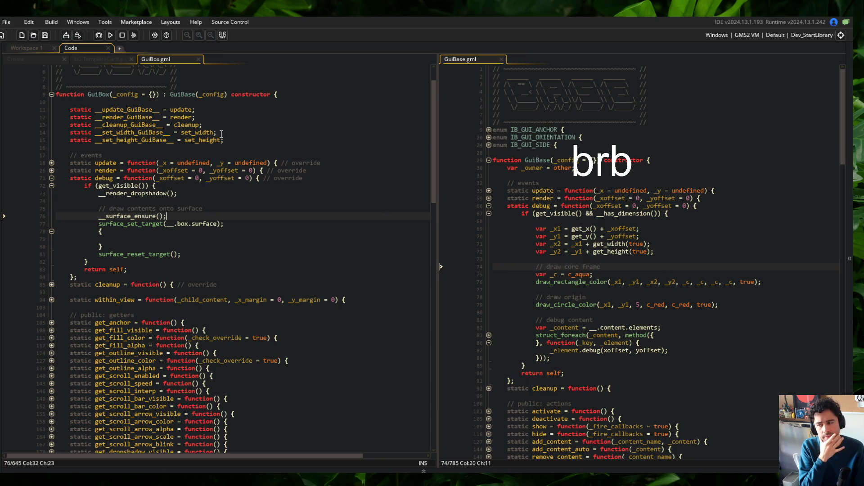
- Add the alias 'static __debug_GuiBase__ = debug;' below the render alias and save
click(251, 140)
key(Up)
key(Up)
key(Up)
key(End)
key(Return)
text(static __debug_)
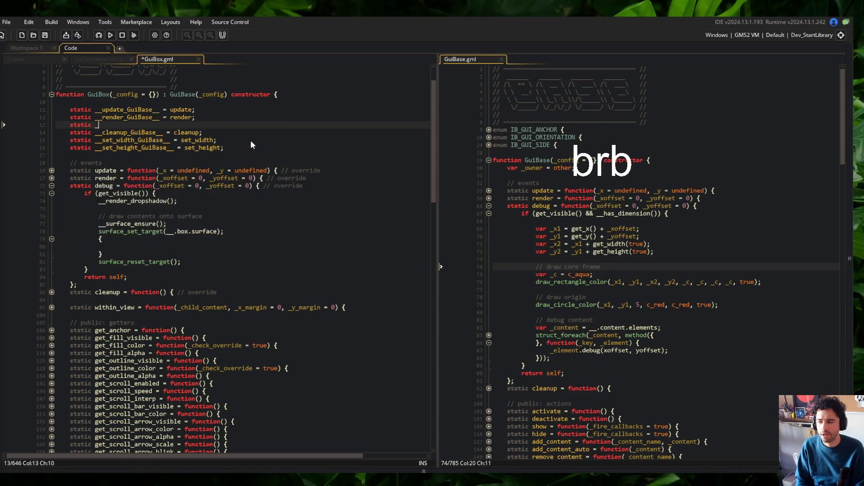
text(GuiBase)
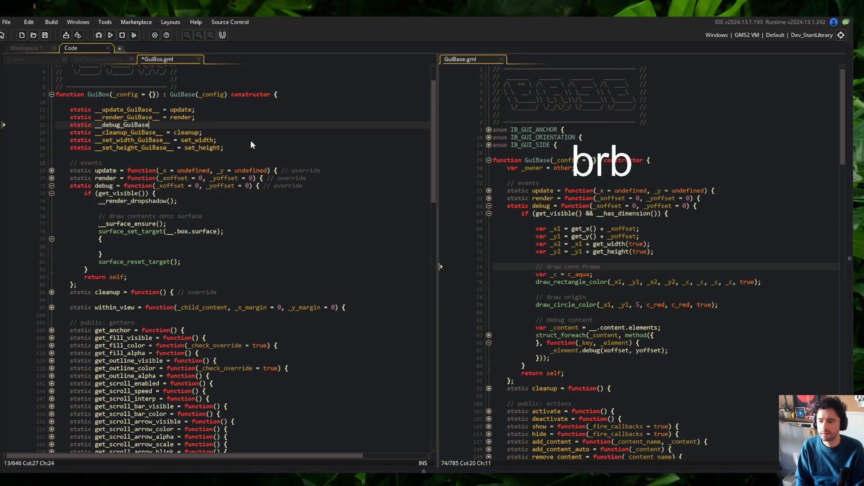
text(__ = debug;)
key(ctrl+s)
- Add '&& __has_dimension' to debug's visibility check and save
click(252, 207)
key(Up)
key(Up)
key(End)
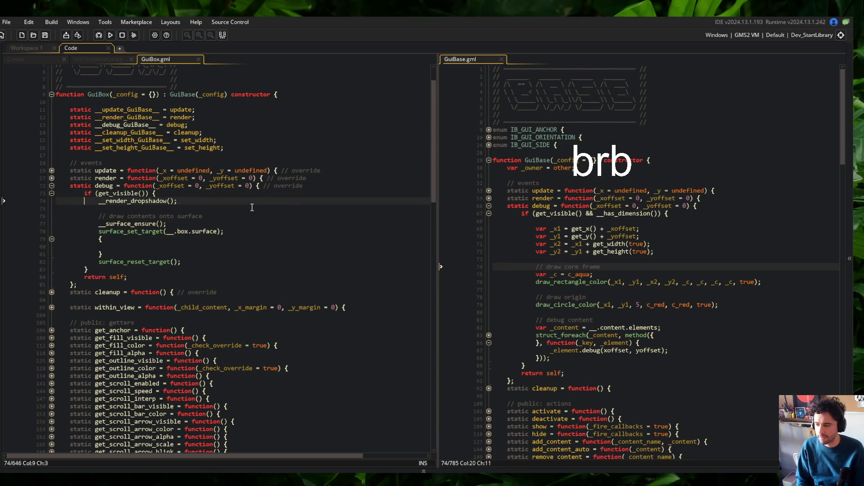
key(Left)
key(Left)
key(Left)
text(&& __has)
key(Return)
key(ctrl+s)
- Delete the old drawing code from the debug function body
key(Home)
key(shift+End)
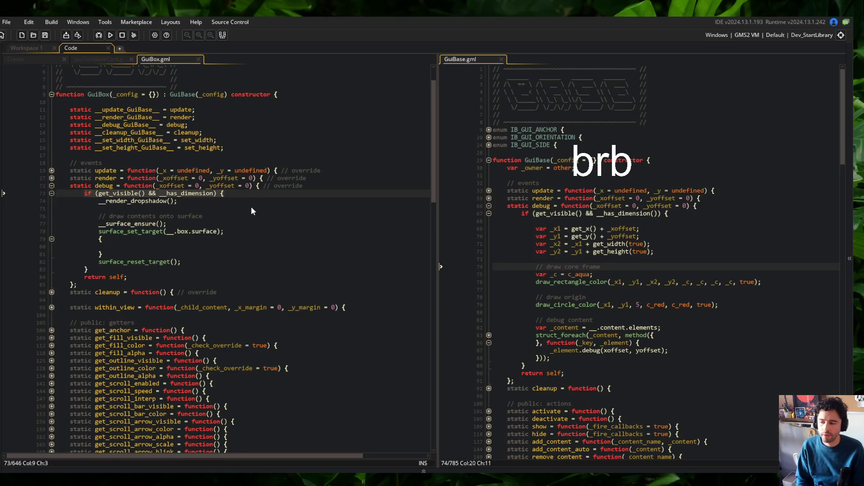
key(ctrl+x)
key(shift+Down)
key(shift+Down)
key(shift+Down)
key(shift+Down)
key(shift+Down)
key(shift+Down)
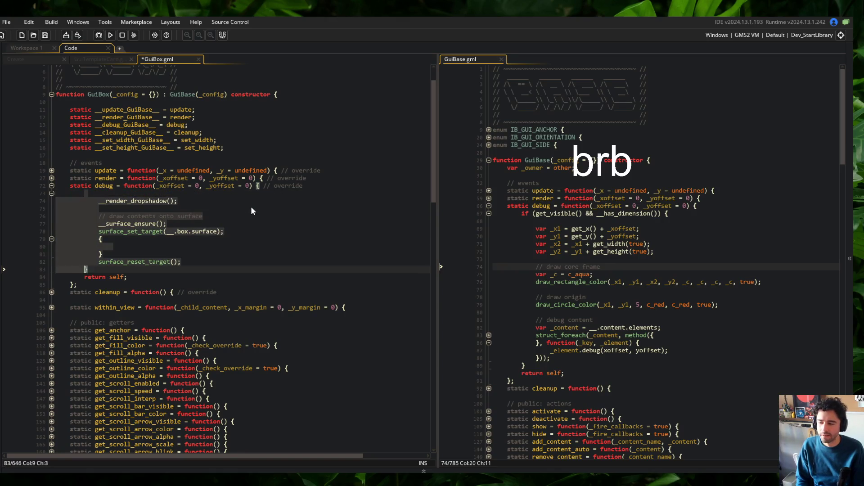
key(Delete)
key(ctrl+z)
key(Delete)
text(var _)
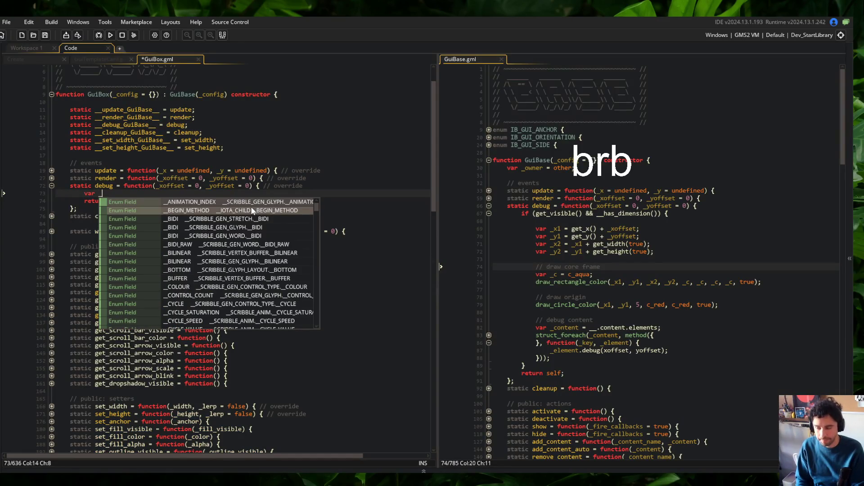
key(BackSpace)
key(BackSpace)
key(BackSpace)
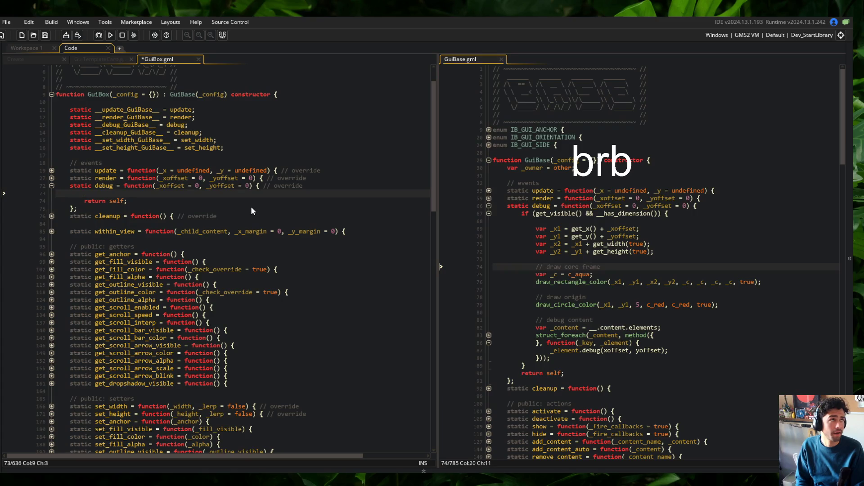
- Write '_xoffset = get_x(); _yoffset = get_y(); __debug_GuiBase__(_xoffset, _yoffset);' and run the game with F5
text(_xoffset = get_x)
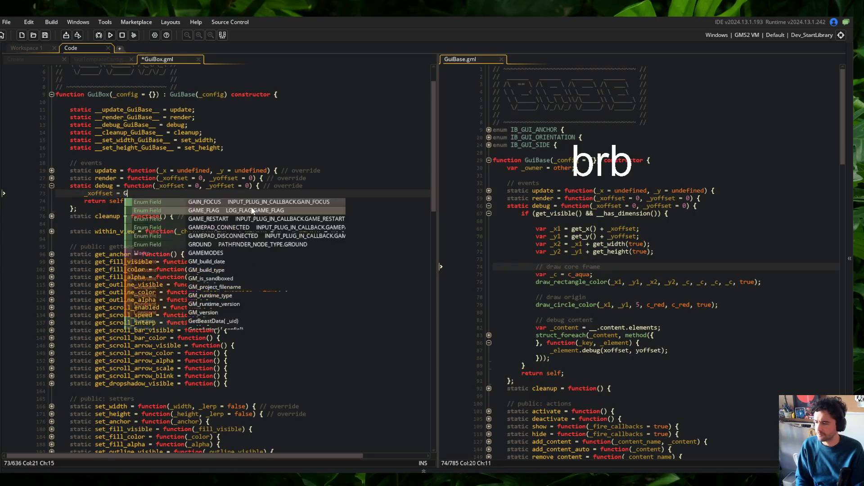
text(();)
key(Return)
text(_yoff)
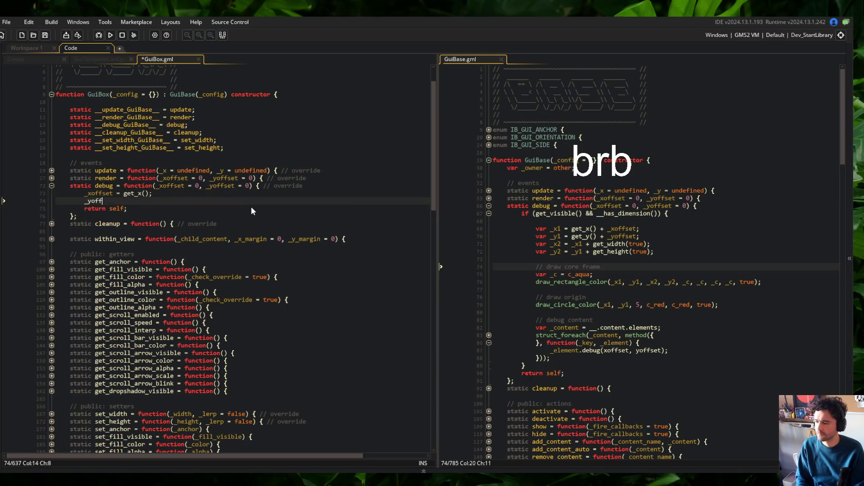
text(set = get_y();)
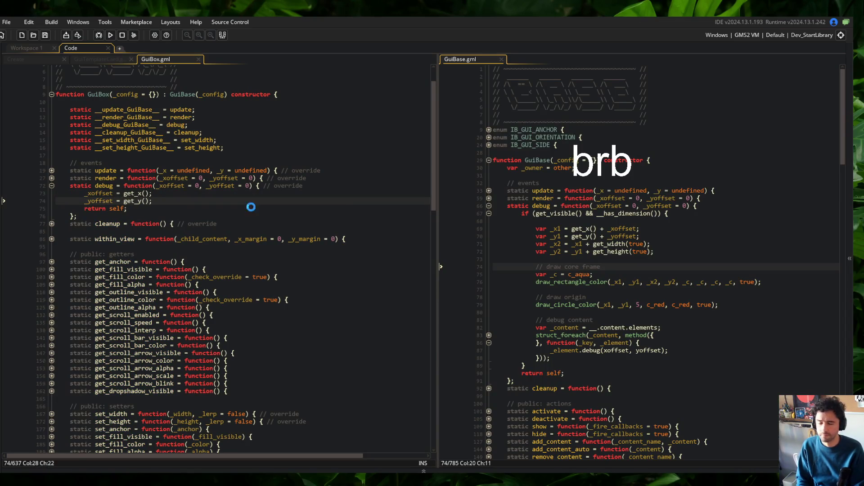
key(Return)
text(__de)
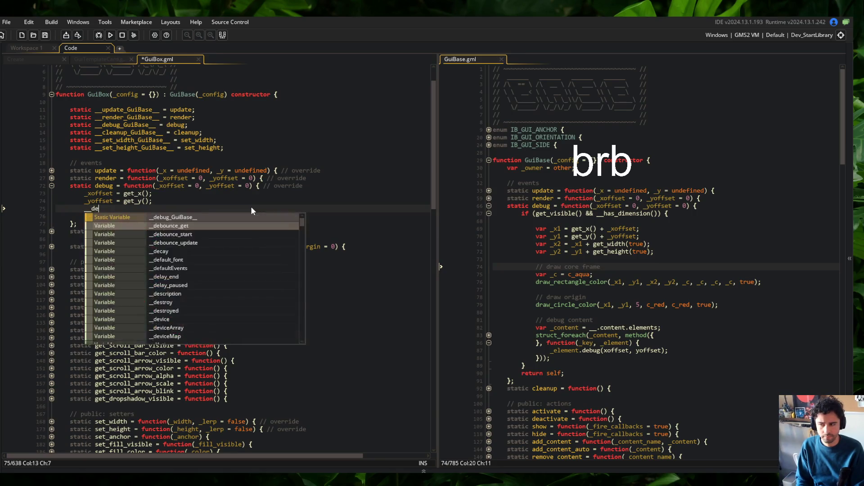
text(bug_GuiBase__)
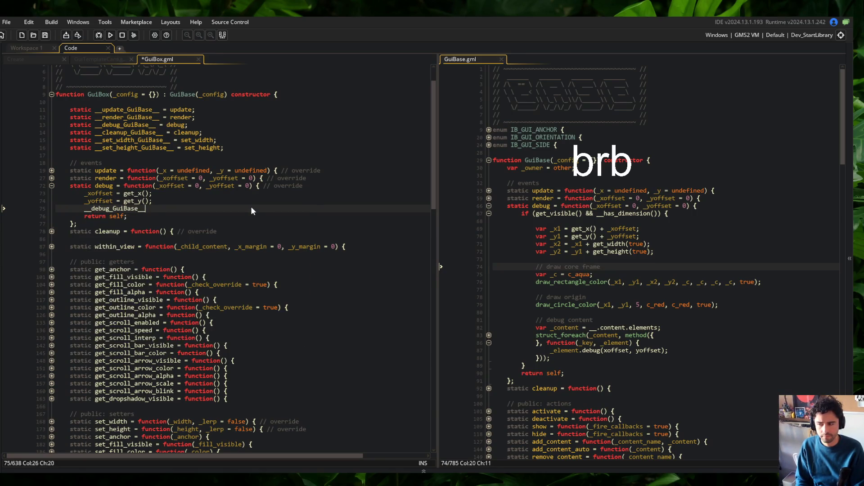
text((_xoffset, _y)
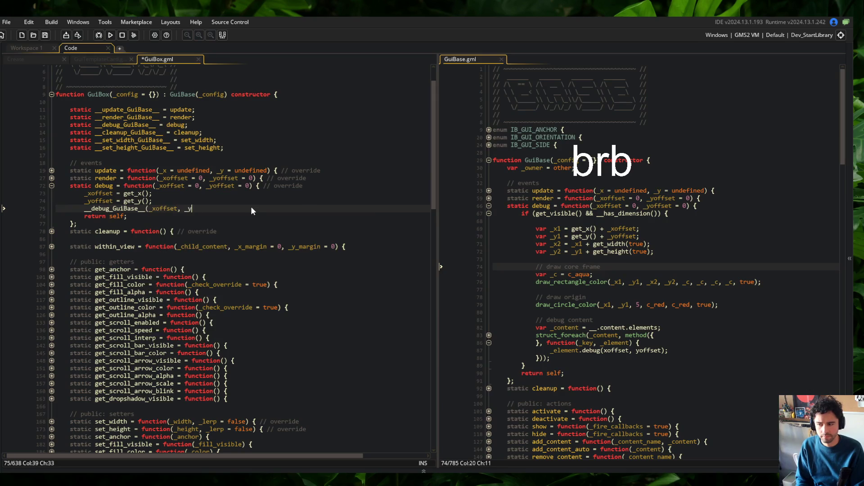
text(offset);)
key(F5)
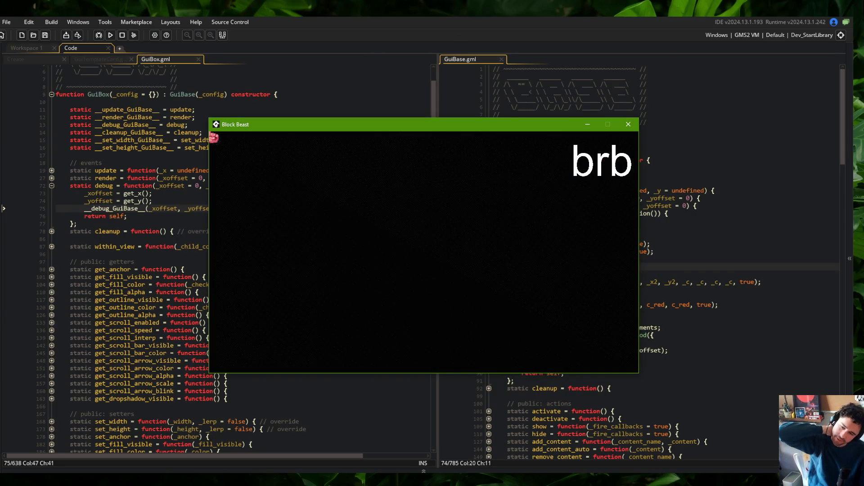
- In the Blocks tab, open and close the Bow item's detail panel several times to check the debug outlines
drag(401, 127, 341, 116)
key(Left)
key(Return)
key(Escape)
key(Return)
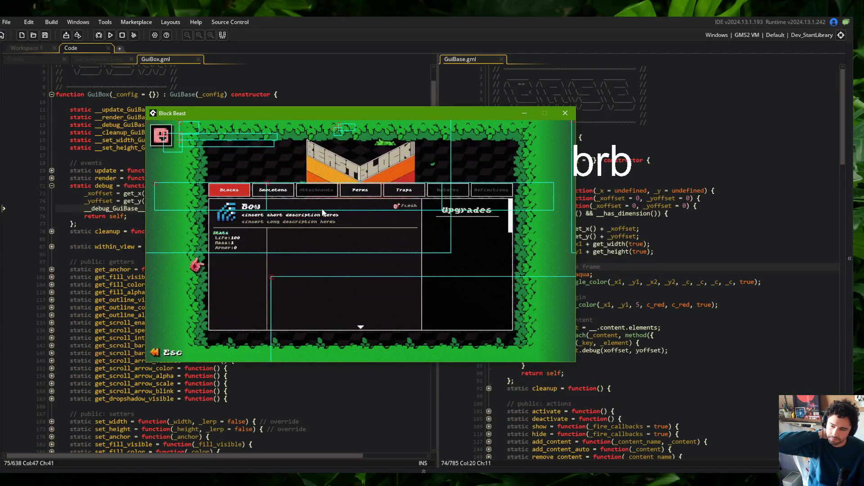
key(Escape)
key(Return)
key(Escape)
key(Return)
key(Escape)
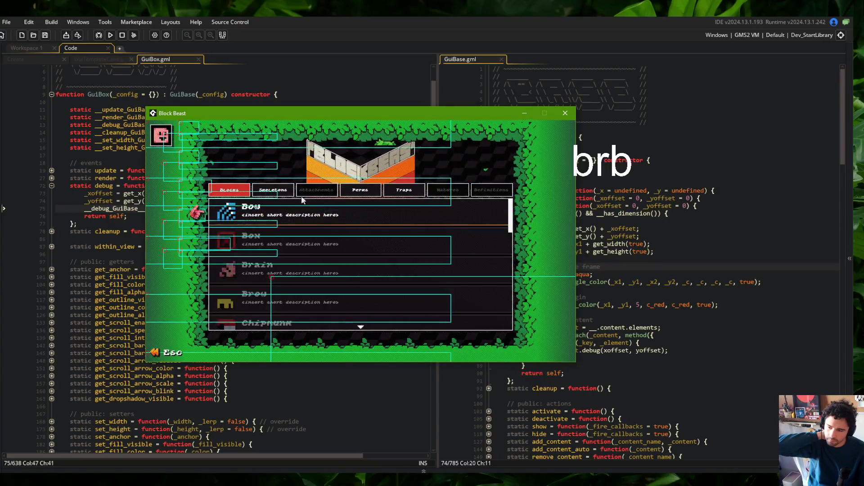
- Open the Wide skeleton's details in Skeletons, then unfold GuiBox.gml's render function
click(289, 195)
click(291, 205)
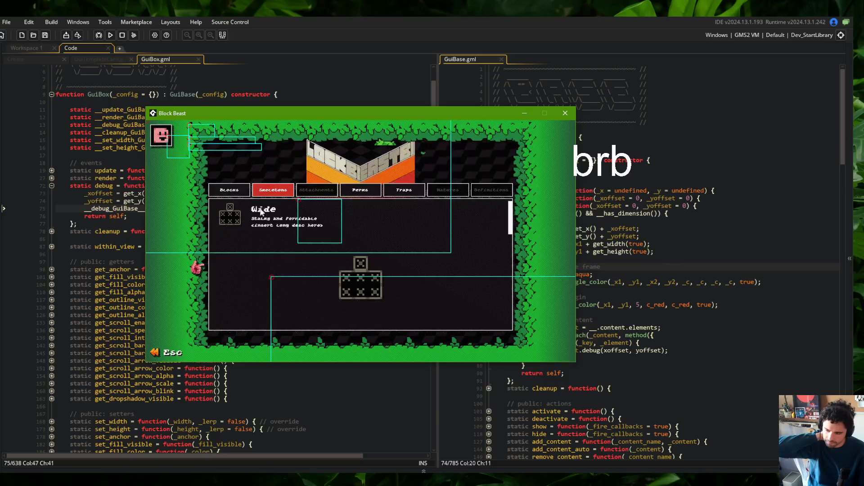
mouse_move(332, 118)
mouse_down()
mouse_move(501, 115)
mouse_move(420, 118)
mouse_move(487, 148)
mouse_move(504, 130)
mouse_up()
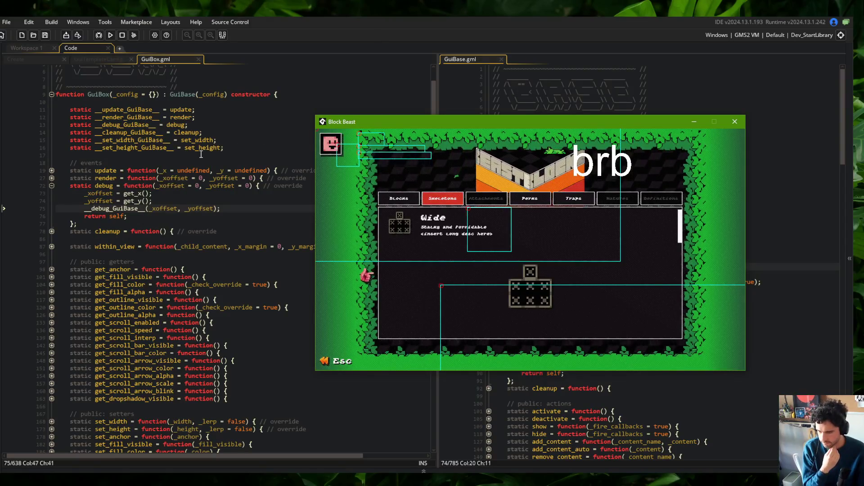
click(52, 178)
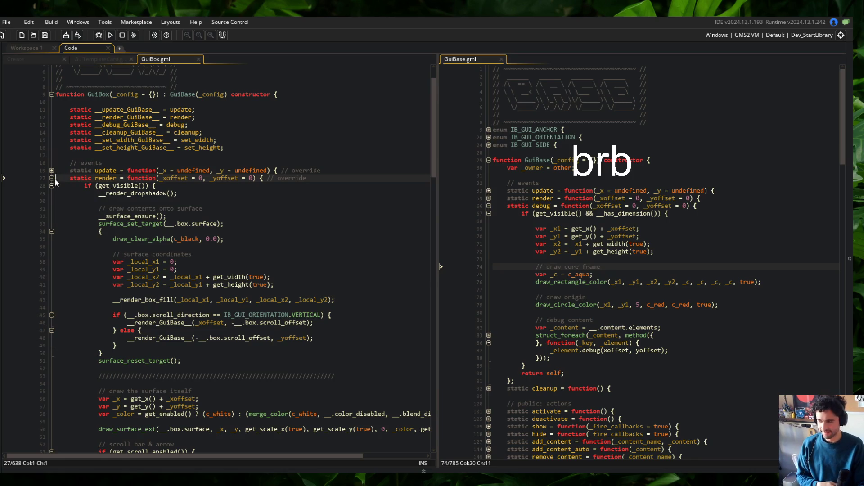
- Review render's drop shadow and surface coordinate lines, then select its body, lines 28–69, and fold it
click(145, 193)
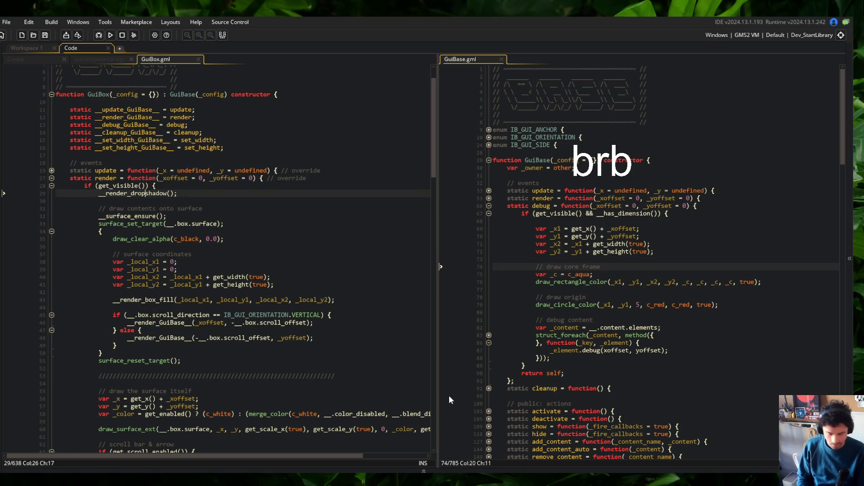
click(250, 270)
scroll(246, 252, down, 2)
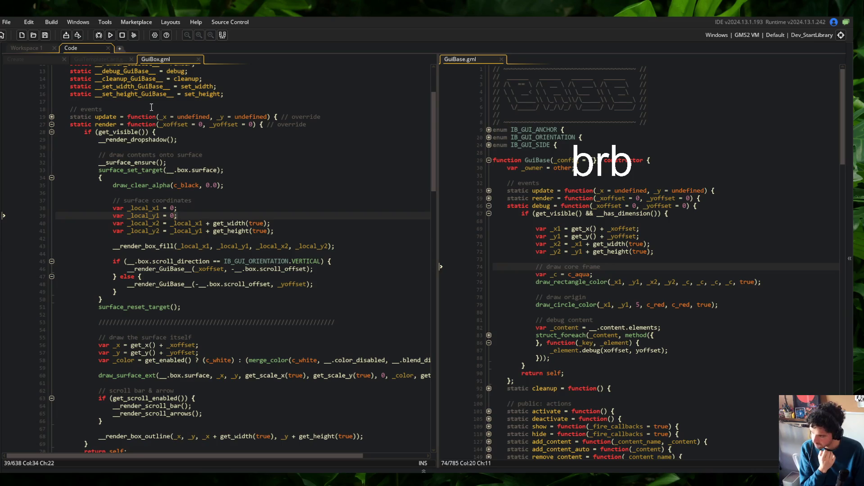
click(106, 60)
click(167, 59)
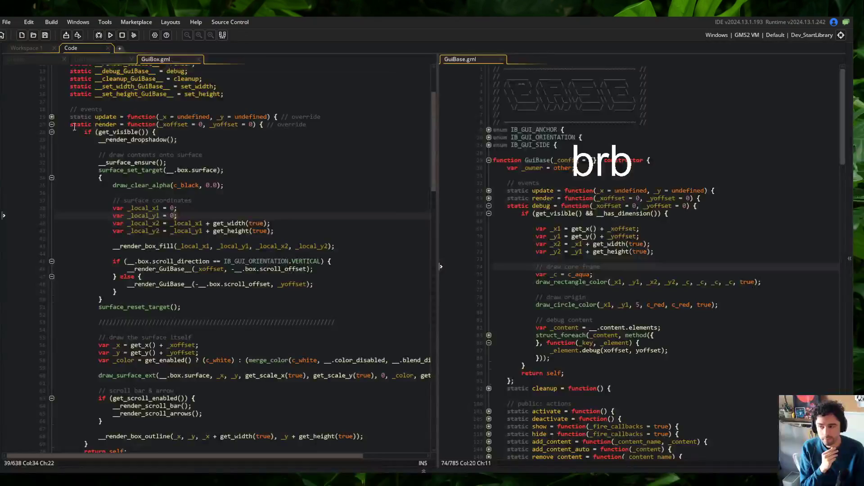
scroll(91, 298, down, 5)
scroll(92, 298, up, 4)
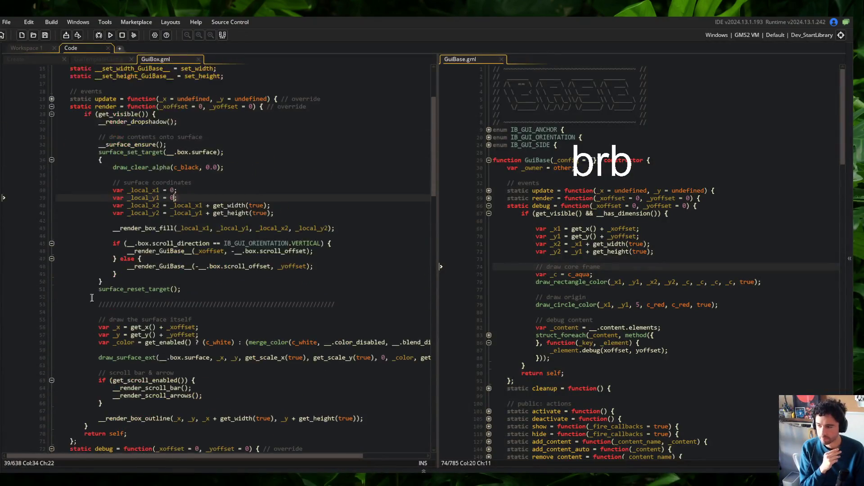
click(83, 112)
shift+click(145, 424)
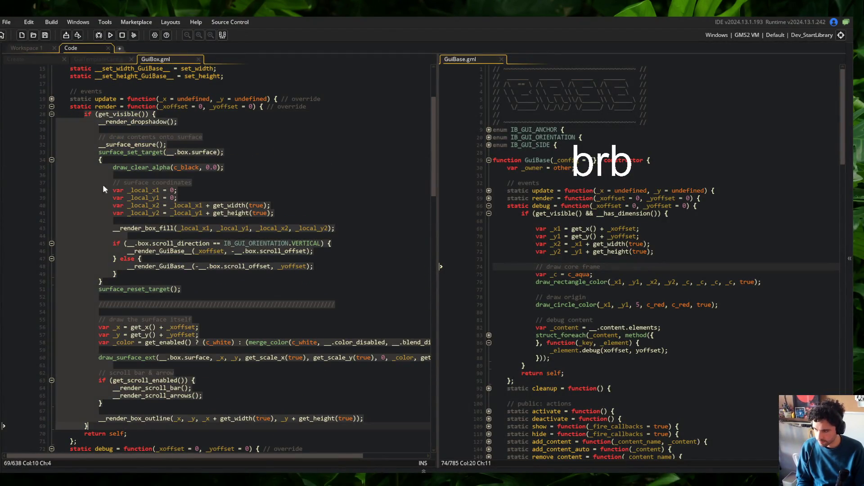
click(52, 106)
- Paste the render code into the debug override and strip the drop shadow, clear alpha, box fill and else-block lines
click(241, 137)
key(ctrl+v)
click(143, 131)
click(195, 130)
key(ctrl+d)
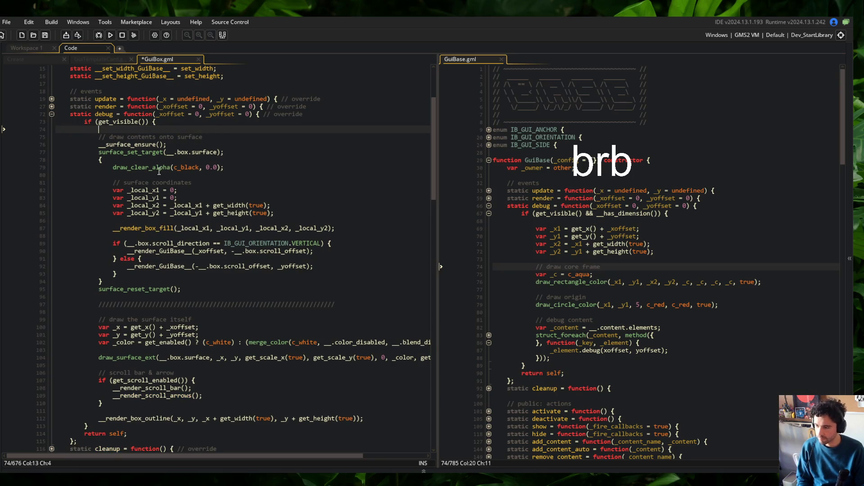
click(135, 167)
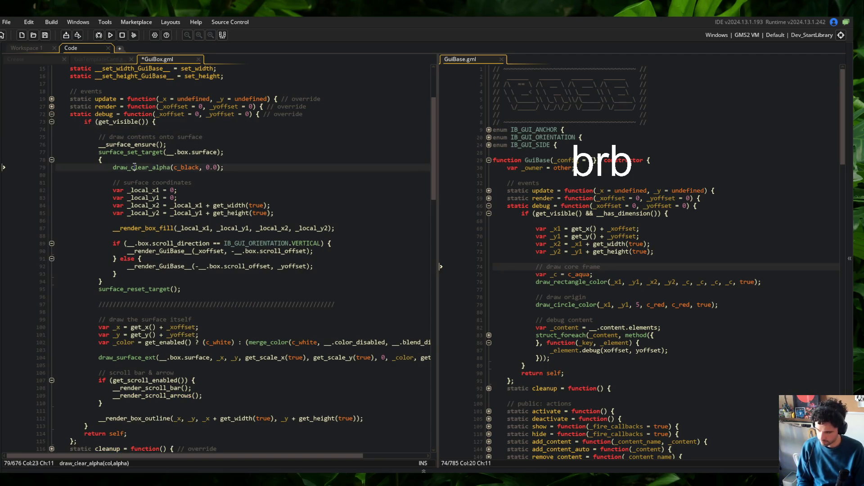
key(ctrl+d)
key(ctrl+d)
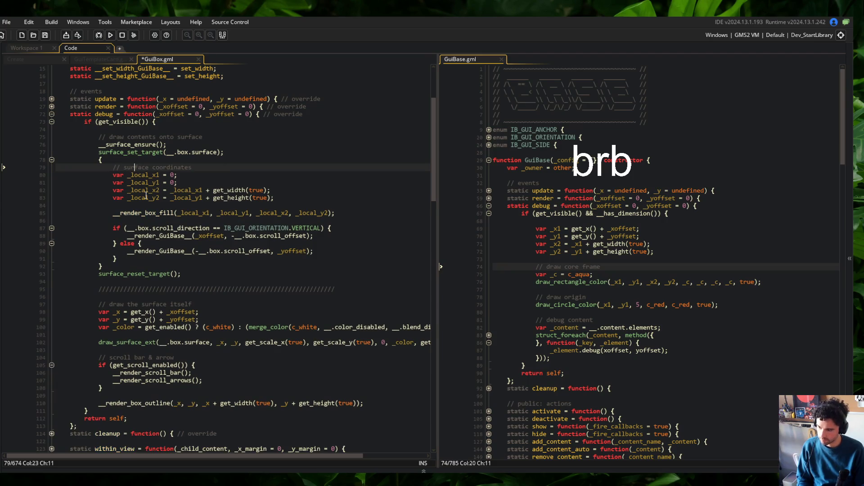
click(153, 213)
key(ctrl+d)
key(ctrl+d)
key(ctrl+d)
key(ctrl+d)
key(ctrl+d)
key(ctrl+d)
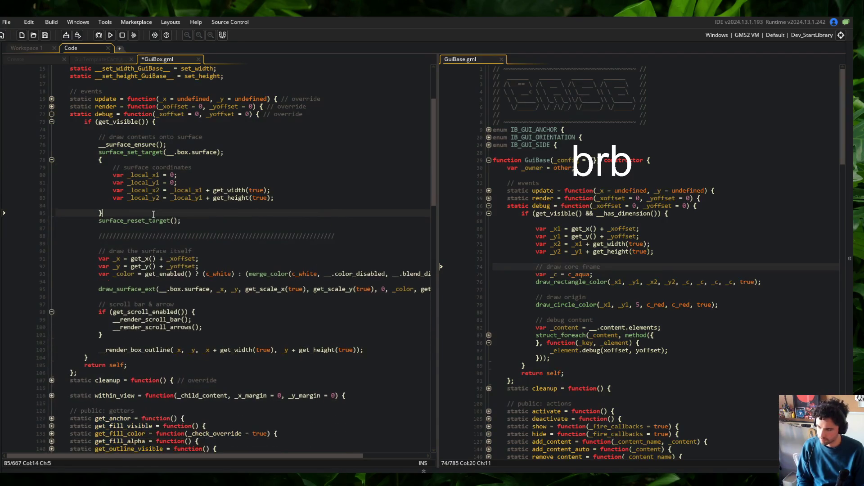
click(150, 228)
key(ctrl+d)
key(ctrl+d)
key(ctrl+d)
key(ctrl+d)
key(ctrl+d)
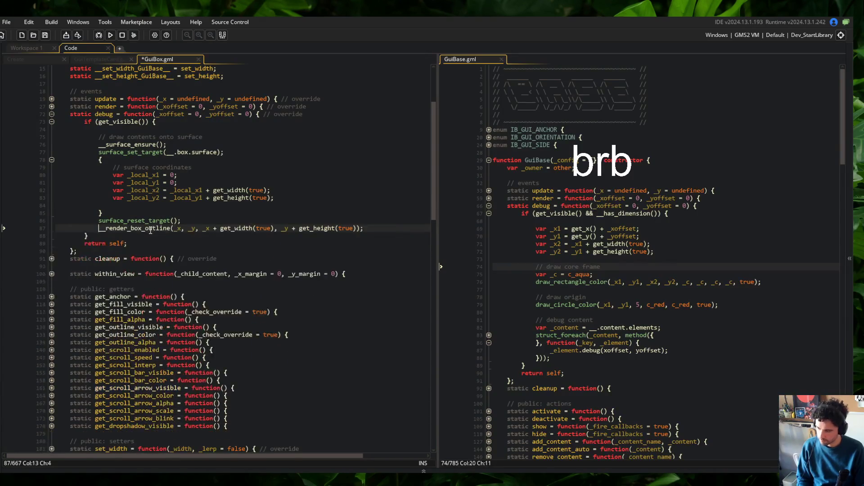
- Add a __debug_GuiBase__(0,0); call inside the surface block and save GuiBox.gml
click(178, 208)
key(Return)
text(_debug_)
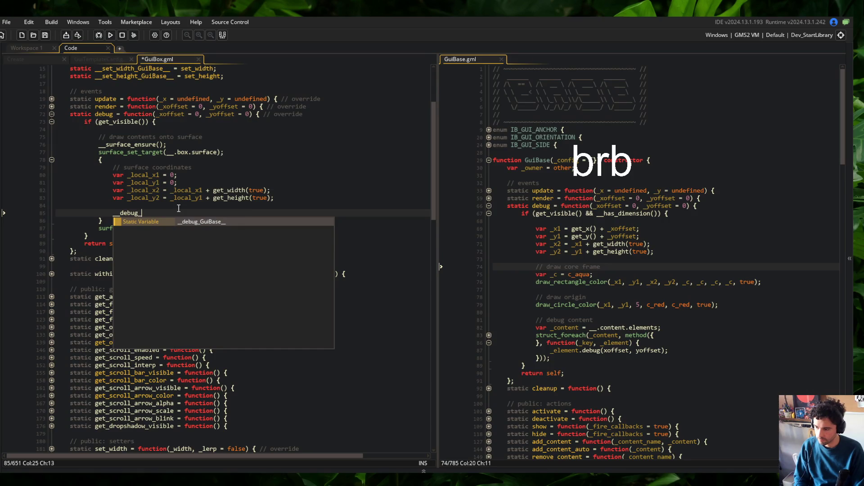
key(Return)
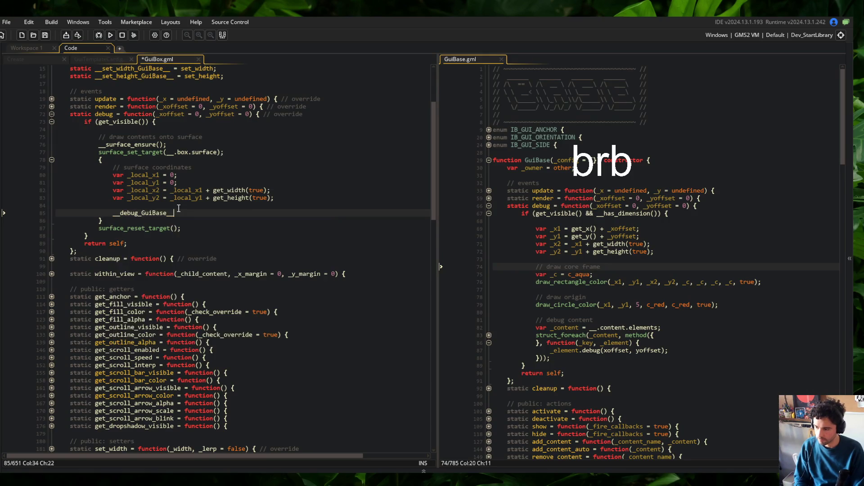
text((_lovall)
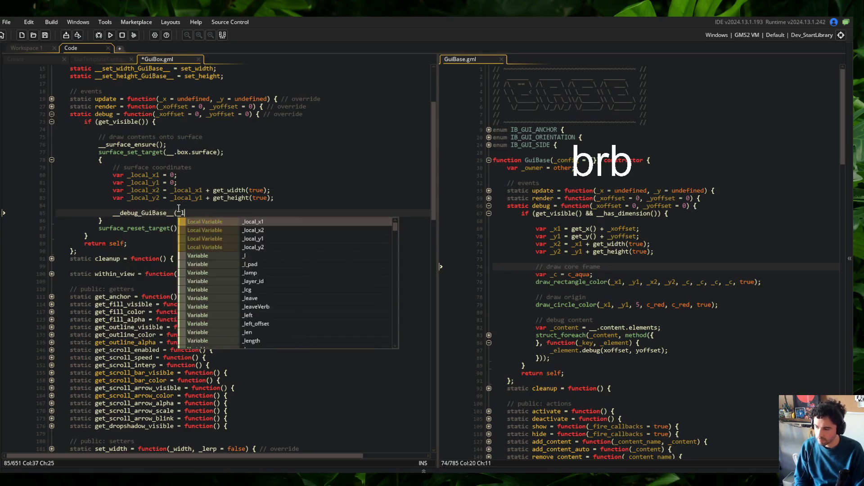
key(BackSpace)
key(BackSpace)
key(BackSpace)
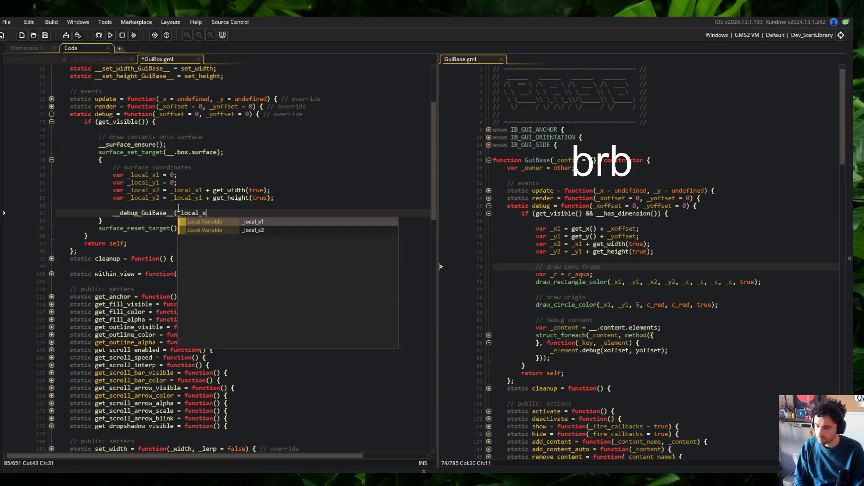
text(0);)
key(ctrl+s)
- Remove the unused local coordinate lines, rebuild, and delete the leftover blank line and 'draw contents onto surface' comment
key(Up)
key(Up)
key(Up)
key(ctrl+z)
key(F5)
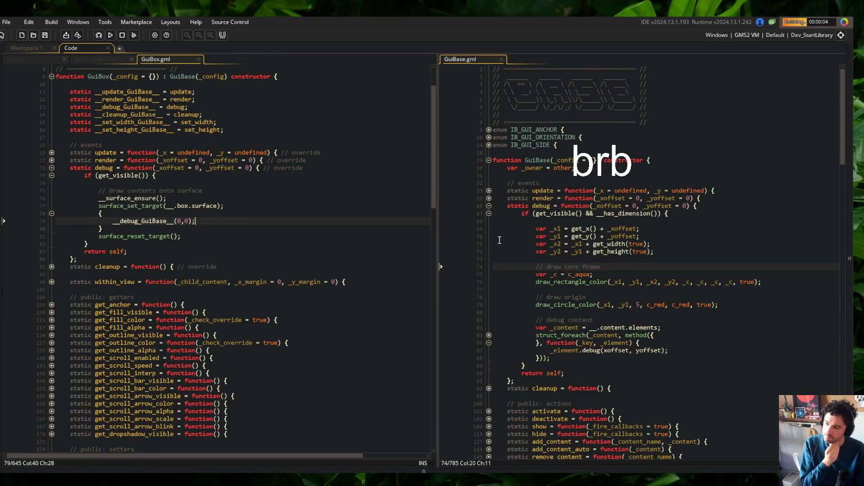
drag(271, 190, 249, 177)
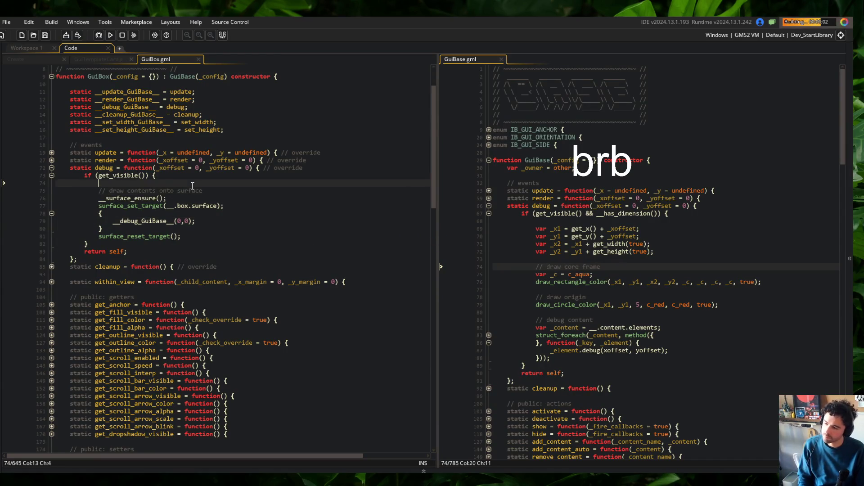
key(BackSpace)
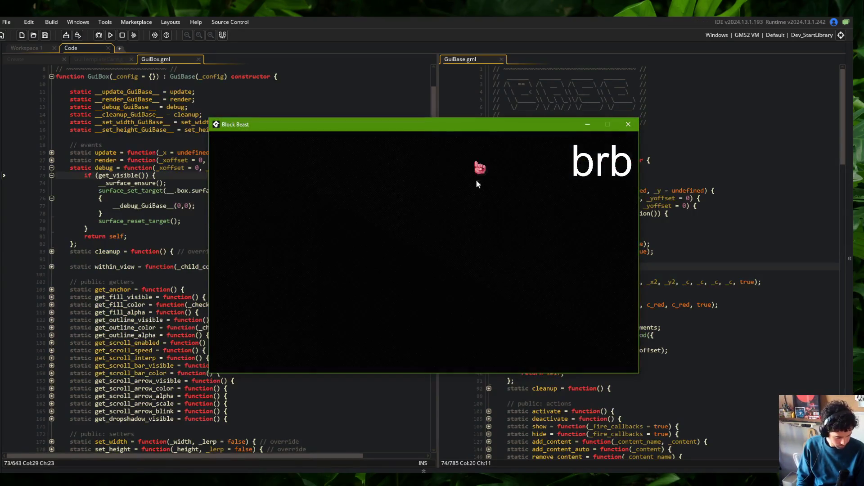
click(326, 199)
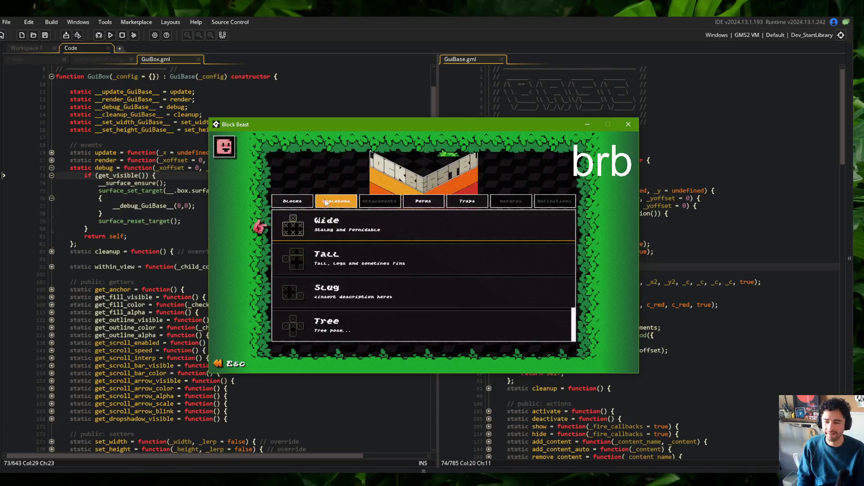
click(349, 218)
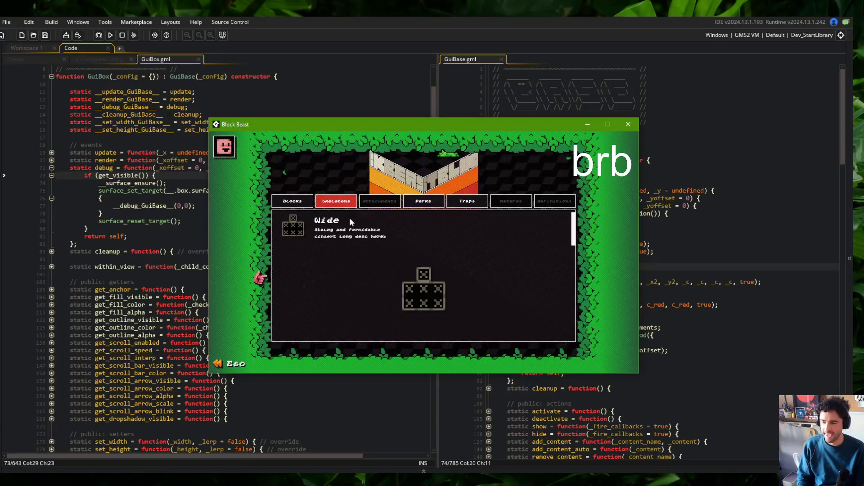
key(Escape)
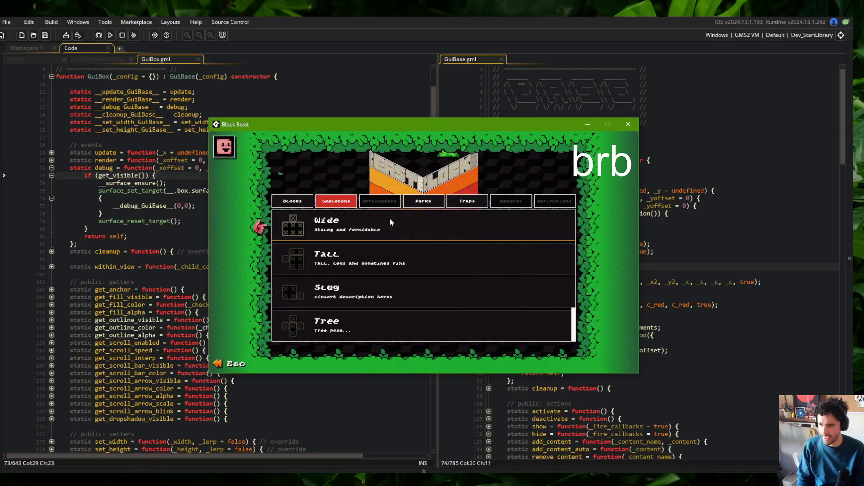
click(68, 129)
scroll(67, 130, up, 3)
click(253, 244)
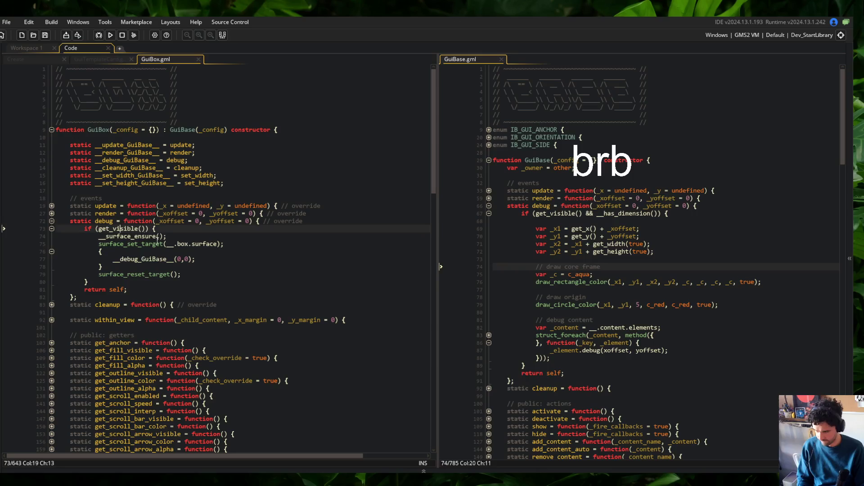
- Review the Create code, GuiTemplateCard code and the render function against GuiBox.gml's debug call
click(251, 233)
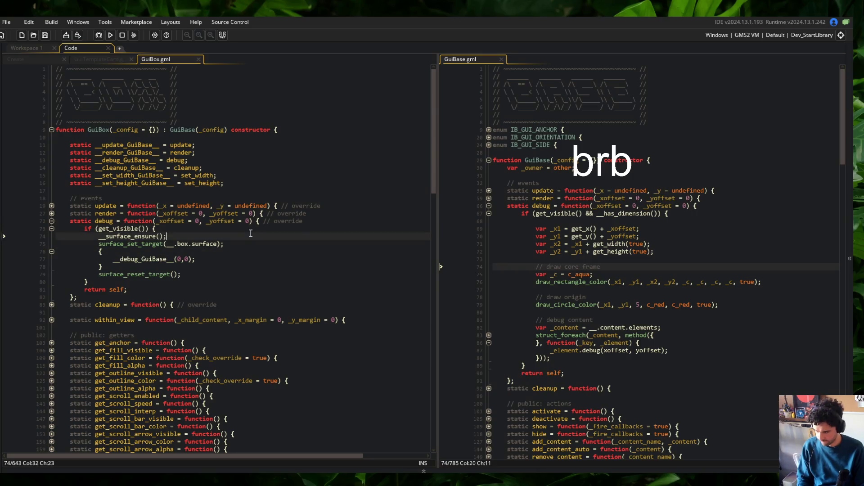
click(36, 59)
click(97, 60)
click(25, 58)
click(156, 59)
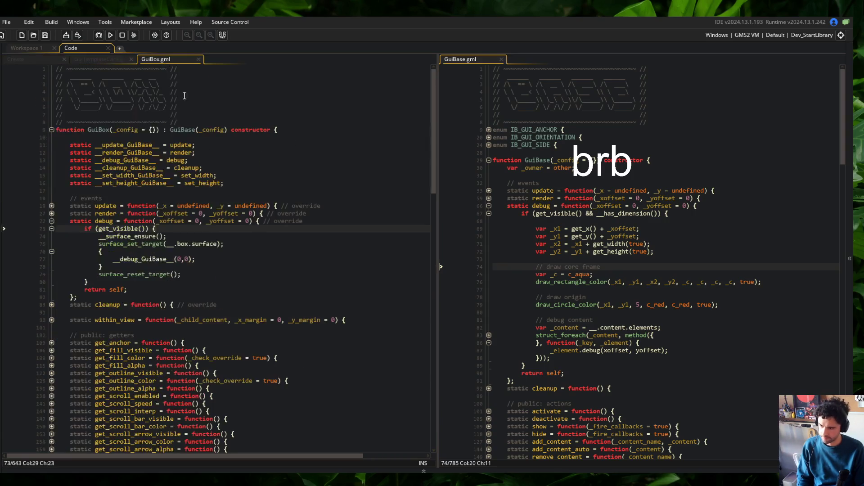
click(209, 257)
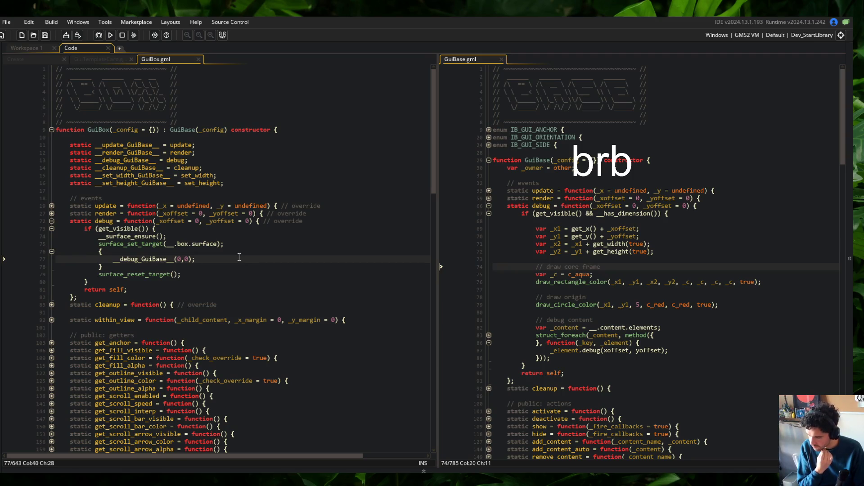
click(48, 61)
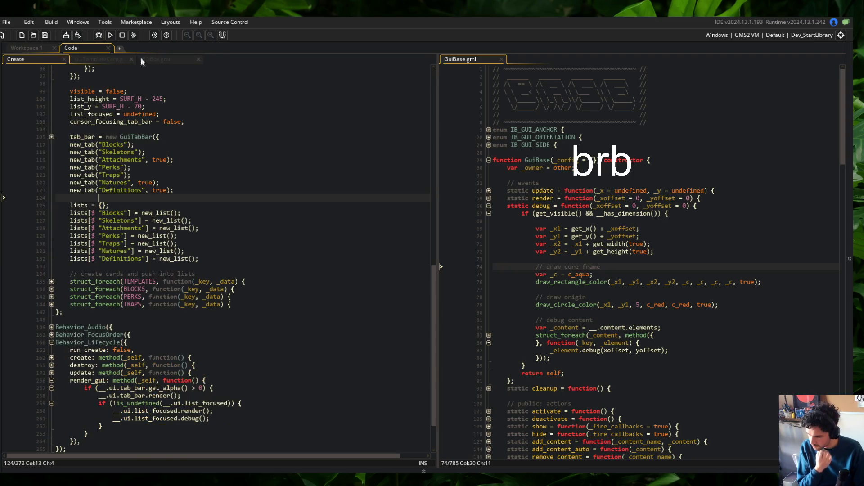
click(174, 58)
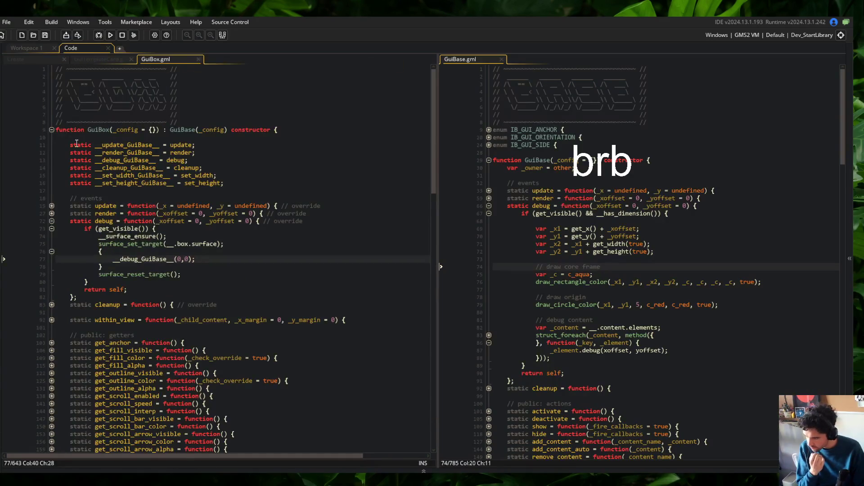
click(52, 214)
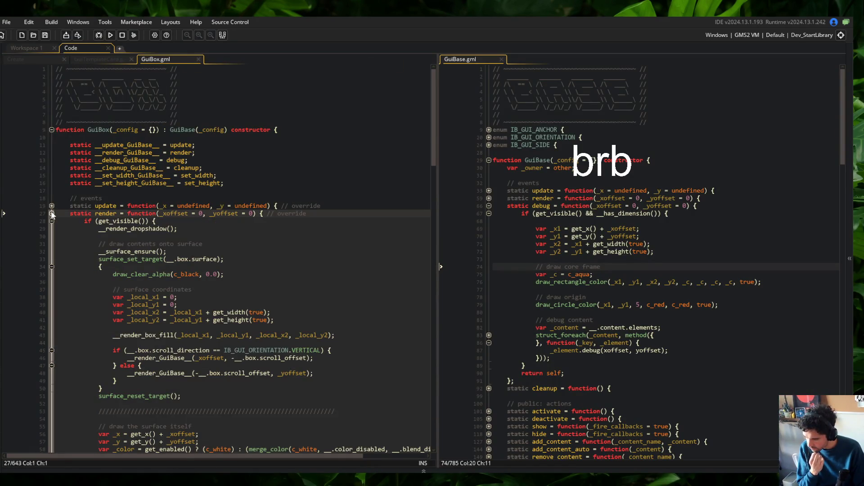
click(51, 214)
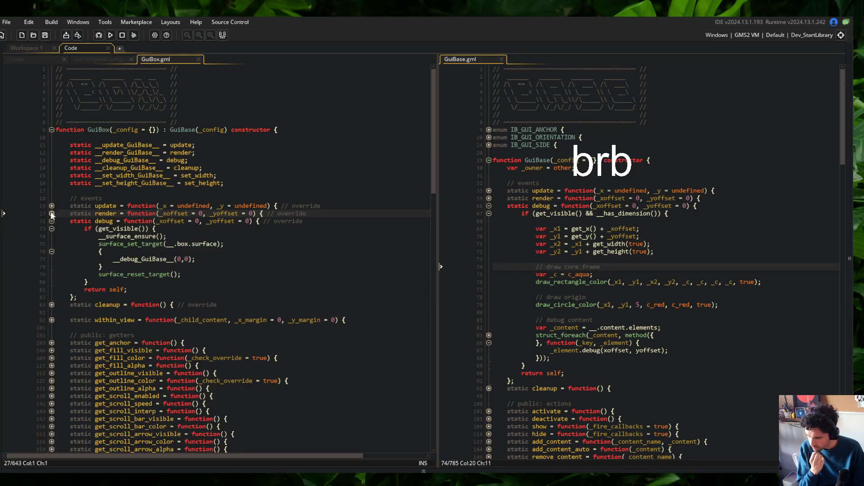
- Change the __debug_GuiBase__ arguments from 0,0 to _xoffset, _yoffset and run the game with F5
click(193, 260)
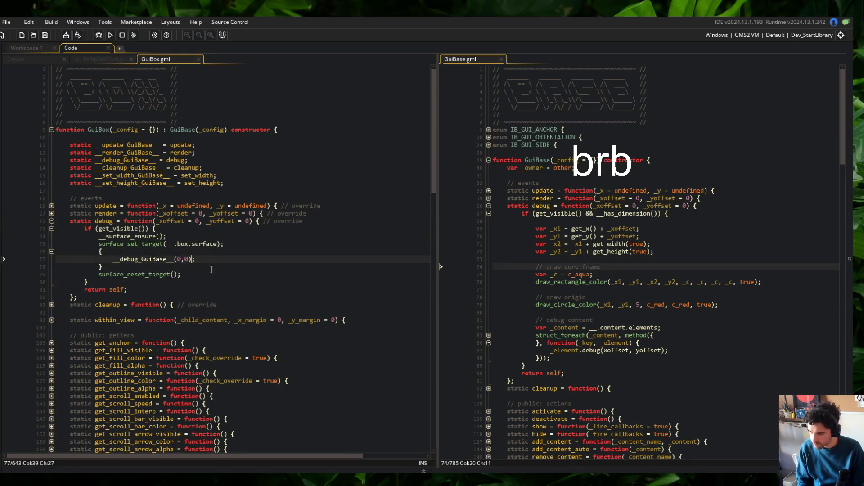
key(BackSpace)
key(BackSpace)
key(BackSpace)
text(_xoffset, _xoffset)
key(ctrl+Left)
key(Delete)
text(y)
key(F5)
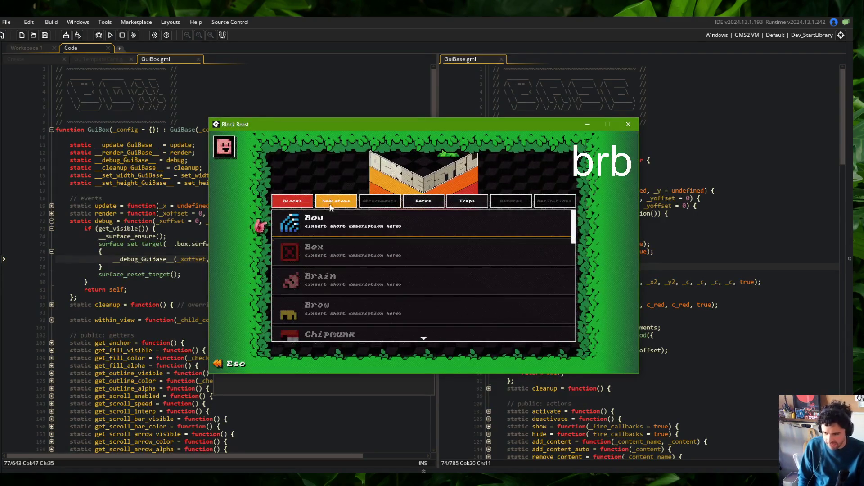
click(336, 201)
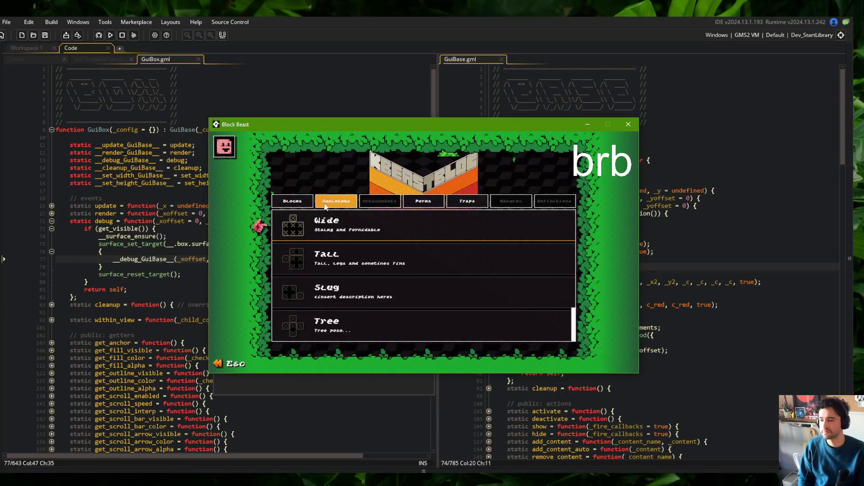
key(Left)
mouse_move(523, 125)
mouse_down()
mouse_move(536, 136)
mouse_move(594, 145)
mouse_up()
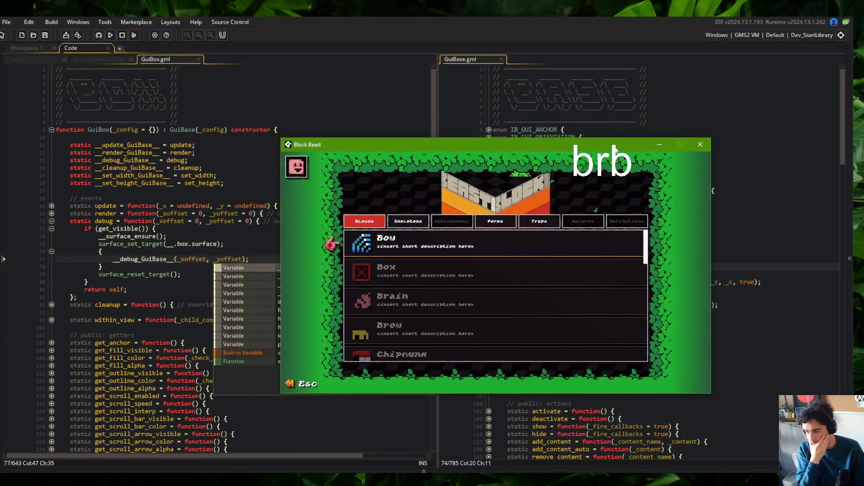
click(701, 144)
key(ctrl+z)
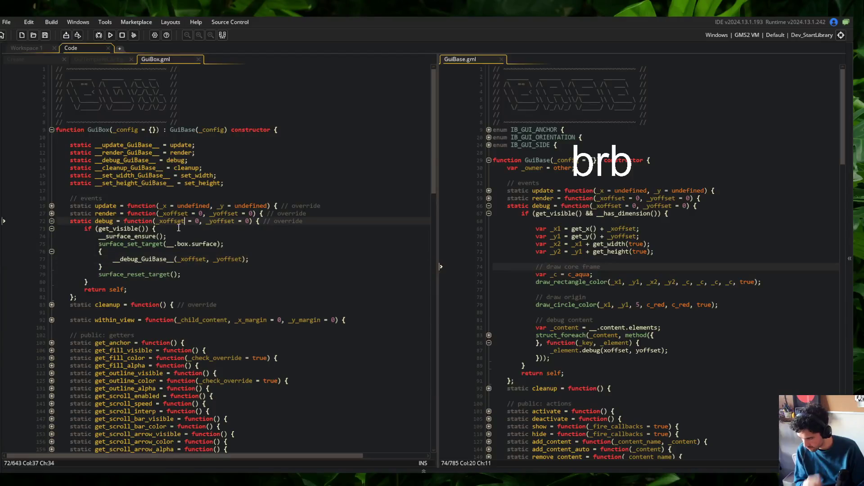
- Undo the leftover closing brace and outdent edits, then rebuild the game
key(ctrl+z)
key(ctrl+z)
key(ctrl+z)
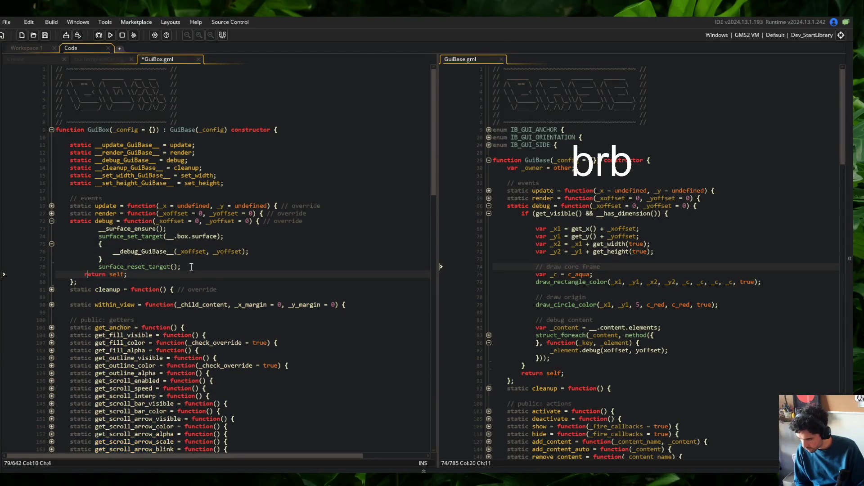
key(ctrl+z)
click(161, 206)
key(F5)
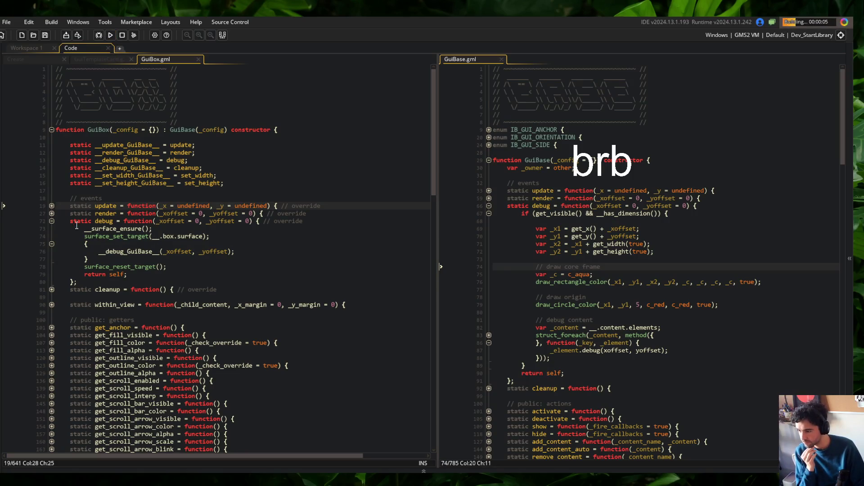
- Inspect the render function body and check the Bow entry in the test game before closing it
click(52, 214)
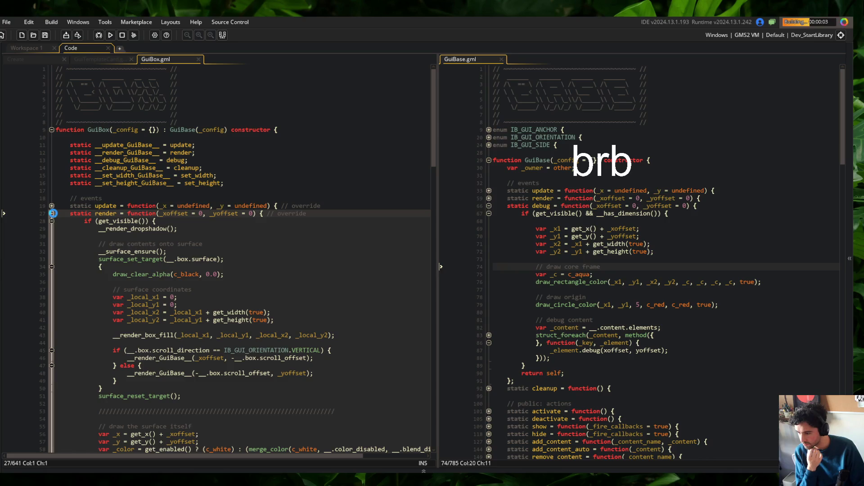
click(52, 213)
click(52, 213)
click(52, 214)
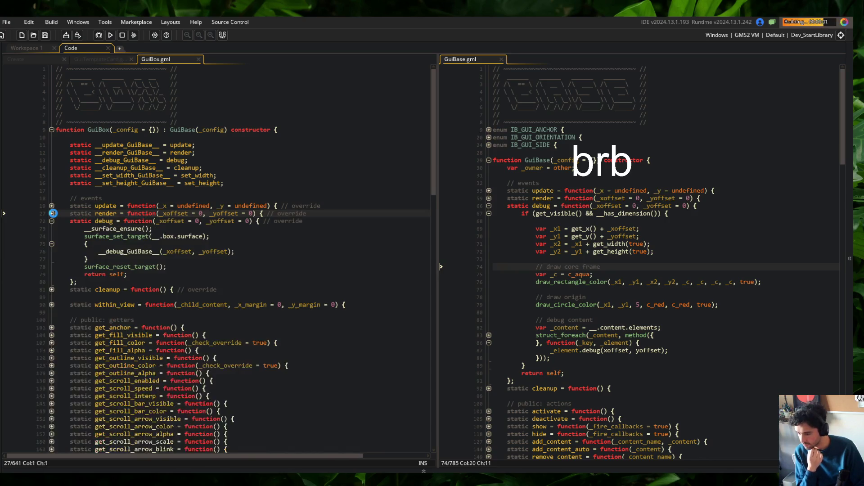
click(52, 213)
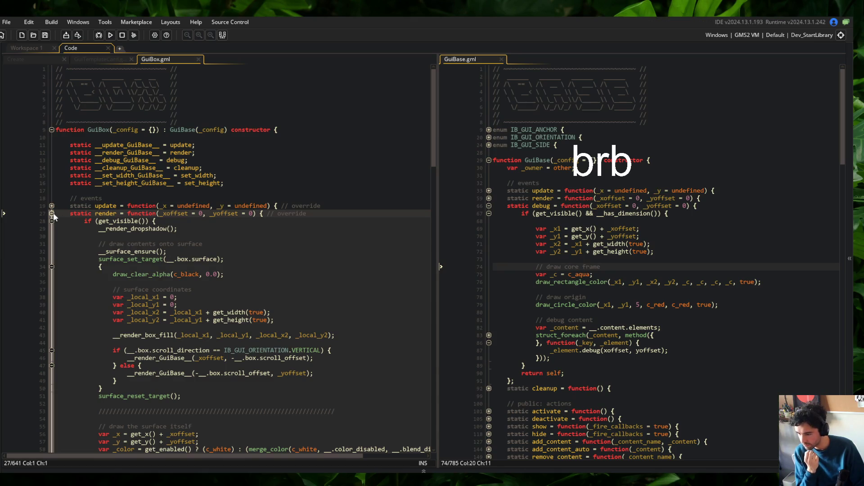
click(453, 220)
key(Escape)
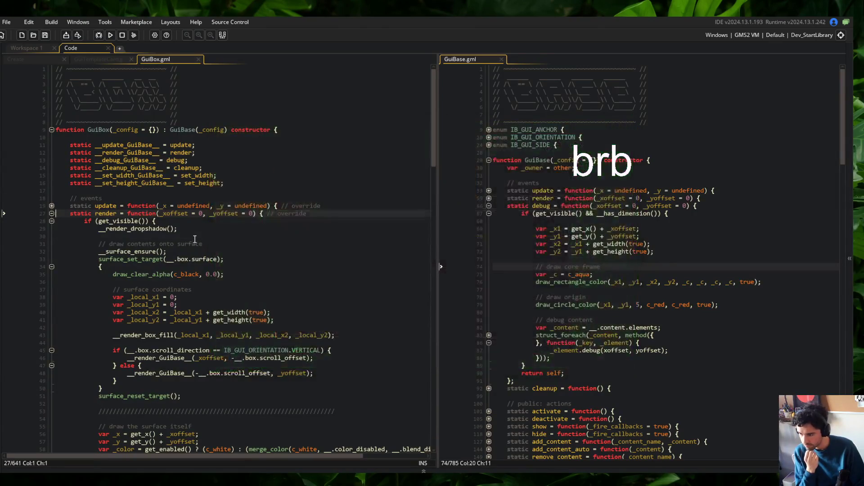
- Copy the surface coordinates through scroll render code from the render function into the debug override's surface block
click(194, 239)
mouse_move(109, 288)
mouse_down()
mouse_move(135, 365)
mouse_move(354, 374)
mouse_up()
key(ctrl+c)
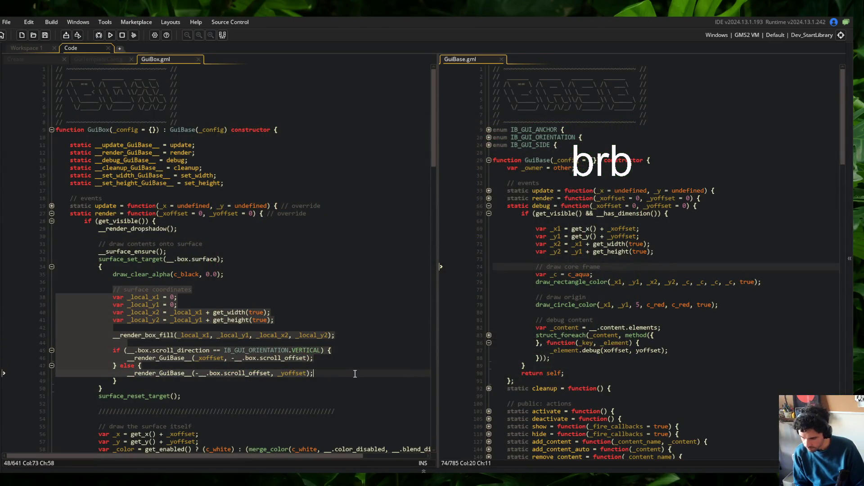
click(51, 213)
click(142, 243)
key(Return)
key(ctrl+v)
- Outdent the pasted block, remove its comment, blank lines and box fill call, and save GuiBox.gml
key(shift+Up)
key(shift+Up)
key(shift+Up)
key(shift+Up)
key(shift+Up)
key(shift+Up)
key(shift+Tab)
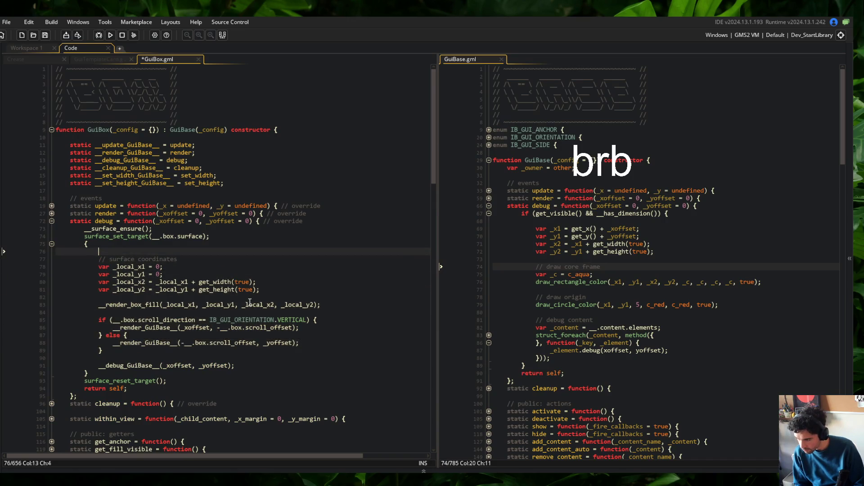
key(Up)
key(shift+Up)
key(shift+Up)
key(BackSpace)
key(Down)
key(Down)
key(Down)
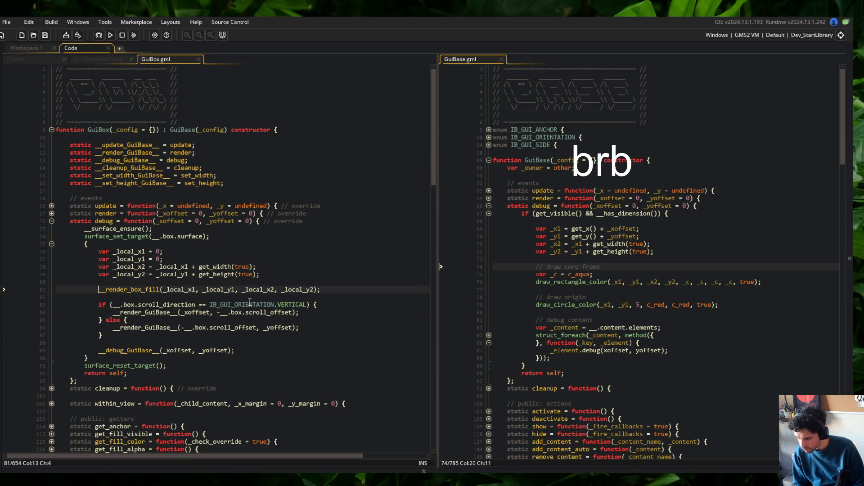
key(shift+Down)
key(Delete)
key(Delete)
key(ctrl+s)
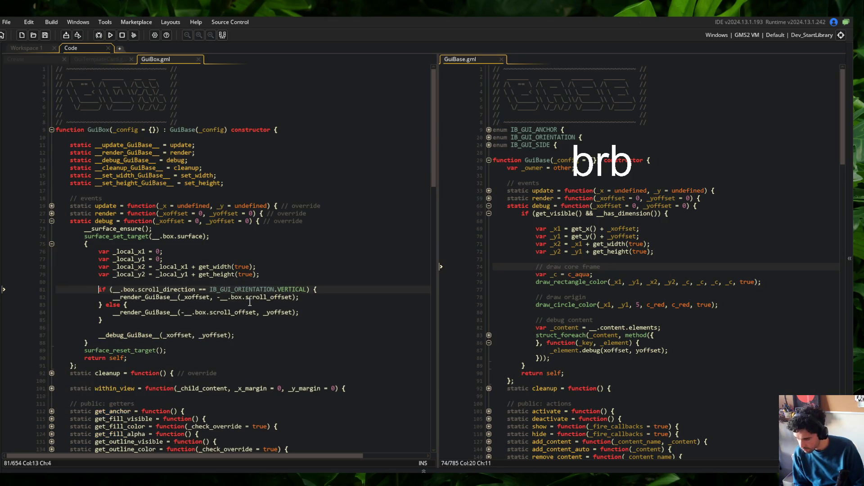
- Begin a _yoffset assignment in the vertical branch and view the Blocks category in the running game
key(Down)
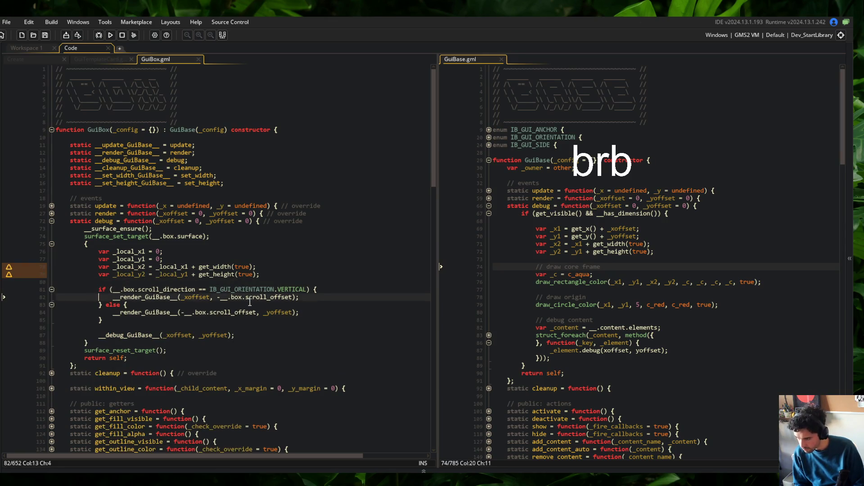
key(ctrl+Right)
key(ctrl+Right)
key(ctrl+Right)
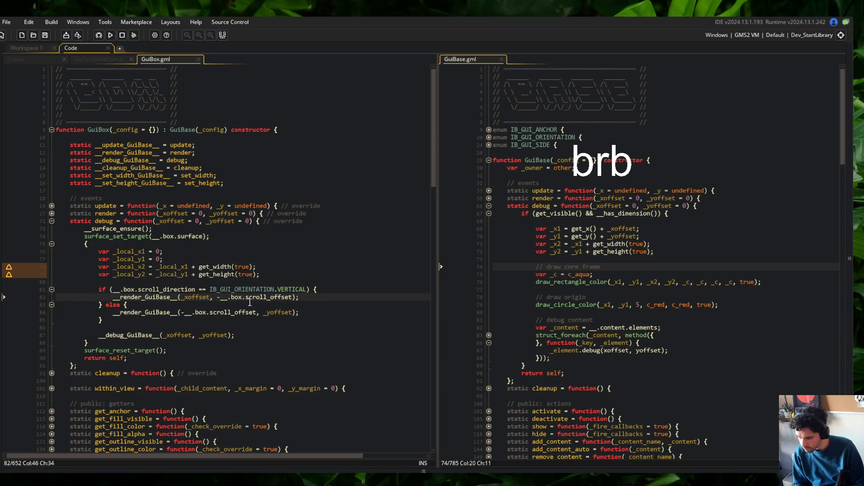
key(Home)
key(Return)
key(Up)
text(_yoffse)
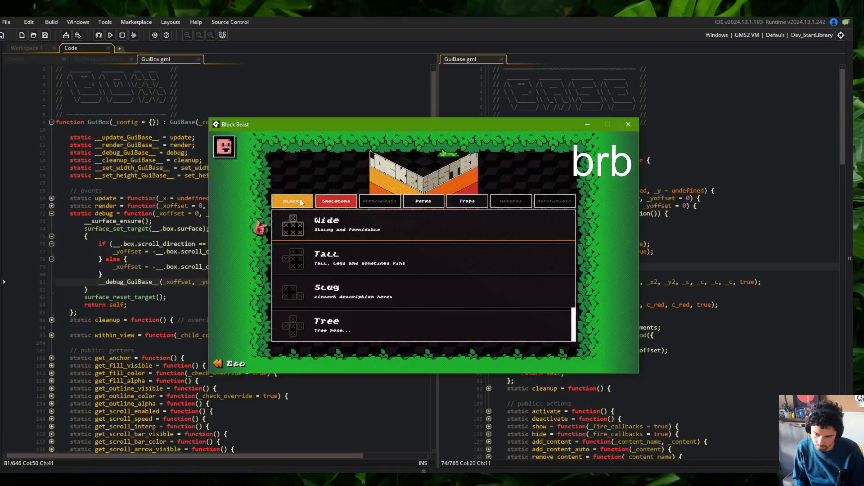
click(292, 201)
click(128, 190)
click(190, 215)
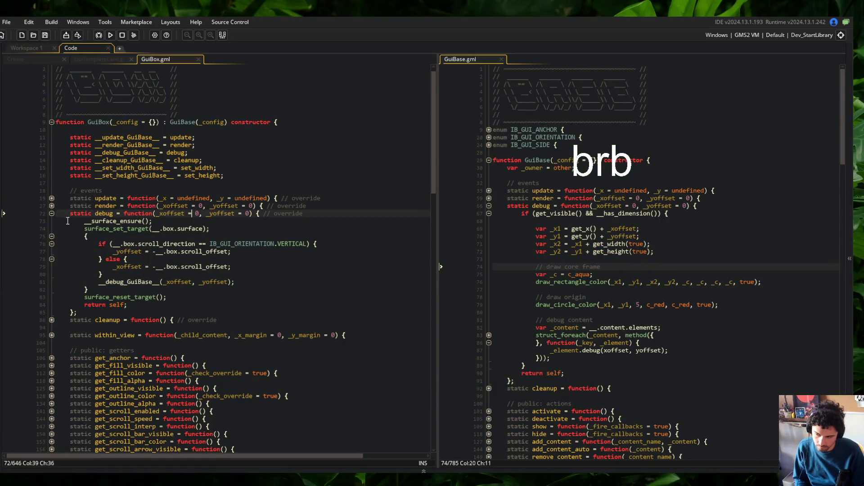
- Pass (_xoffset, _yoffset) to the __debug_GuiBase__ call, matching GuiBase's debug code, and save
key(Down)
key(Down)
key(Down)
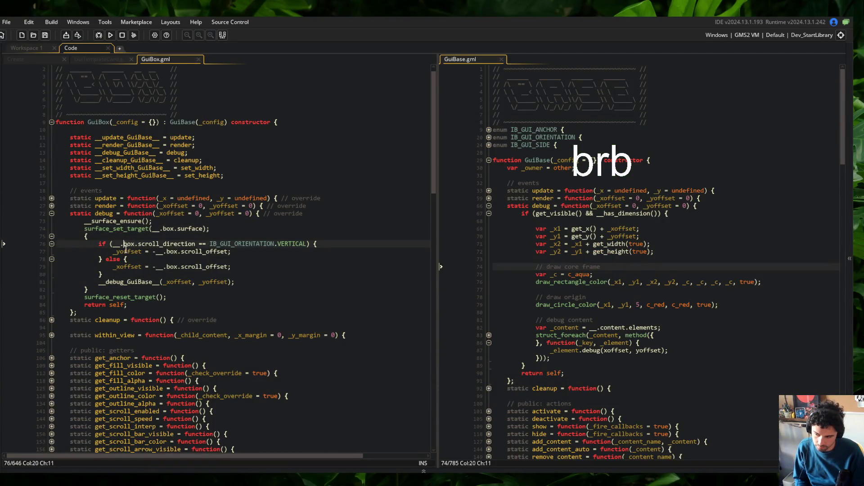
click(160, 282)
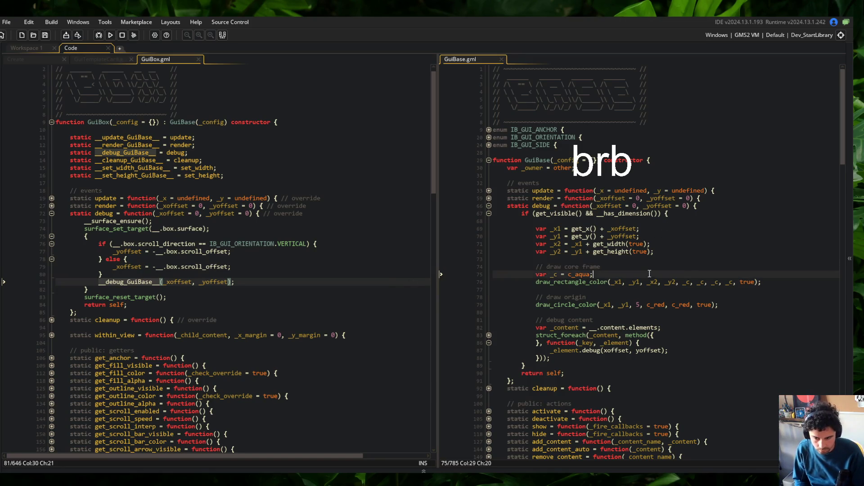
click(699, 305)
mouse_move(535, 268)
mouse_down()
mouse_move(720, 297)
mouse_move(743, 309)
mouse_move(756, 360)
mouse_up()
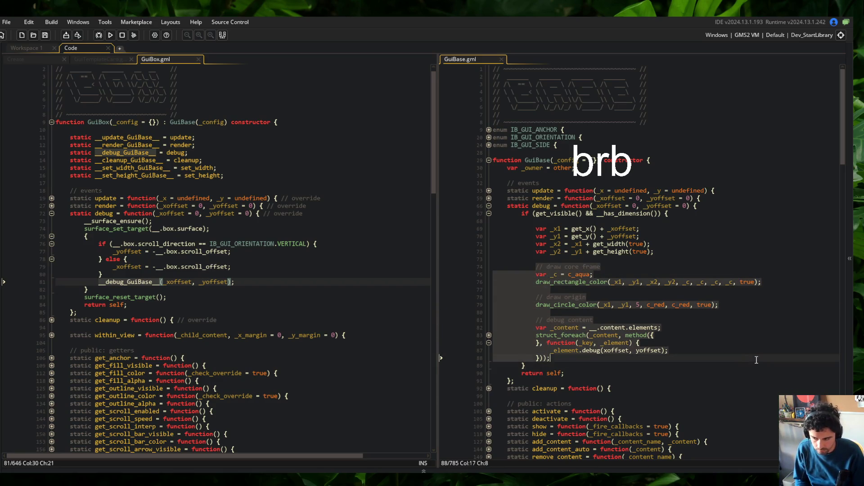
text((_xoffset, _yoffset))
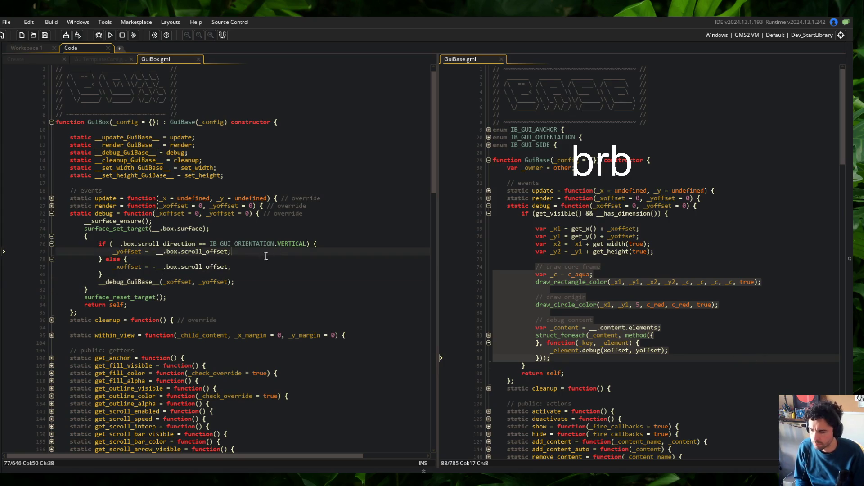
key(ctrl+s)
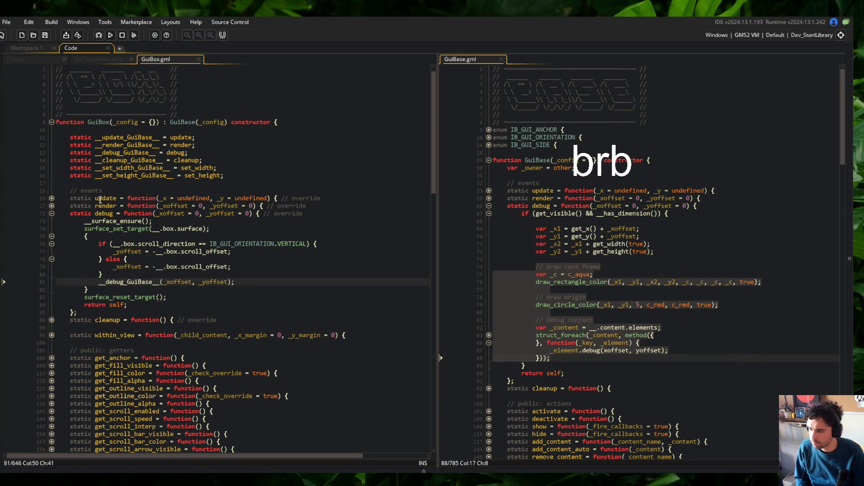
- Expand the render function and trace the uses of __render_GuiBase__ and _xoffset
click(52, 206)
scroll(199, 227, down, 3)
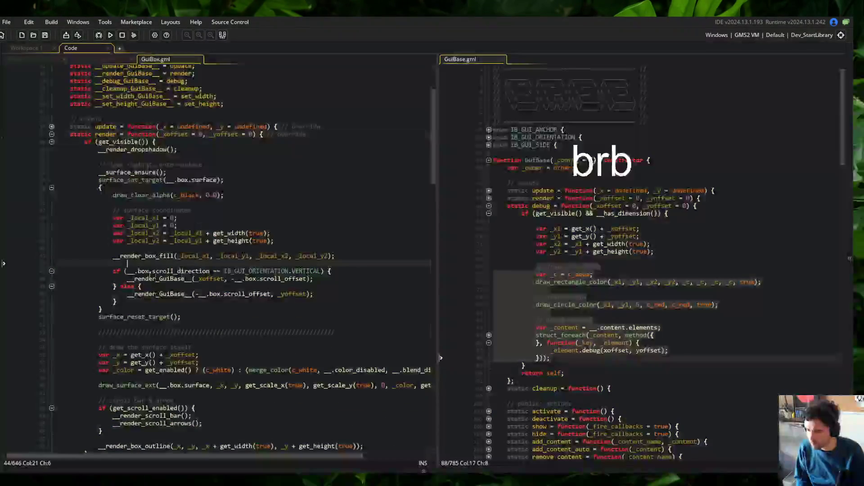
click(150, 278)
double_click(150, 279)
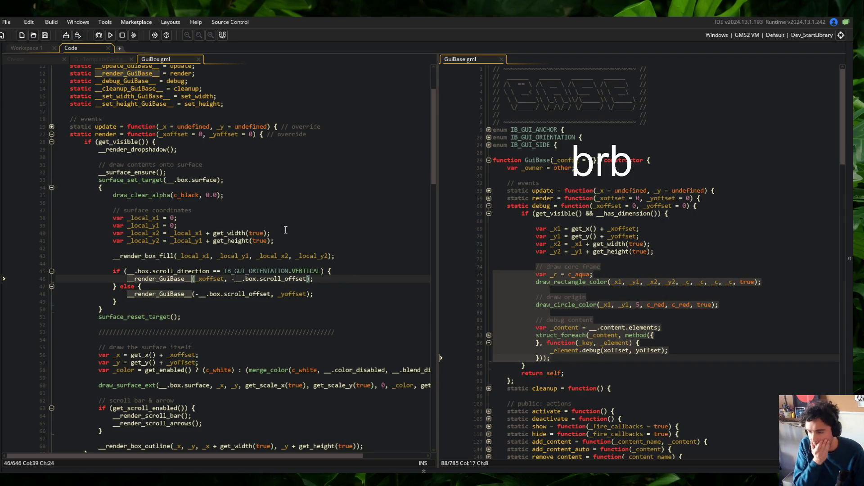
scroll(245, 179, down, 2)
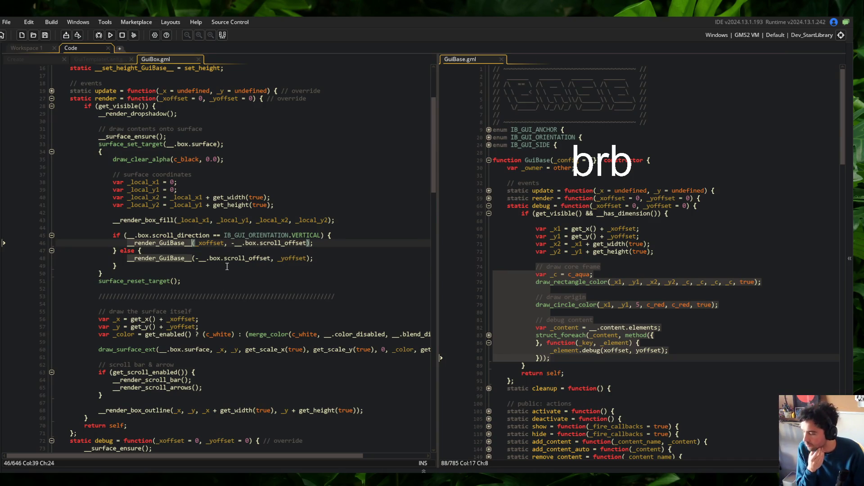
click(228, 187)
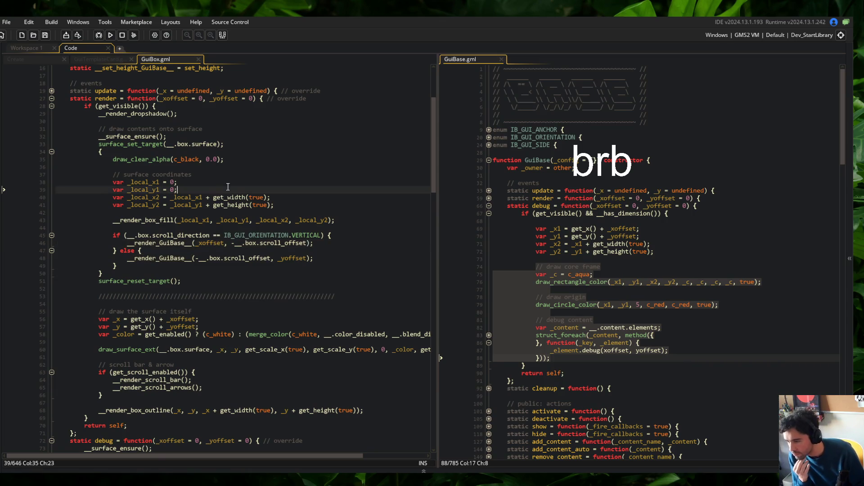
double_click(179, 98)
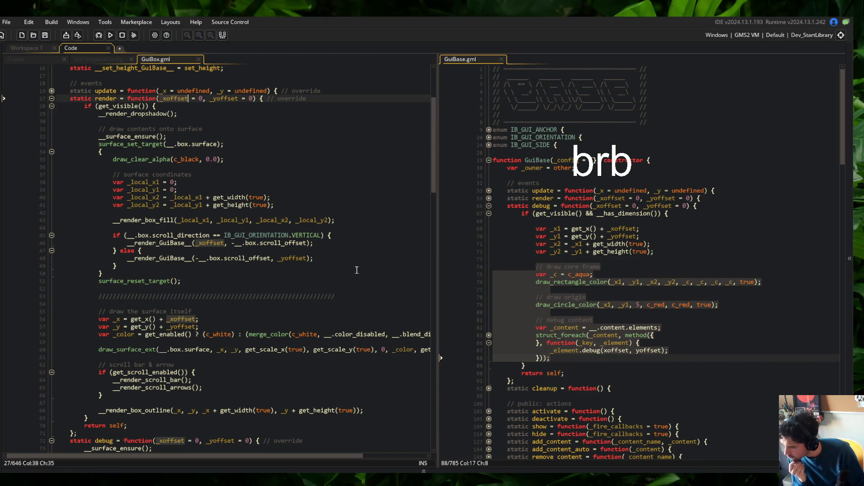
click(328, 259)
click(346, 235)
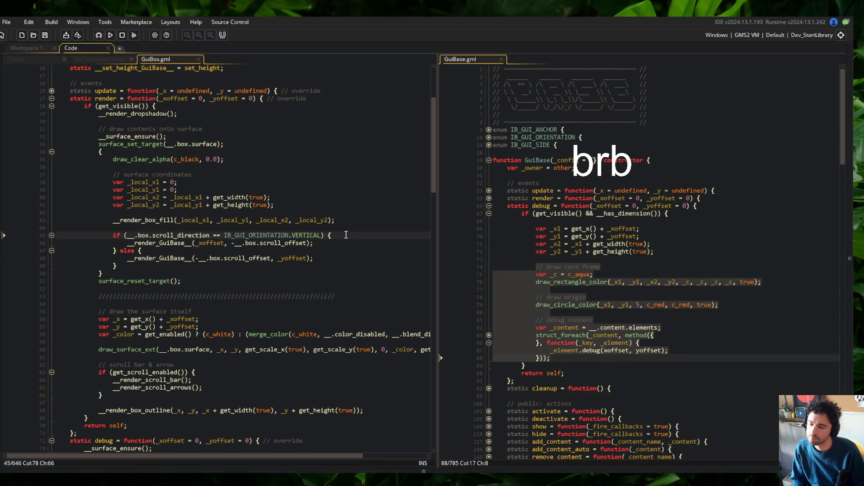
- Add _yoffset = -__.box.scroll_offset; in the vertical branch and a matching _xoffset line in the else branch
key(Return)
text(_yoffset = -)
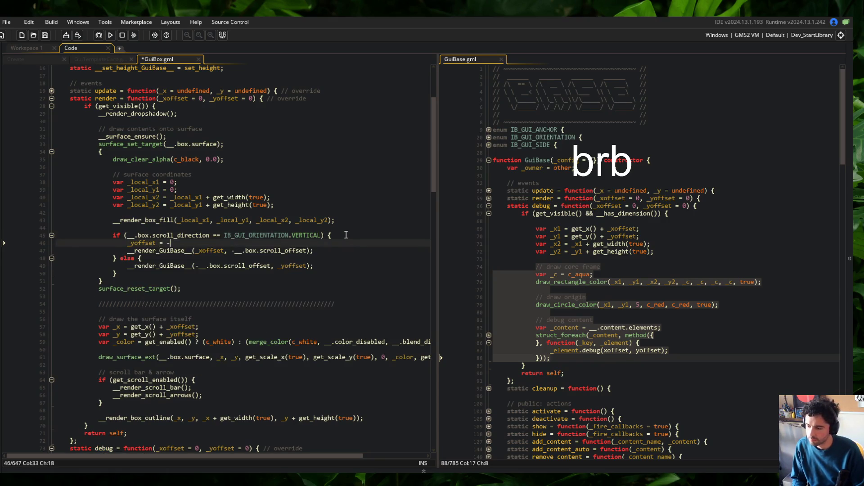
text(__.box.sc)
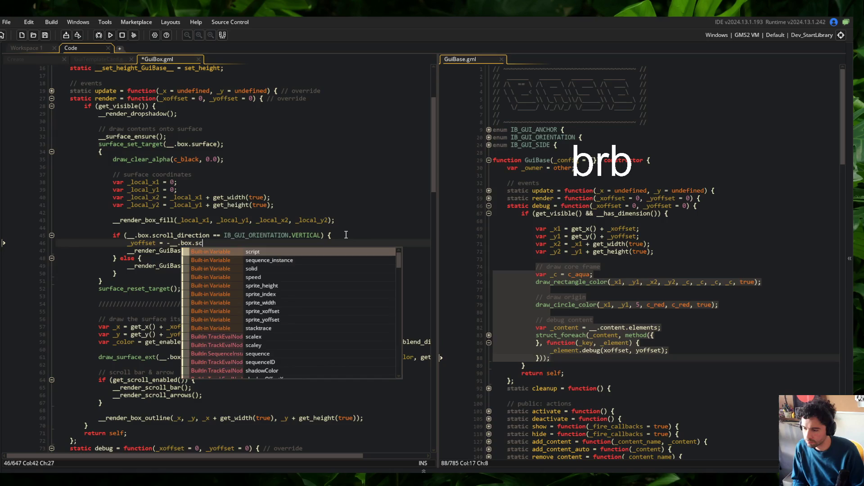
text(roll_offset;)
key(ctrl+s)
key(Down)
key(Down)
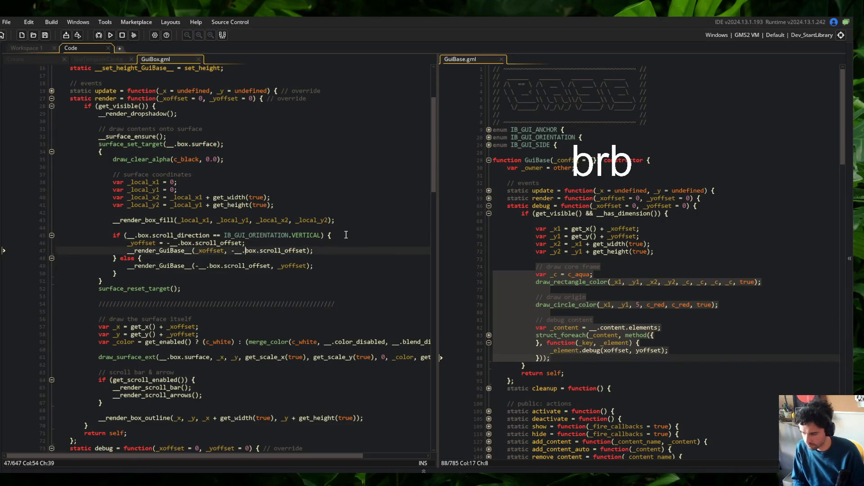
key(End)
key(Return)
text(_yoffset = -__.box.scroll_offset;)
key(Home)
key(shift+ctrl+Right)
text(_xoffset)
key(End)
- Keep one __render_GuiBase__ call below the if/else, pass it _xoffset, and launch a test build
key(Down)
key(alt+Down)
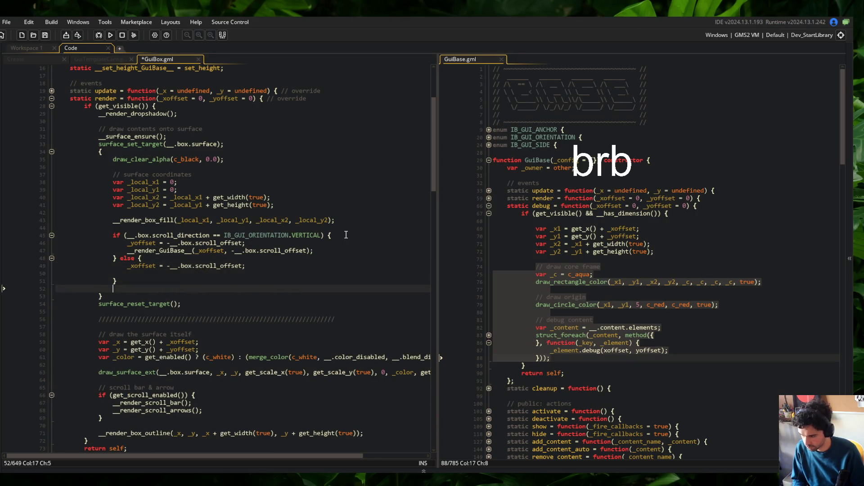
key(shift+Tab)
key(Up)
key(Up)
key(Up)
key(Up)
key(ctrl+d)
key(Down)
key(Down)
key(Down)
key(End)
key(ctrl+s)
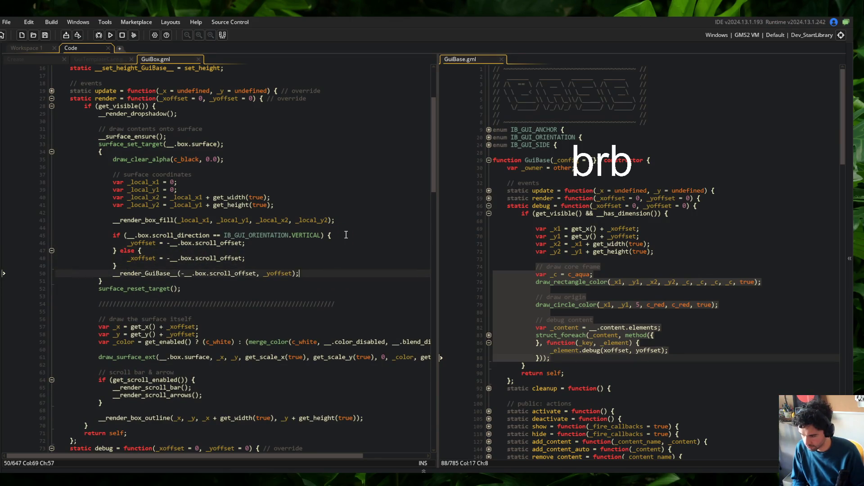
key(BackSpace)
key(BackSpace)
key(BackSpace)
text(_xoffs)
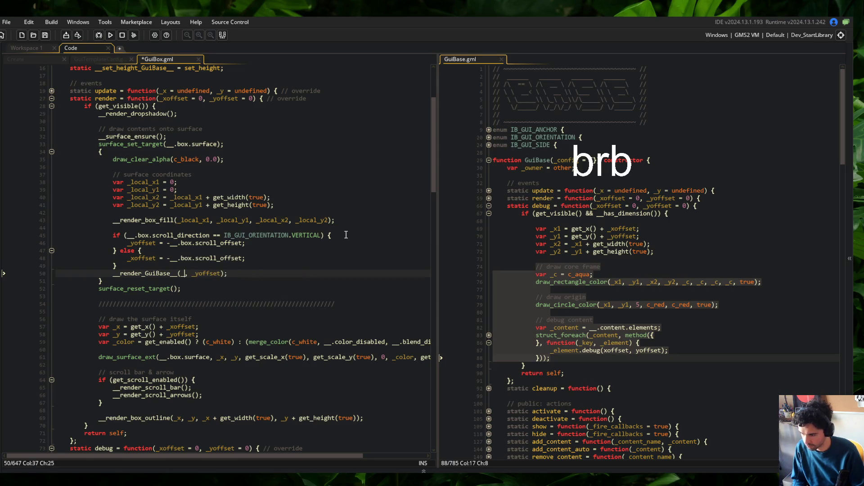
text(et)
key(F5)
- Change the orientation check from VERTICAL to HORIZONTAL and move the _yoffset assignment into the else branch
click(266, 214)
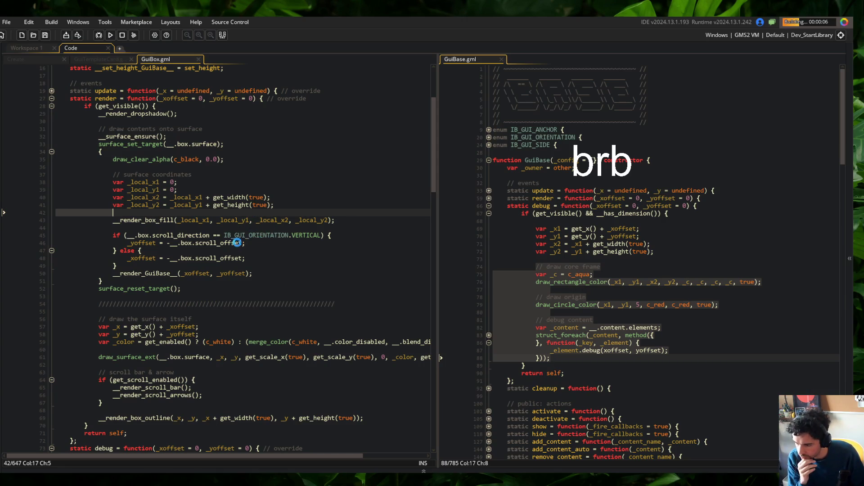
click(320, 235)
double_click(312, 235)
text(HORIZONTAL)
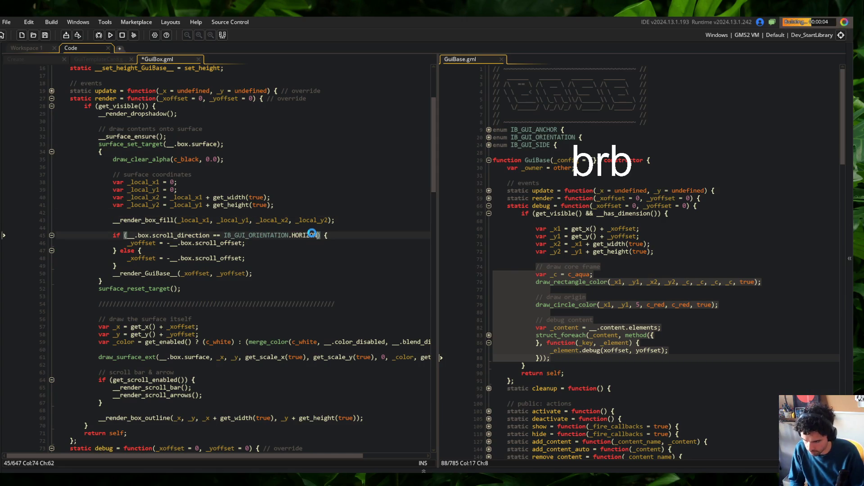
key(Escape)
key(Down)
key(Home)
key(shift+End)
key(ctrl+x)
key(Down)
key(End)
key(ctrl+v)
- Move the _xoffset assignment into the HORIZONTAL branch, remove the empty line, save, and return to the running game
key(Home)
key(Right)
key(Right)
key(Right)
key(Return)
key(Down)
key(shift+End)
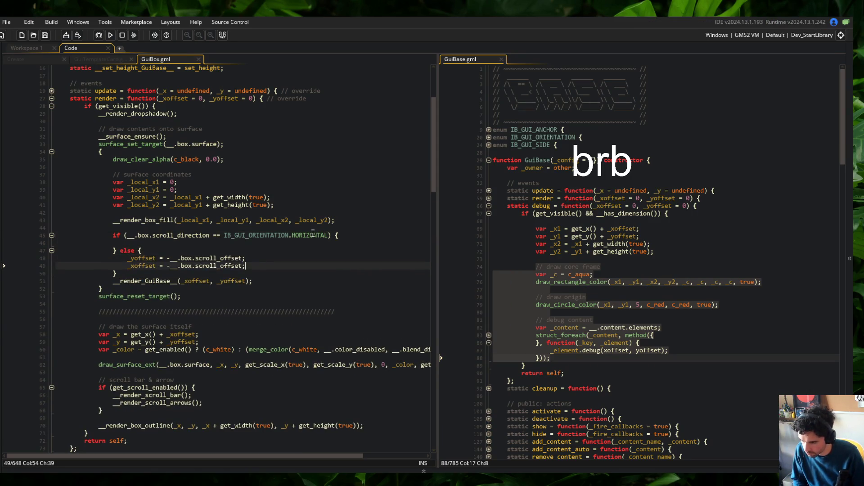
key(ctrl+x)
key(Up)
key(Up)
key(Up)
key(ctrl+v)
key(Down)
key(Down)
key(Down)
key(Delete)
key(ctrl+s)
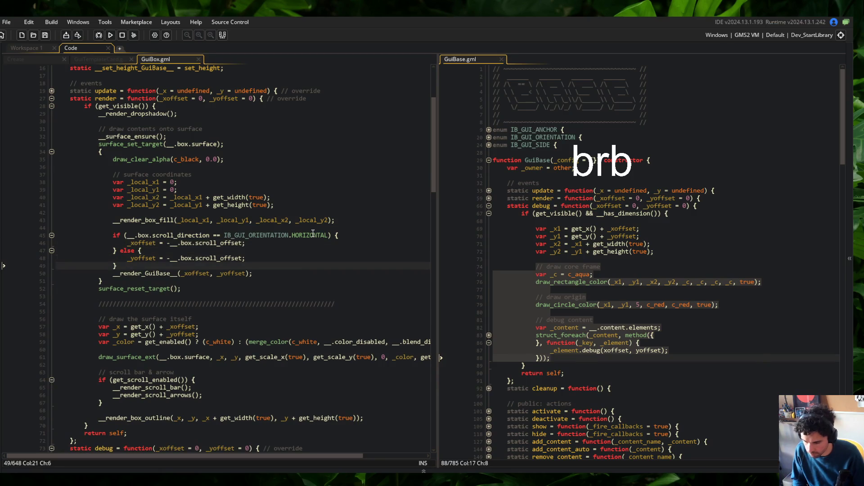
key(alt+Tab)
click(666, 308)
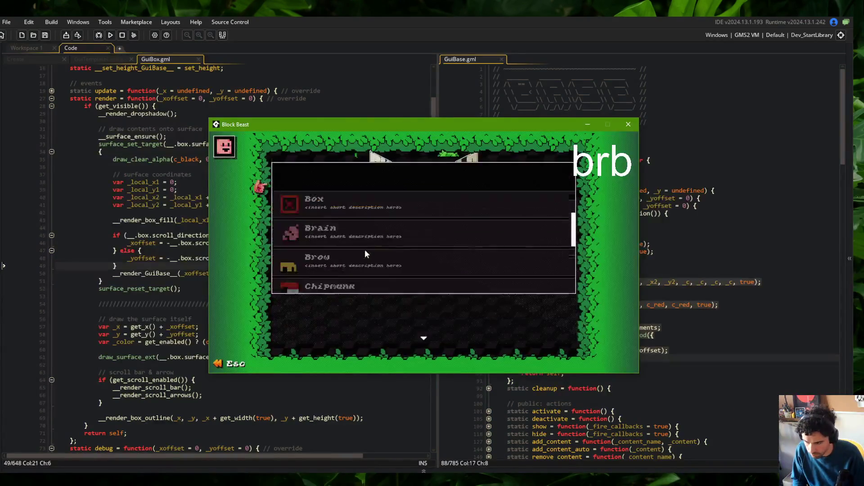
click(345, 217)
click(345, 218)
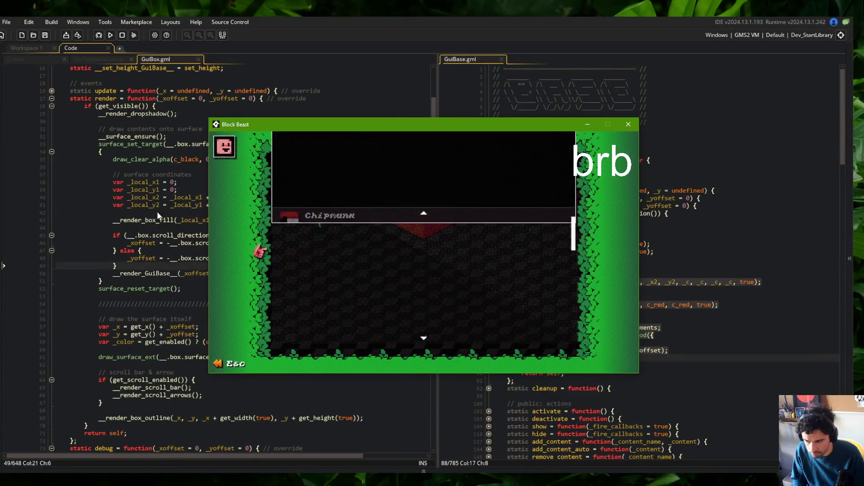
click(152, 198)
click(156, 244)
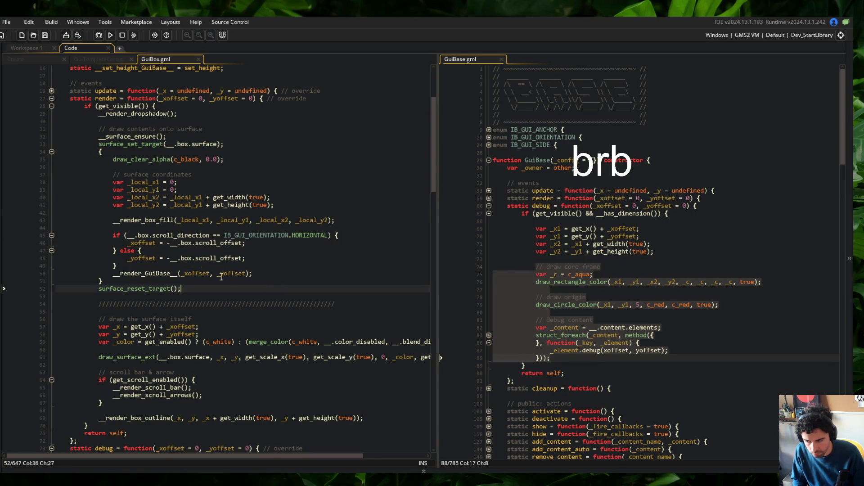
- Undo the recent render edits in GuiBox.gml back to the saved version
key(alt+Up)
key(alt+Up)
key(ctrl+z)
key(ctrl+z)
key(ctrl+z)
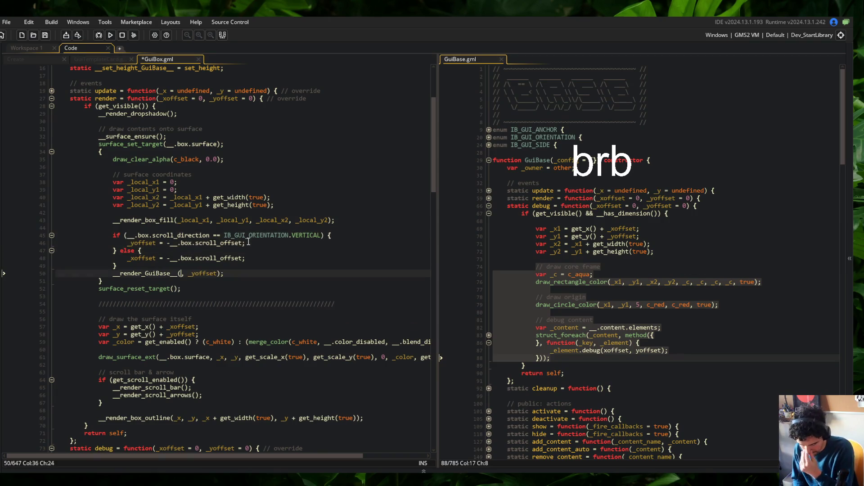
key(ctrl+z)
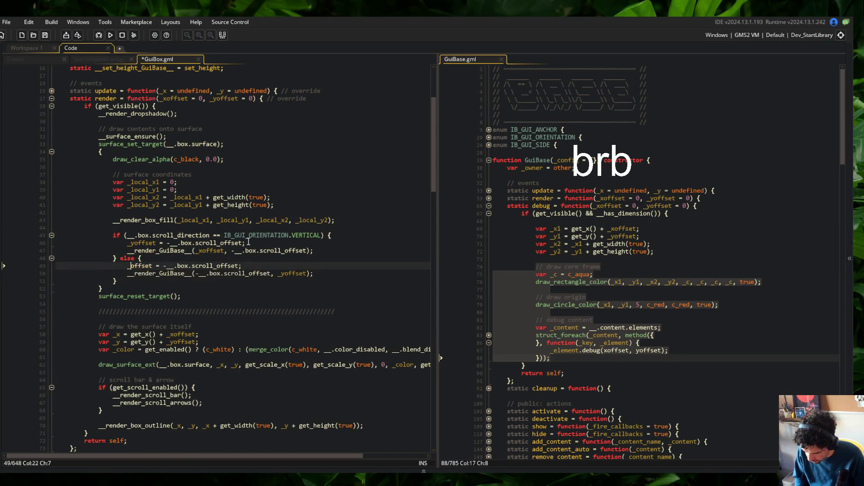
key(ctrl+z)
scroll(147, 103, down, 2)
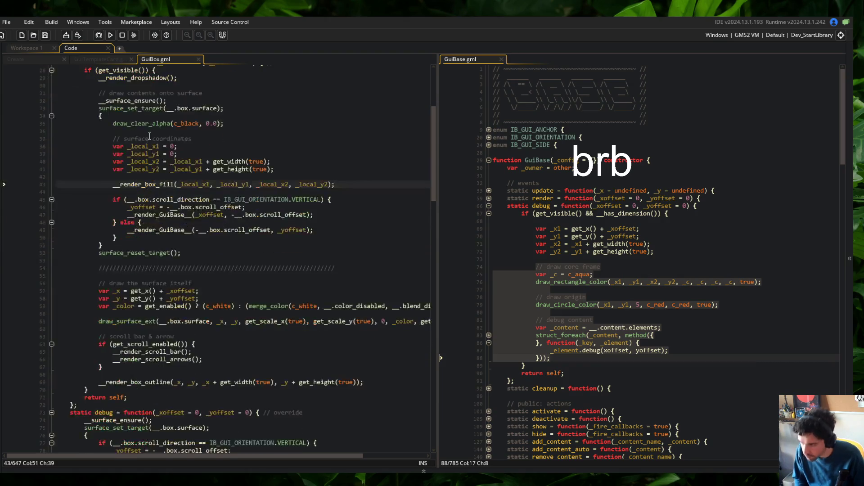
scroll(148, 103, down, 4)
- Change VERTICAL to HORIZONTAL in the debug override's scroll direction check
click(165, 234)
click(221, 249)
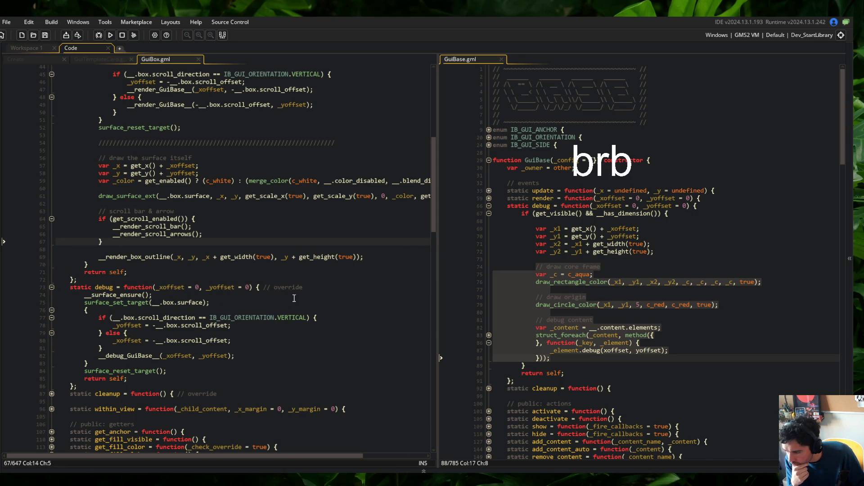
double_click(287, 318)
text(HORIZONTA)
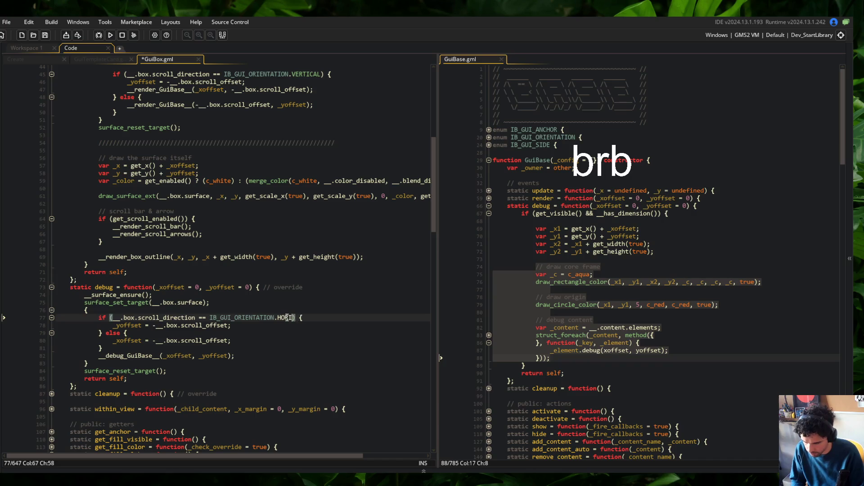
text(L)
key(Escape)
- Move the debug override's _yoffset assignment into the else branch
key(Down)
key(End)
key(shift+Home)
key(ctrl+x)
key(Down)
key(End)
key(Return)
key(ctrl+v)
key(Down)
- Move the _xoffset assignment into the HORIZONTAL branch, remove the leftover line, and save
key(shift+Home)
key(ctrl+x)
key(Up)
key(Up)
key(Up)
key(ctrl+v)
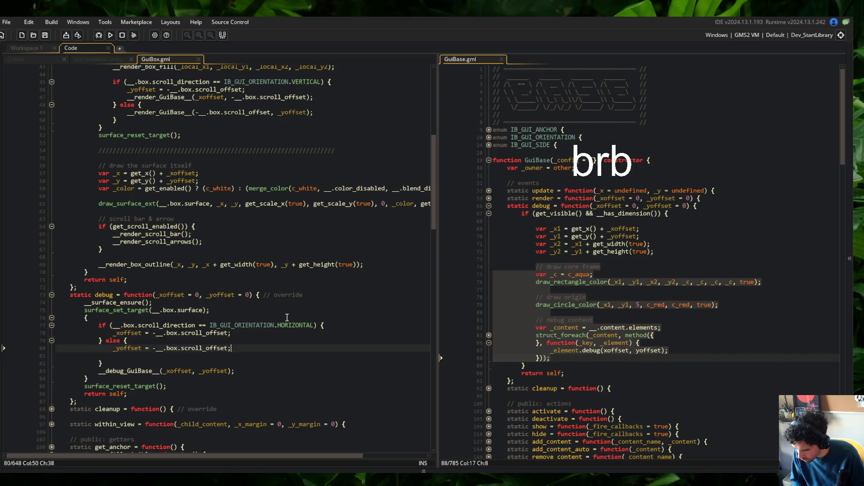
key(Down)
key(Down)
key(Down)
key(Delete)
key(End)
key(ctrl+s)
- In render, delete the stray _yoffset line and change the direction check to HORIZONTAL
scroll(356, 180, up, 3)
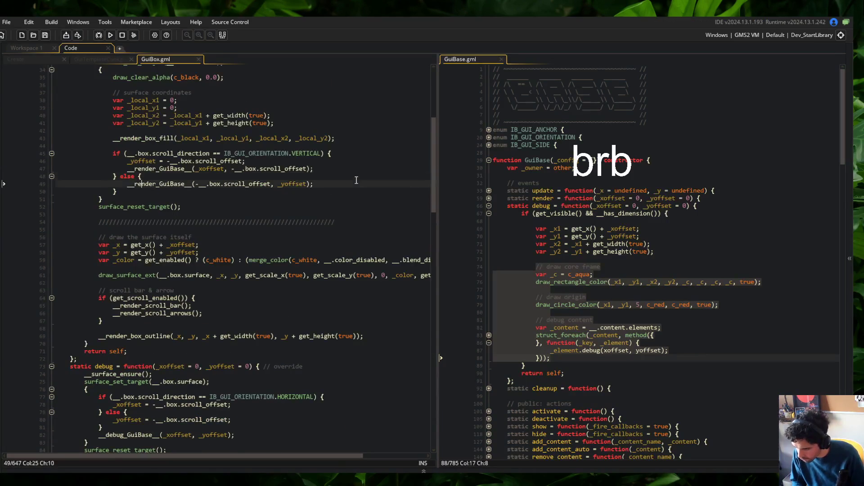
key(Up)
key(Up)
key(Up)
key(ctrl+d)
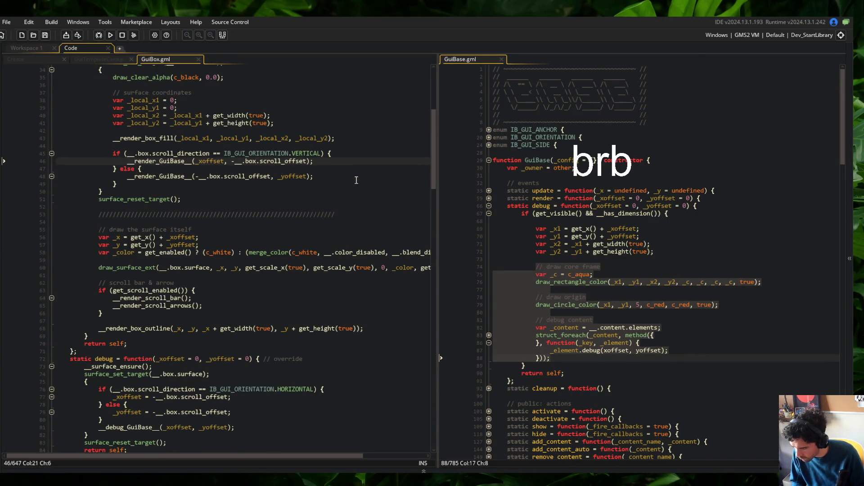
key(Up)
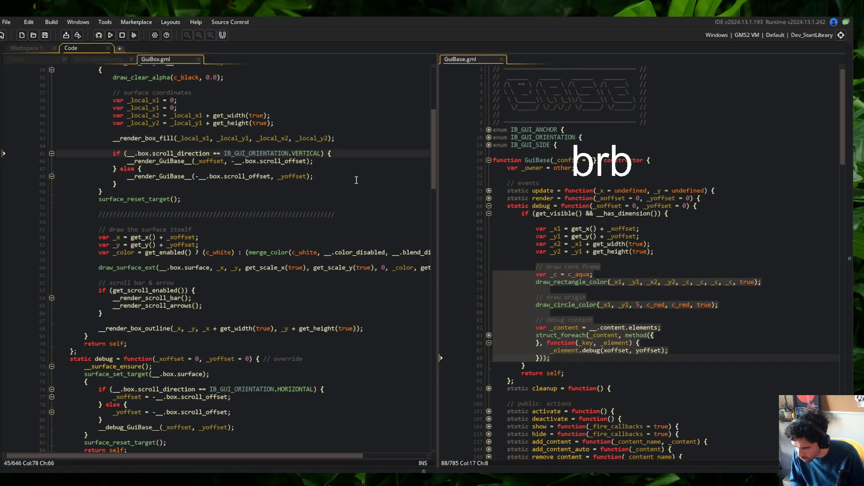
key(Left)
key(Left)
key(ctrl+BackSpace)
text(HORIZ)
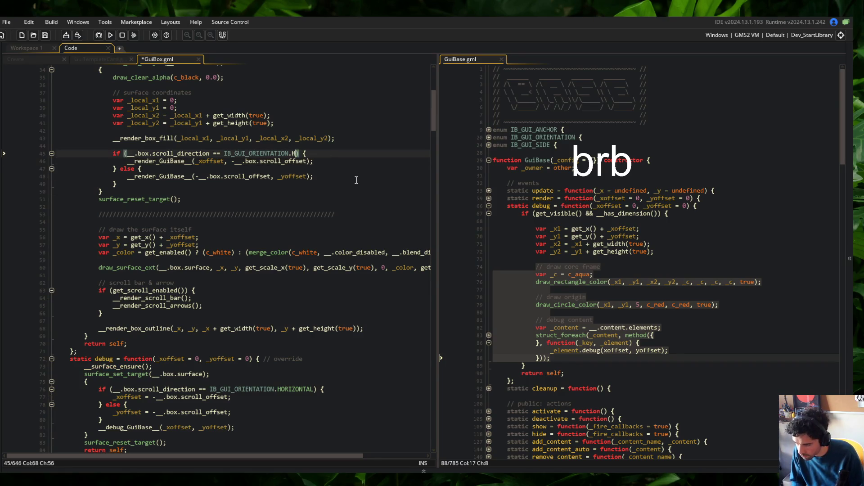
key(Return)
- Swap render's __render_GuiBase__ calls so x-scrolling sits under HORIZONTAL and y-scrolling under else
key(End)
key(Return)
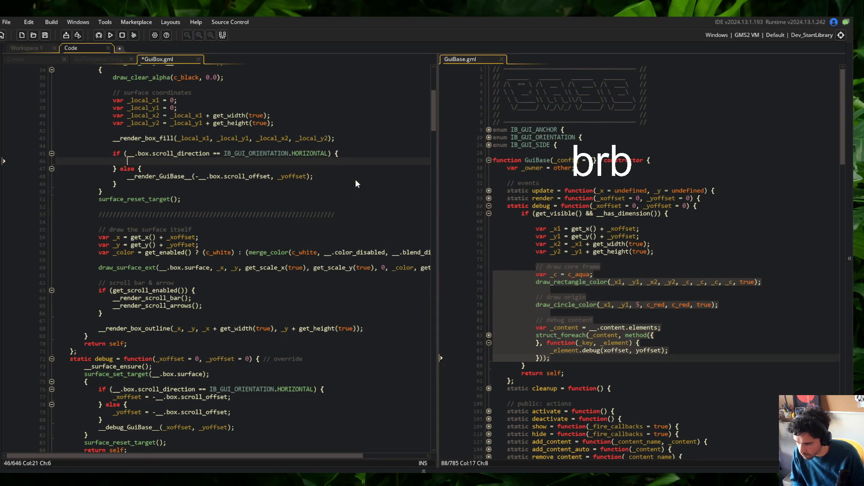
key(Down)
key(ctrl+d)
key(End)
key(Return)
key(alt+Up)
key(alt+Up)
key(alt+Up)
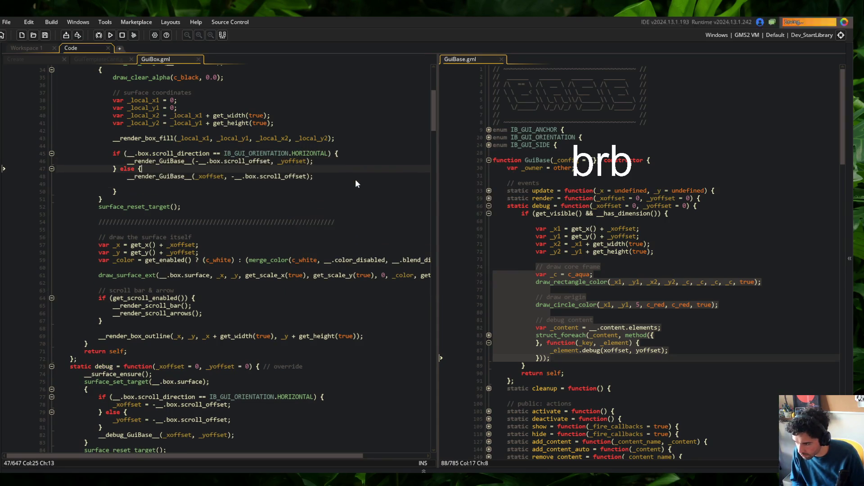
key(ctrl+v)
click(346, 163)
- Build and run Block Beast to test the scrolling fix
click(109, 35)
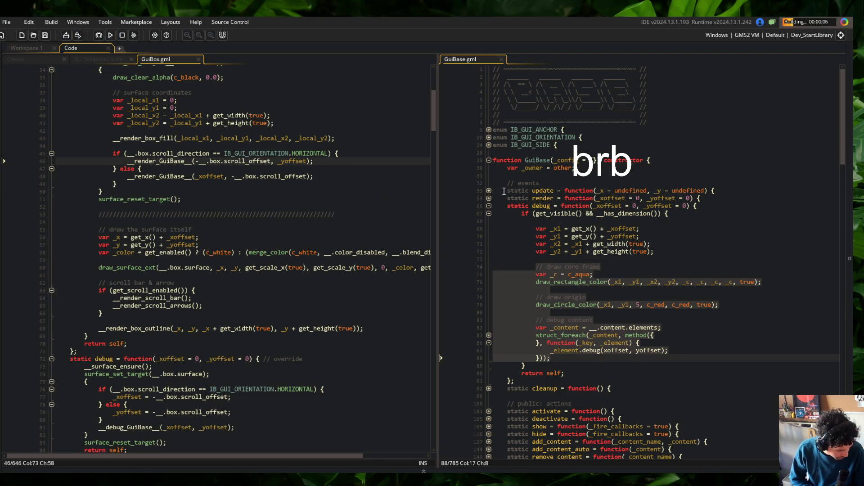
click(302, 467)
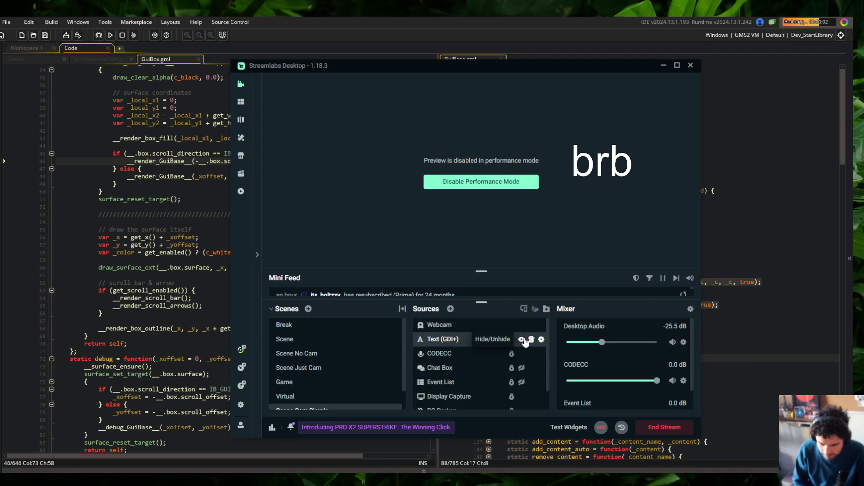
click(156, 190)
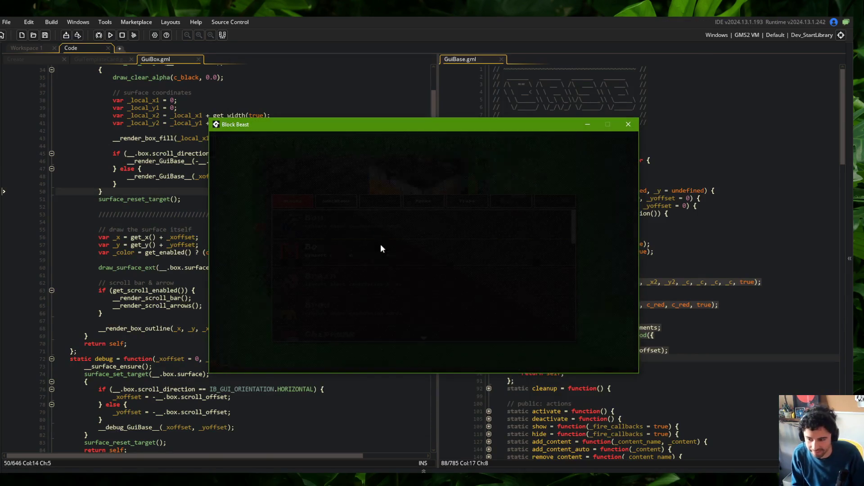
- Check Block Beast's Skeletons and Blocks lists, Bow details and Blocks scrolling, then close the game
click(336, 202)
click(296, 204)
click(326, 221)
click(326, 222)
scroll(383, 223, down, 3)
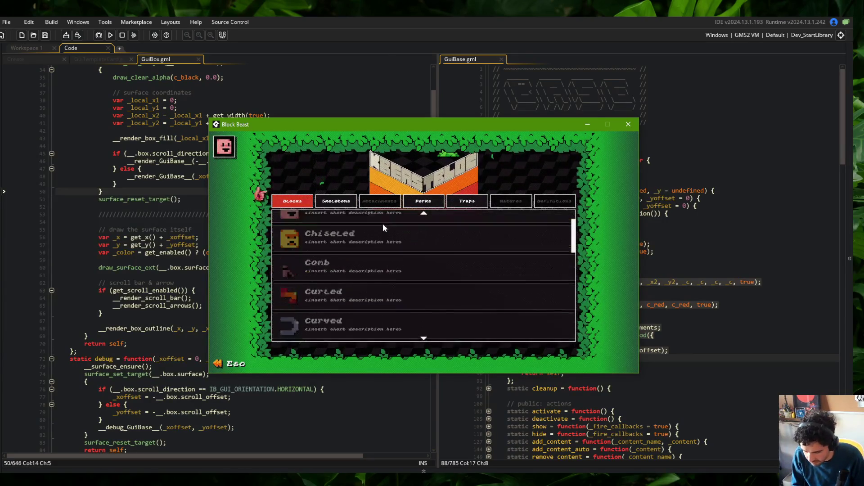
click(383, 250)
click(343, 205)
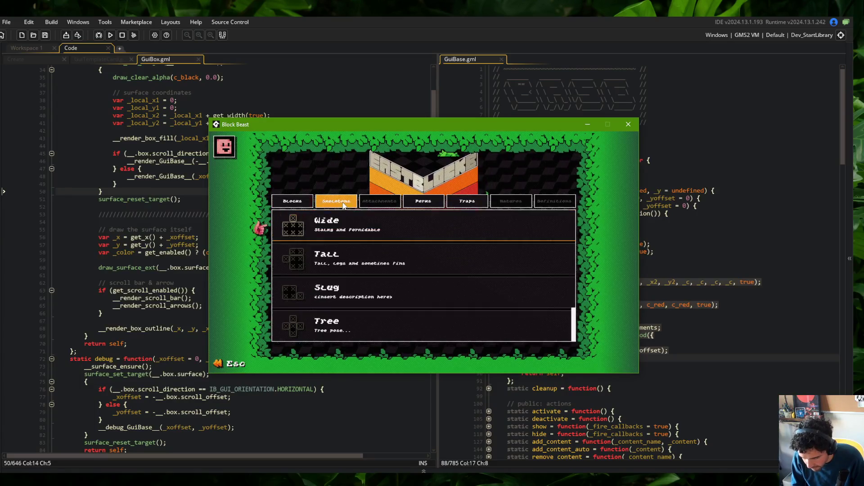
key(Escape)
scroll(116, 294, down, 4)
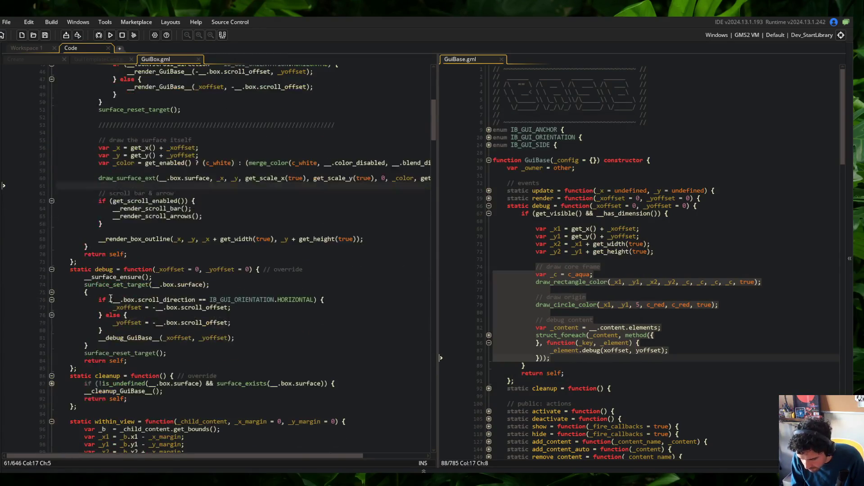
- Comment out the debug override function (lines 72–85) with Ctrl+K and rebuild with F5
click(56, 270)
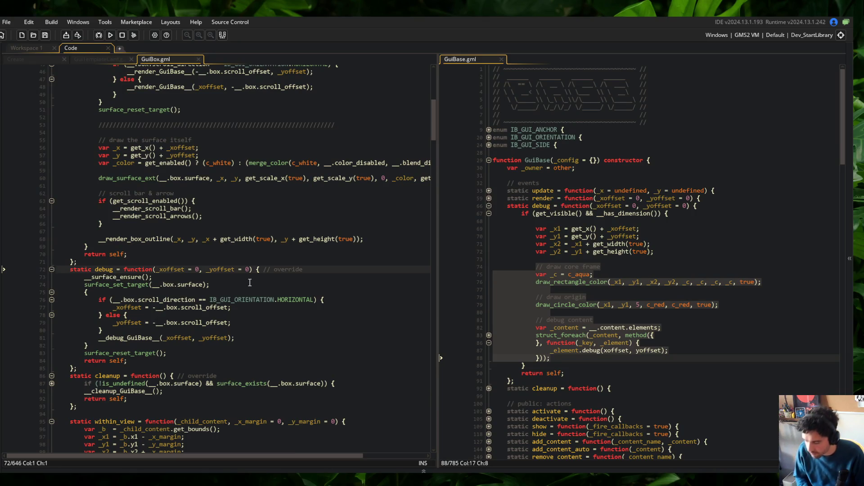
key(shift+Down)
key(shift+Down)
key(shift+Down)
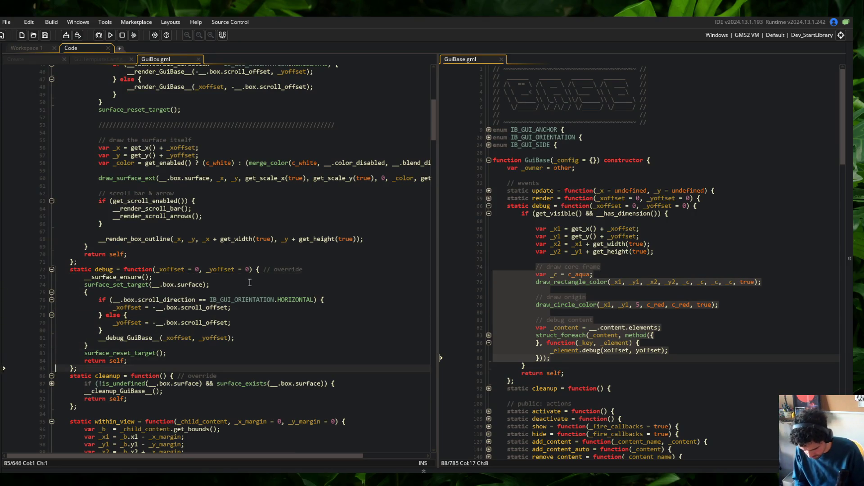
key(ctrl+k)
key(F5)
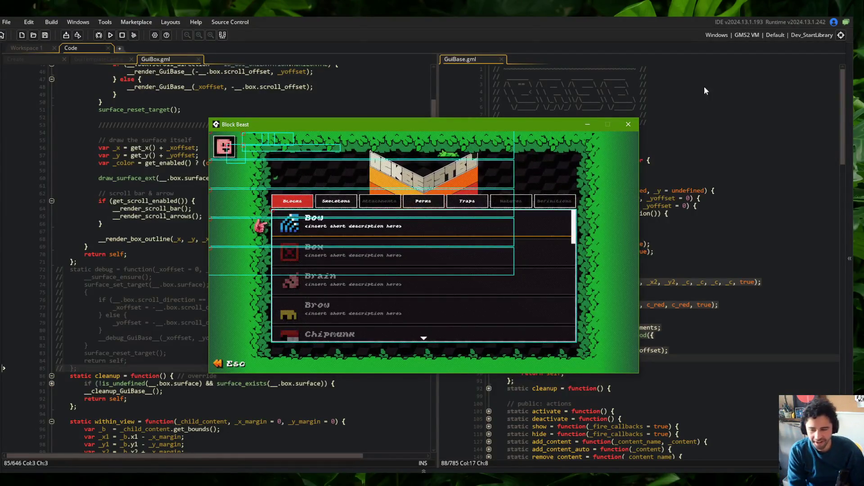
- View the Wide skeleton's details in the Skeletons list, then close the game window
click(341, 203)
click(360, 221)
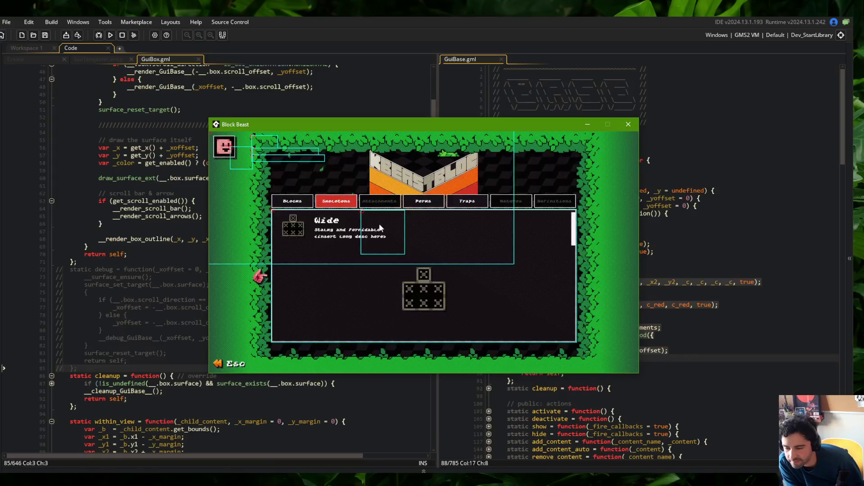
click(636, 125)
click(185, 277)
- Select the commented-out debug override lines in GuiBox.gml
key(Home)
key(Down)
key(Down)
key(Down)
key(shift+Down)
key(shift+Down)
key(shift+Down)
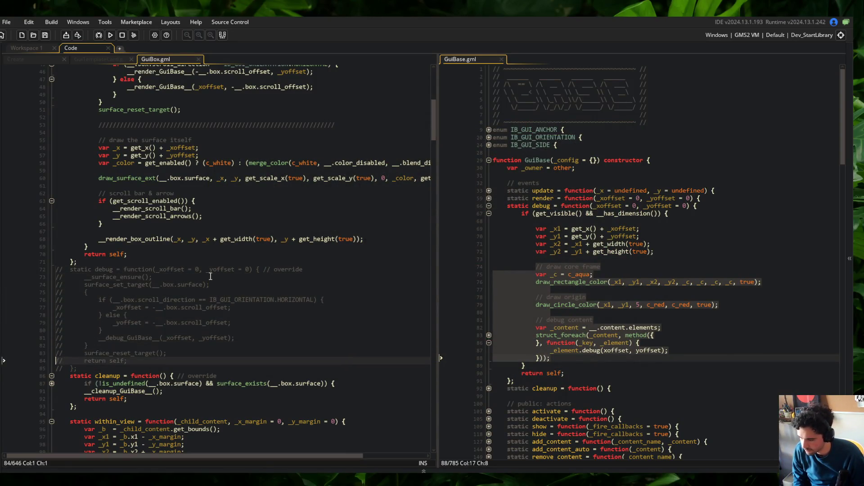
- Uncomment the debug override with Ctrl+Shift+K and rebuild Block Beast with F5
key(ctrl+shift+k)
click(337, 204)
key(Down)
click(228, 337)
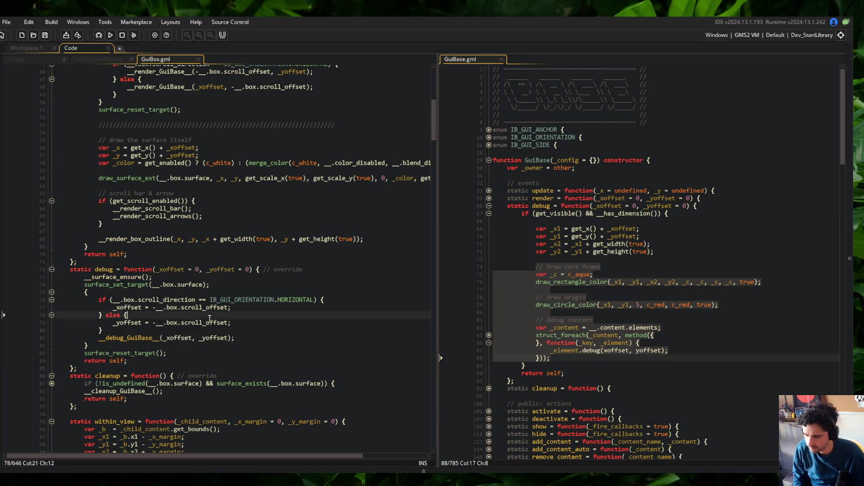
key(F5)
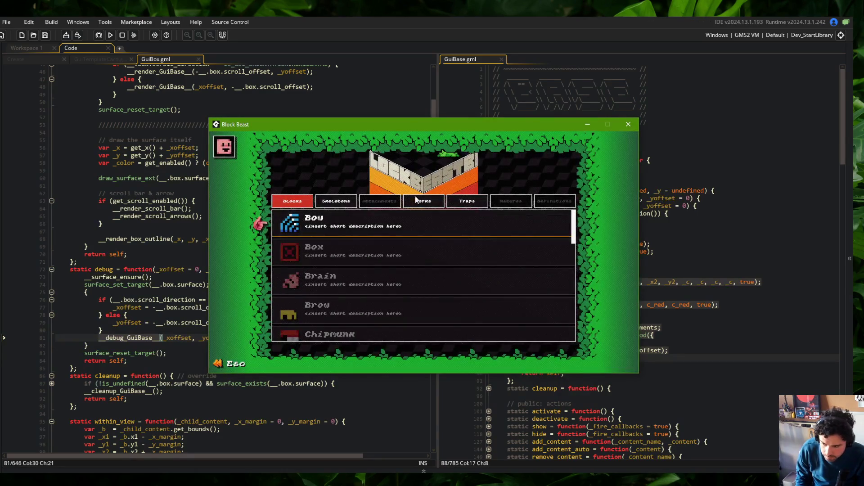
- Open the Skeletons list, expand and collapse Wide and Tall, then move selection up to Wide
click(326, 203)
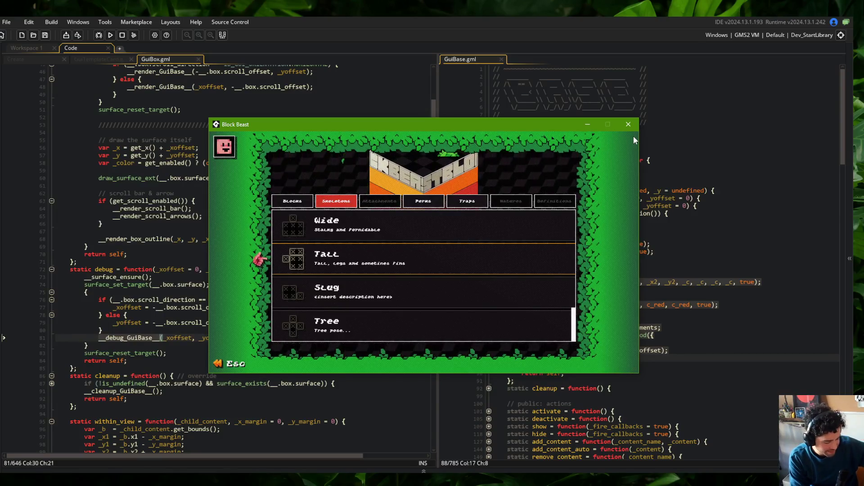
click(362, 233)
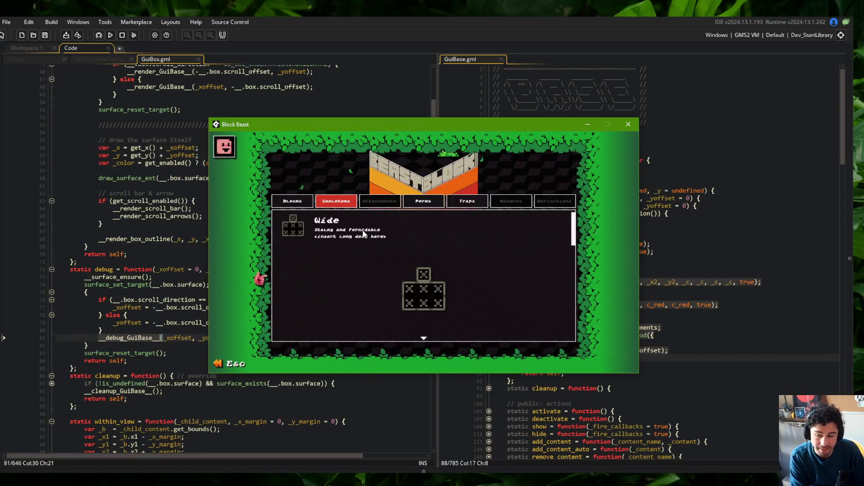
click(363, 233)
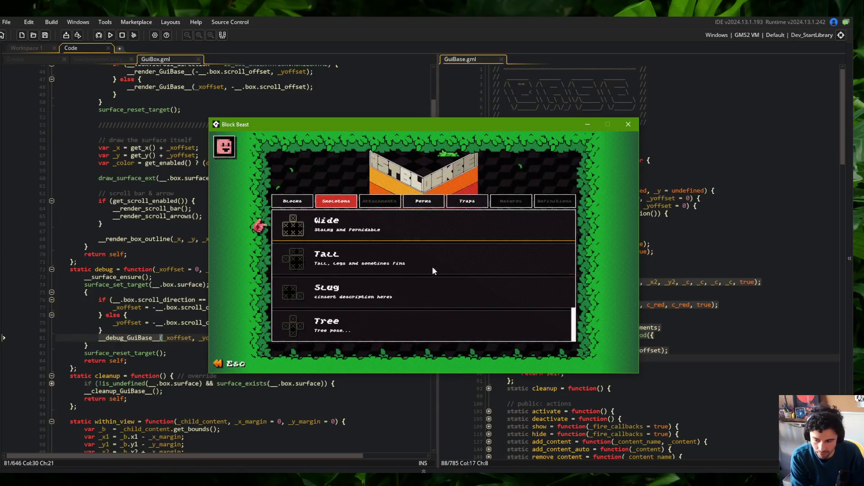
click(375, 269)
click(432, 255)
key(Up)
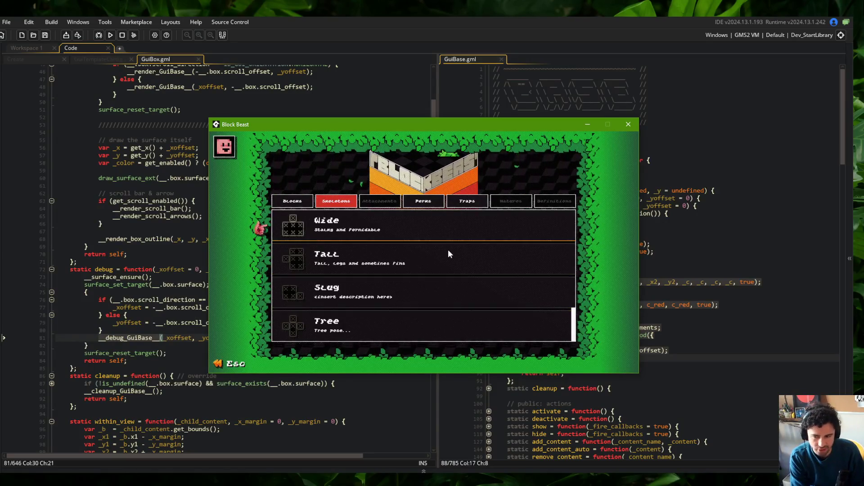
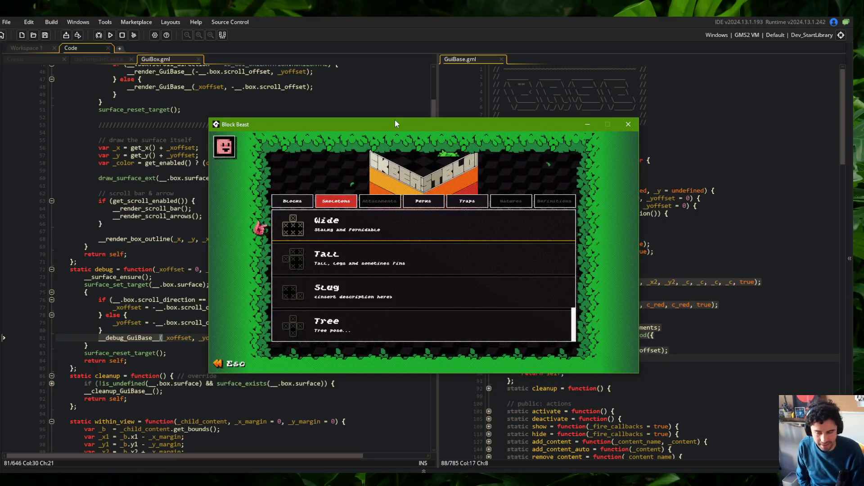
- Collapse and reopen the Wide skeleton's details in the running game
click(354, 232)
click(353, 231)
click(353, 230)
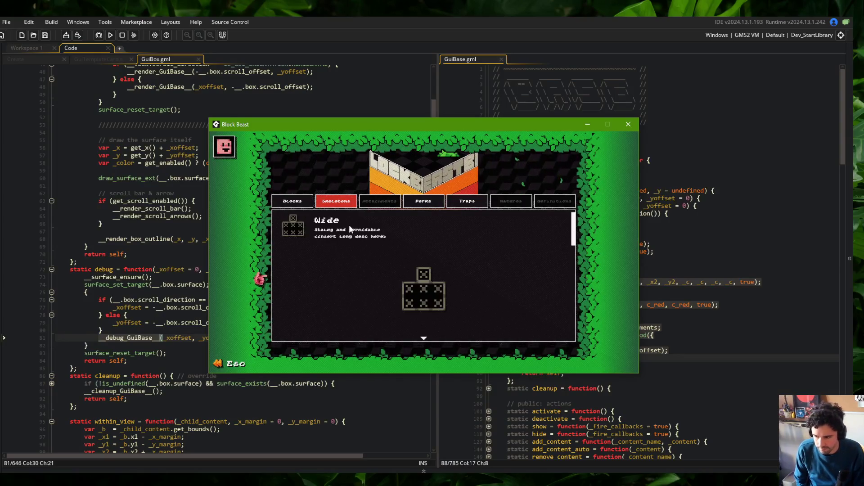
- Shift GuiBox's debug-call offsets by + 5, check the Skeletons list in the game, then close it
click(182, 277)
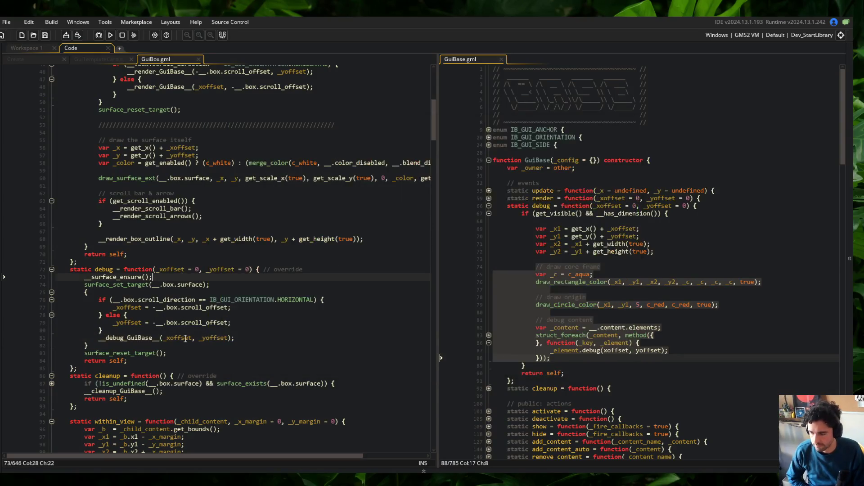
click(195, 339)
text(+ 5)
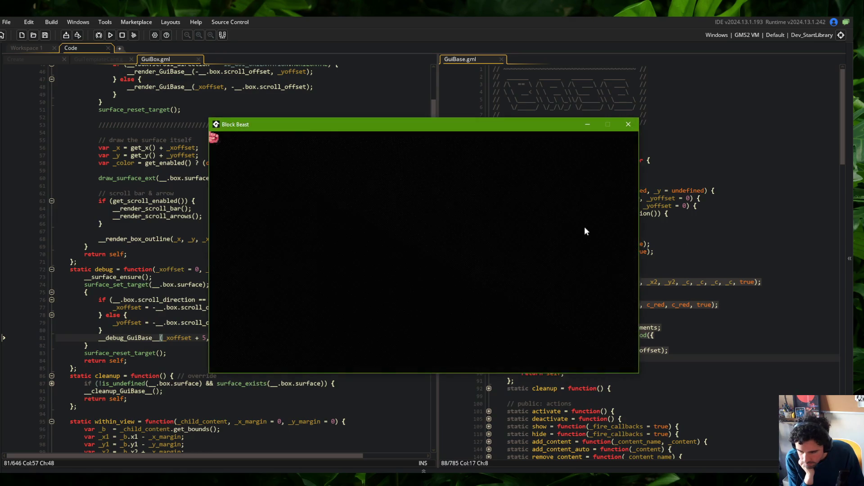
click(335, 201)
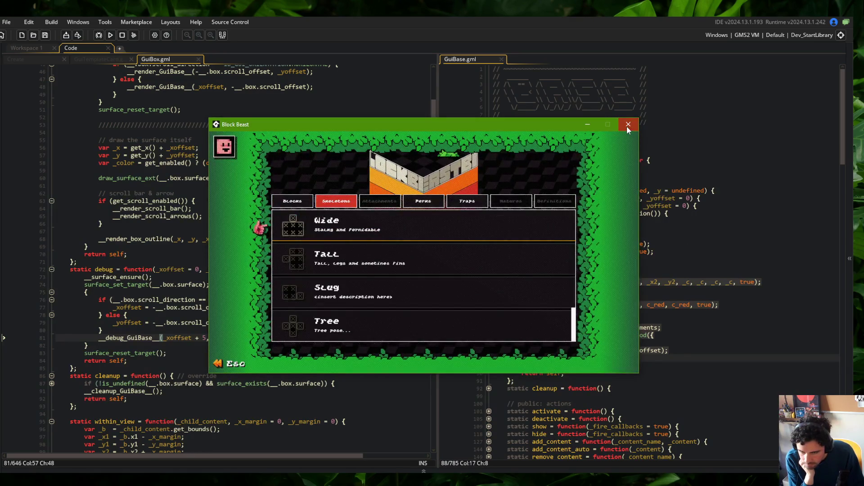
click(628, 124)
- Remove the + 5 shifts from the debug-call offsets and save GuiBox
click(246, 338)
key(Left)
key(Left)
key(BackSpace)
key(BackSpace)
key(BackSpace)
key(Left)
key(Left)
key(Left)
key(BackSpace)
key(BackSpace)
key(BackSpace)
key(ctrl+s)
- Select GuiBase's debug-drawing lines 69–88, then GuiBox's __debug_GuiBase__ call line
click(663, 269)
click(536, 230)
shift+click(558, 358)
click(189, 322)
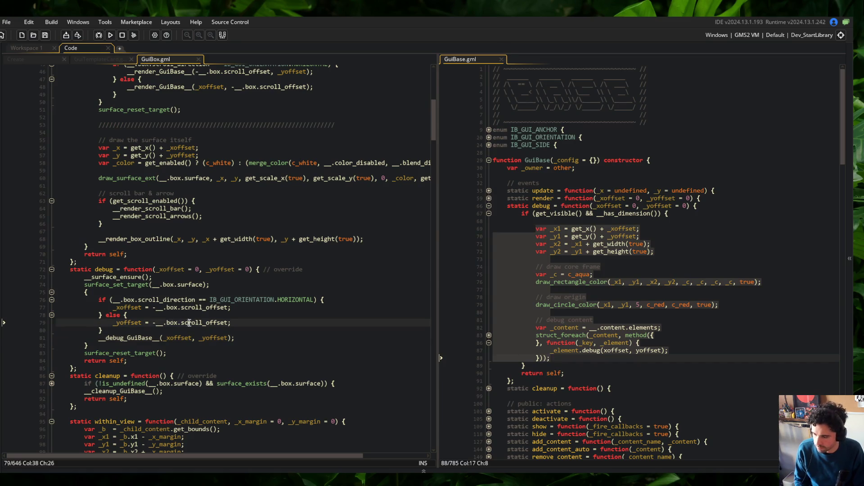
triple_click(98, 339)
- Paste the GuiBase debug-drawing code over GuiBox's __debug_GuiBase__ call and save
text(var _x1 = get_x() + _xoffset; 			var _y1 = get_y() + _yoffset; 			var _x2 = _x1 + get_width(true); 			var _y2 = _y1 + get_height(true);  			// draw core frame 			var _c = c_aqua; 			draw_rectangle_color(_x1, _y1, _x2, _y2, _c, _c, _c, _c, true);  			// draw origin 			draw_circle_color(_x1, _y1, 5, c_red, c_red, true);  			// debug content 			var _content = __.content.elements; 			struct_foreach(_content, method({ 				xoffset: _xoffset, 				yoffset: _yoffset, 			}, function(_key, _element) { 				_element.debug(xoffset, yoffset); 			}));)
scroll(173, 315, down, 2)
click(173, 280)
key(Return)
key(ctrl+s)
- Drop 'get_x() + ' and 'get_y() + ' from the _x1 and _y1 lines and save
scroll(187, 194, down, 3)
click(188, 193)
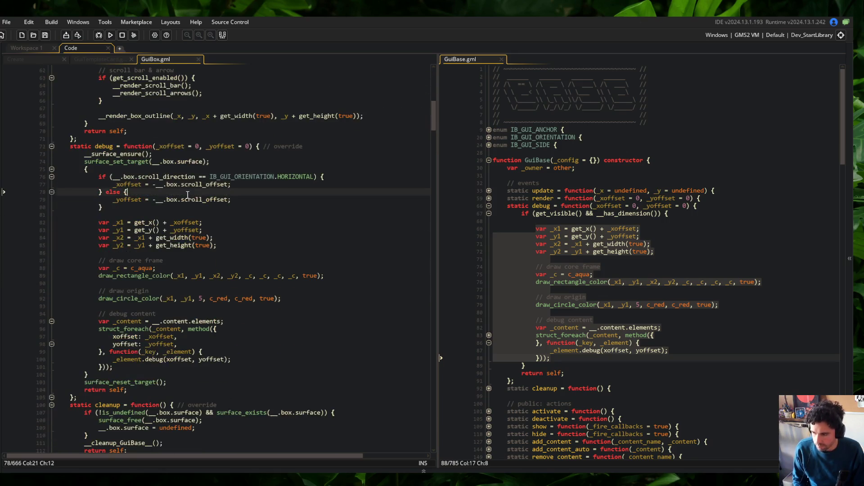
click(319, 216)
key(Down)
key(ctrl+Right)
key(ctrl+Right)
key(shift+ctrl+Right)
key(shift+ctrl+Right)
key(shift+ctrl+Right)
key(Delete)
key(Down)
key(ctrl+Right)
key(ctrl+Right)
key(ctrl+Right)
key(shift+ctrl+Left)
key(shift+ctrl+Left)
key(shift+ctrl+Left)
key(Delete)
key(ctrl+s)
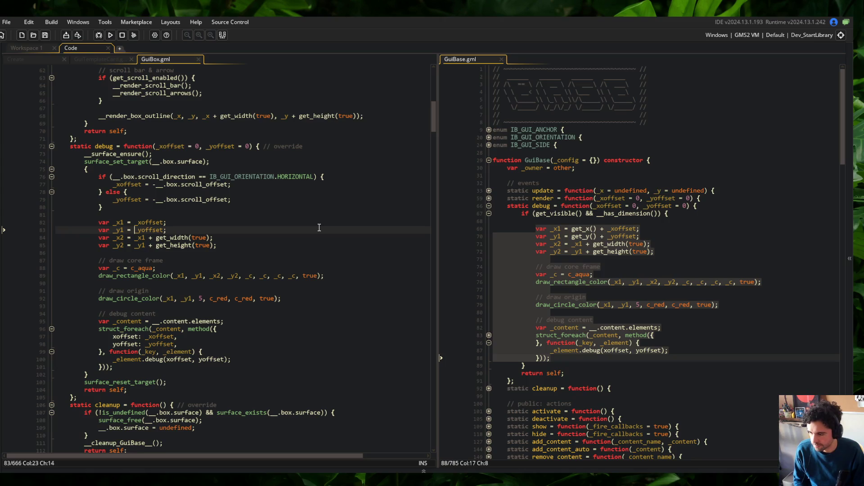
- Run the game, check the Wide skeleton and Bow block details, then close it
key(F5)
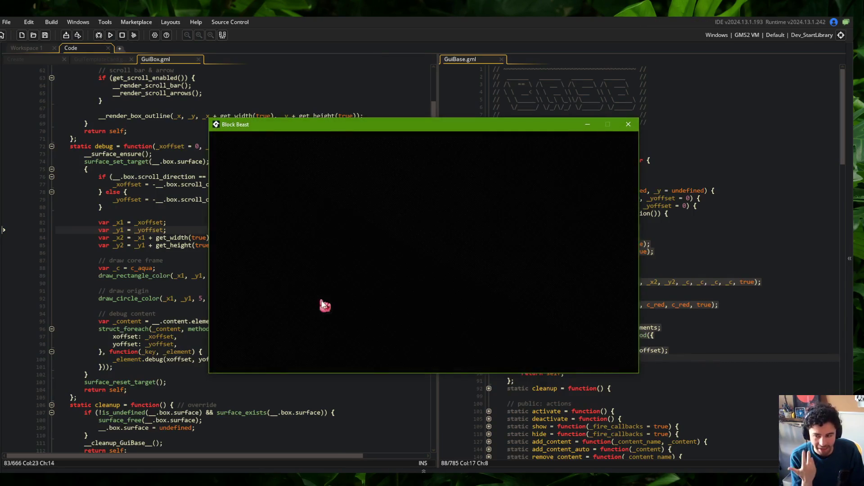
click(352, 206)
click(356, 218)
key(Escape)
click(355, 217)
key(Escape)
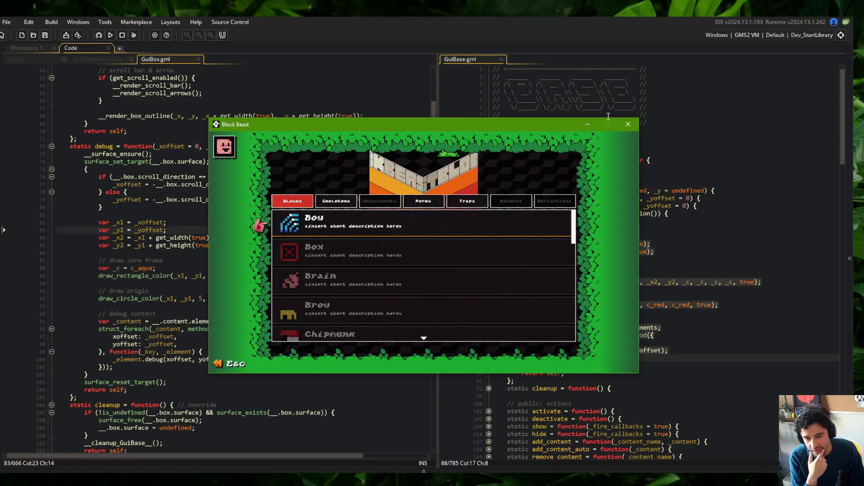
click(628, 125)
- Review the debug code in GuiBox and GuiBase, ending at the debug body's opening brace
click(187, 133)
click(216, 138)
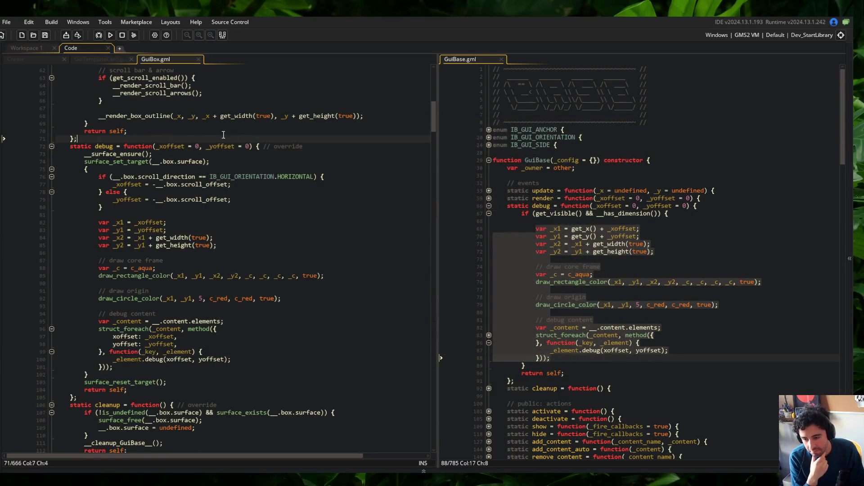
scroll(243, 180, up, 1)
click(527, 236)
scroll(573, 211, down, 1)
click(255, 195)
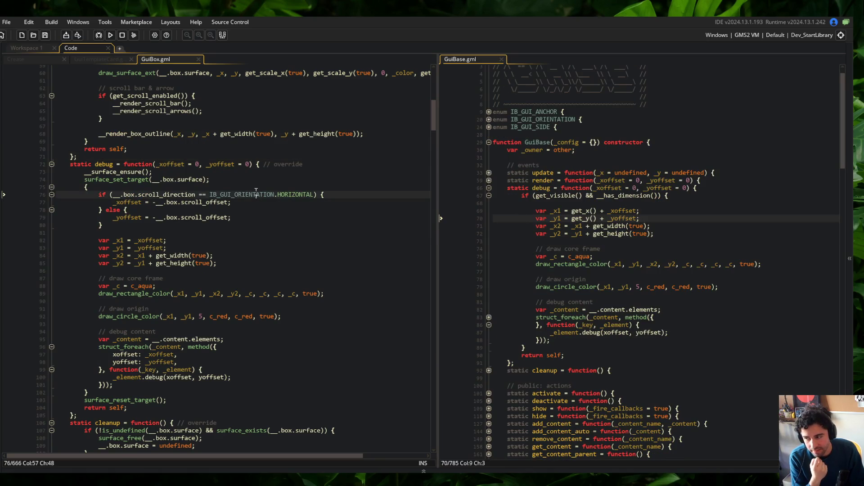
click(512, 197)
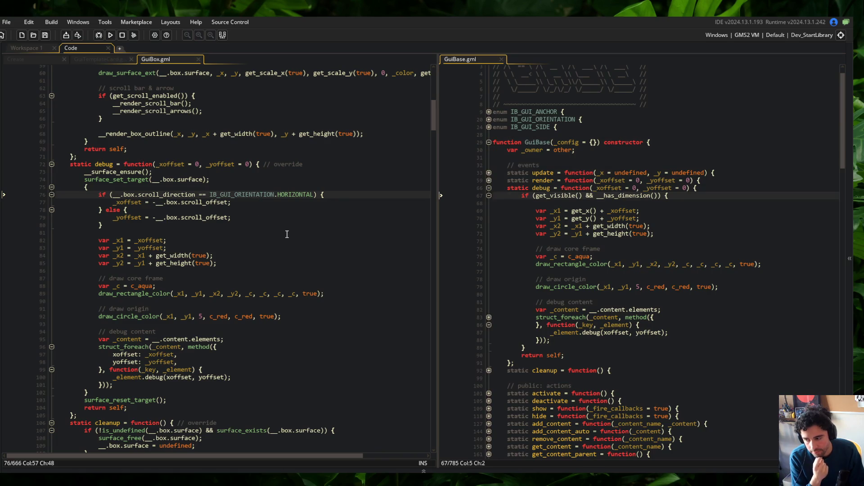
click(126, 190)
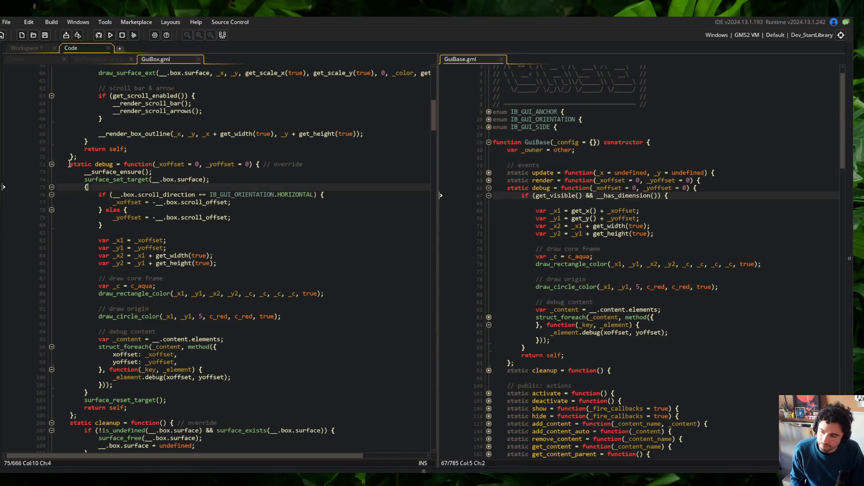
- Replace GuiBox's debug body (lines 73–103) with __debug_GuiBase__(_xoffset, _yoffset); and run the game
mouse_move(84, 172)
mouse_down()
mouse_move(343, 265)
mouse_move(400, 402)
mouse_up()
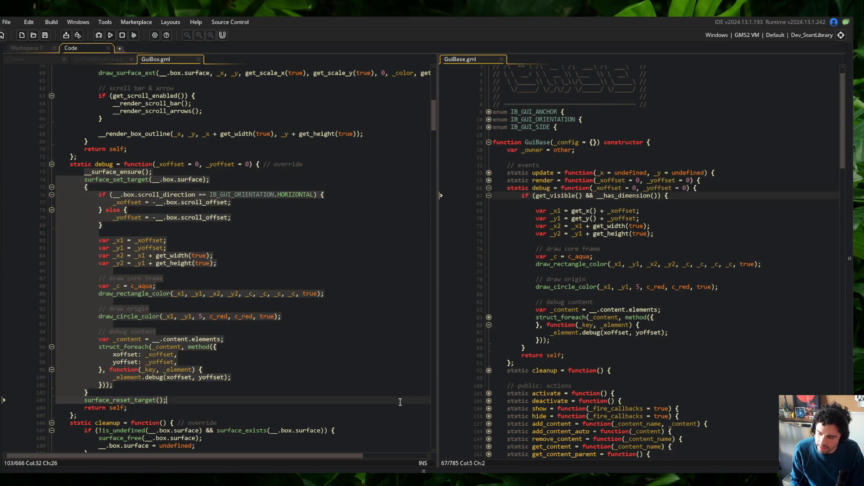
key(BackSpace)
text(__)
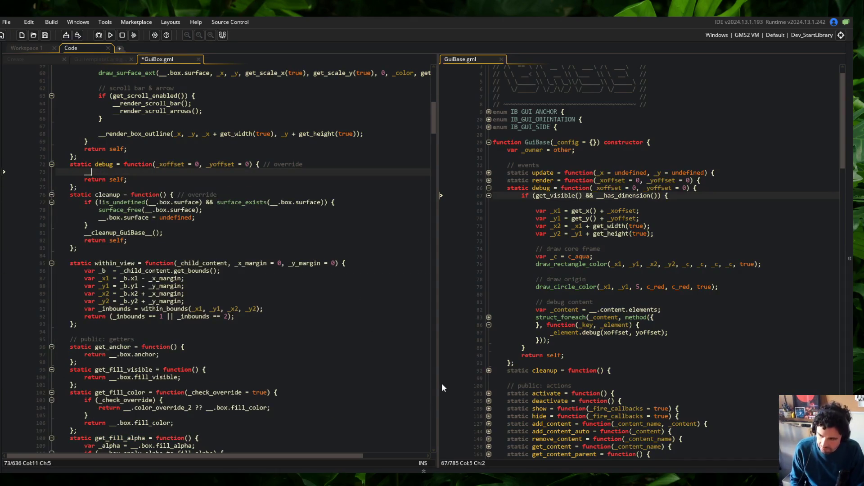
text(debug_Gu)
key(Return)
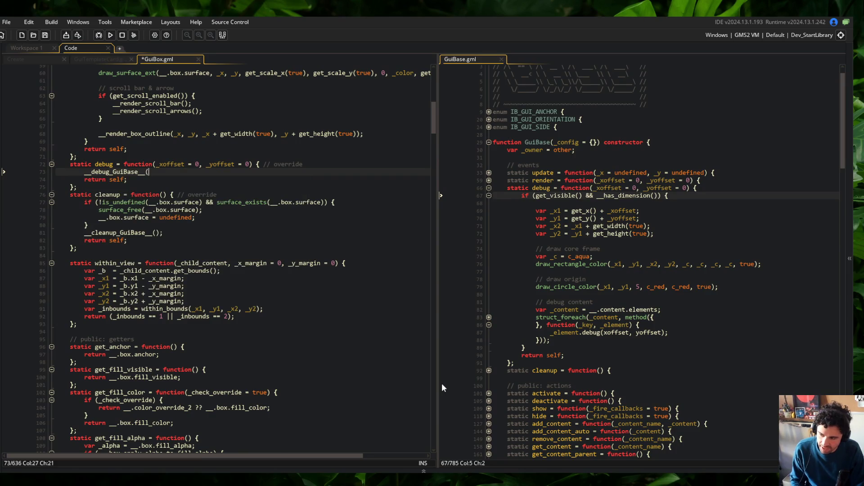
text(_xoffset, _yoffset);)
key(F5)
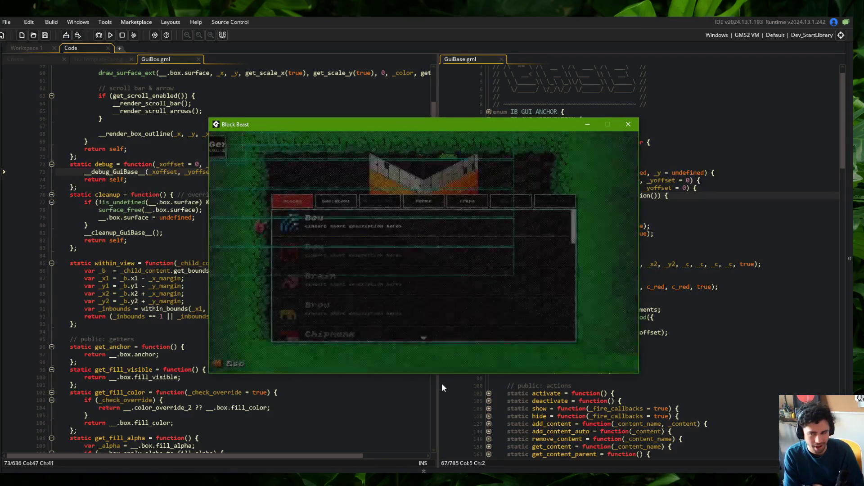
- Open the Skeletons list, expand the Wide skeleton's details, and move the game window right
scroll(437, 267, down, 5)
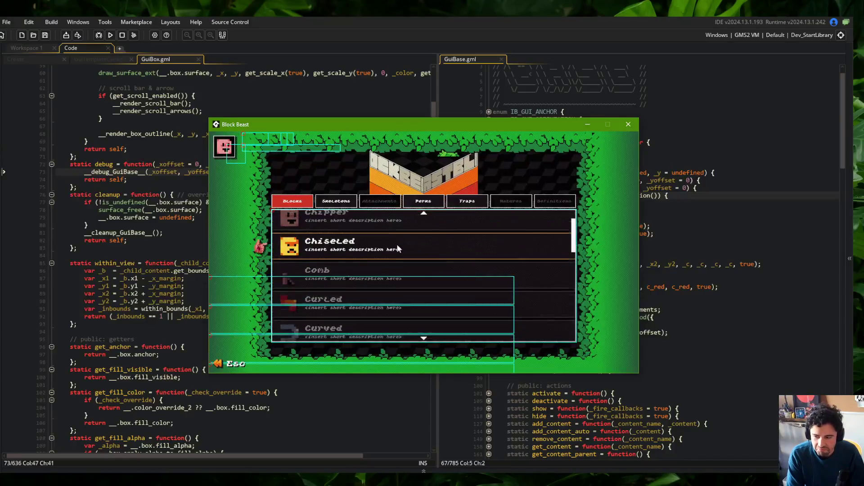
click(331, 206)
click(344, 220)
click(336, 227)
click(333, 231)
drag(336, 123, 415, 136)
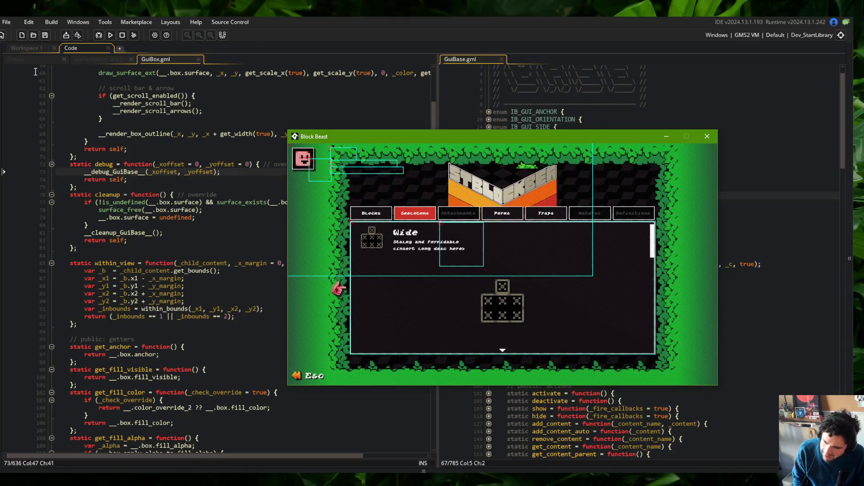
click(30, 50)
- Open todo.txt via asset search and find the 'file' entries
key(ctrl+t)
text(todo)
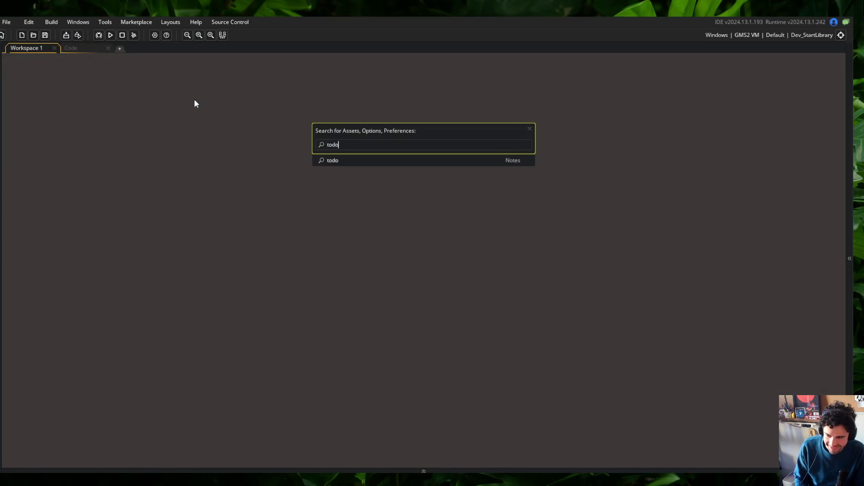
key(Return)
scroll(329, 273, down, 15)
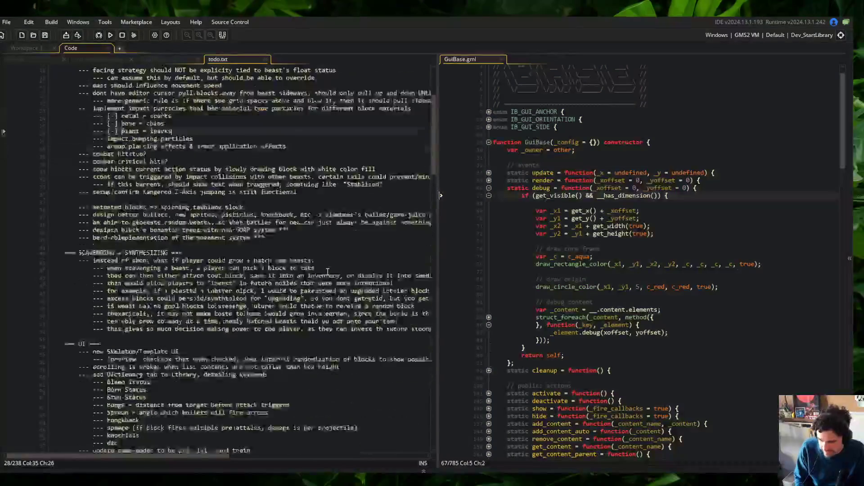
scroll(328, 272, down, 10)
click(258, 249)
key(ctrl+f)
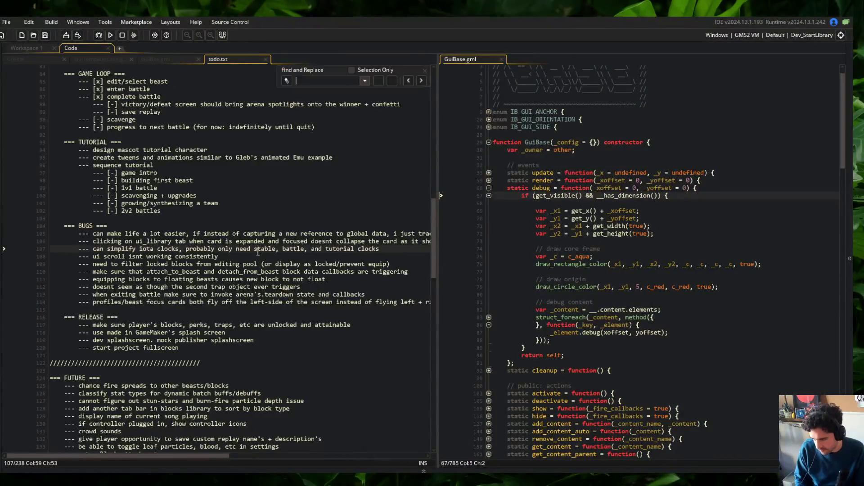
text(file)
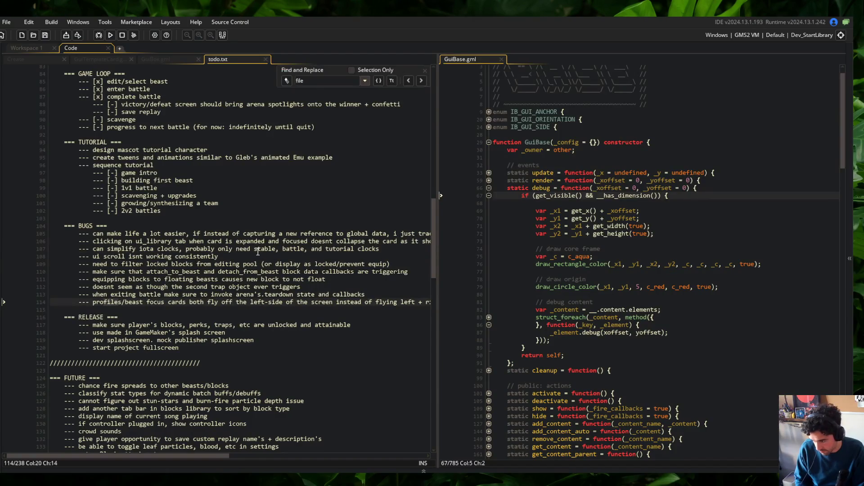
key(Return)
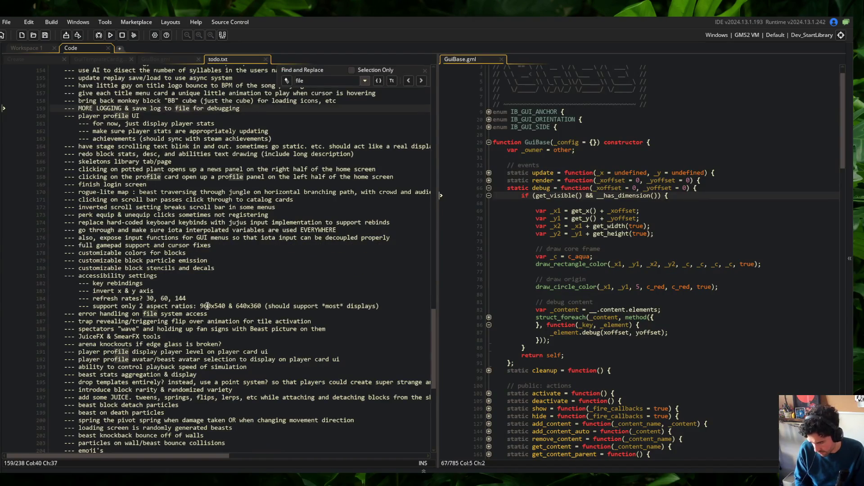
click(206, 316)
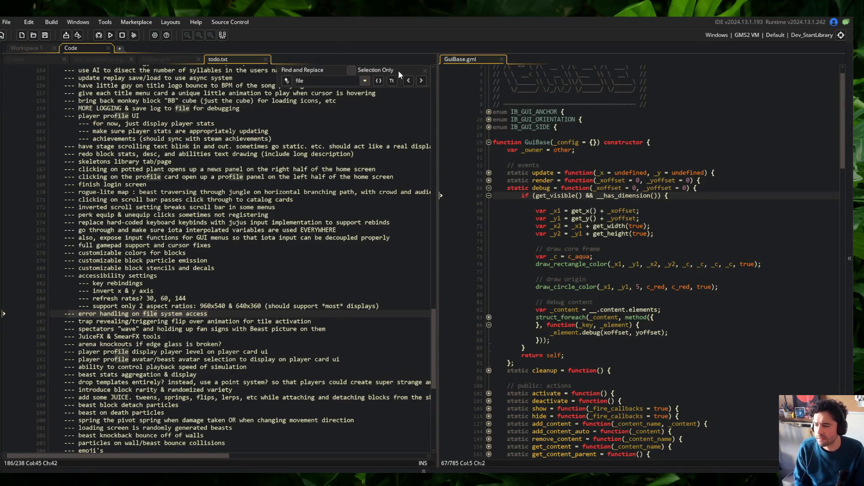
- Append 'w/alerts' to the crash-upload item and add a 'log info about device specs' sub-item
click(128, 112)
drag(63, 112, 241, 112)
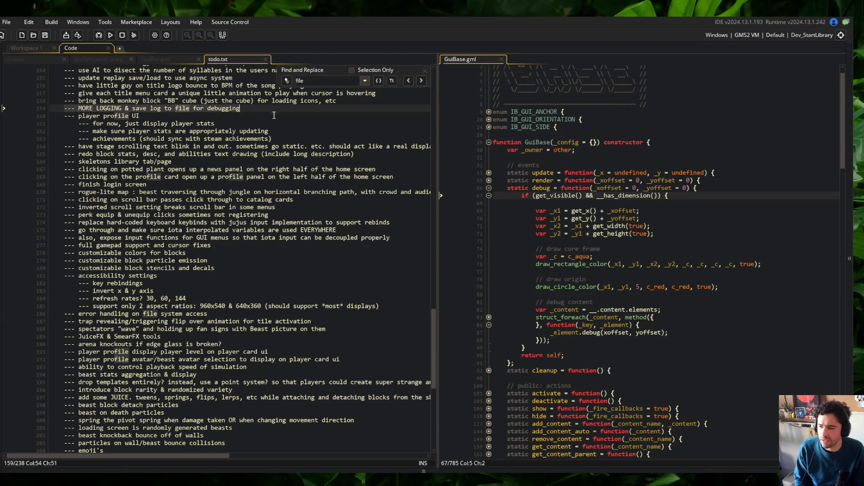
scroll(260, 171, up, 4)
scroll(261, 172, down, 3)
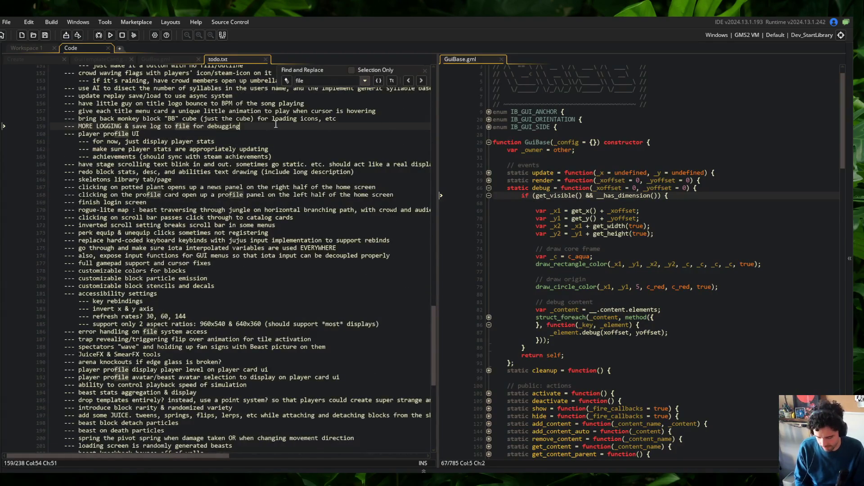
key(Return)
key(Tab)
text(-)
text(d system to handle r)
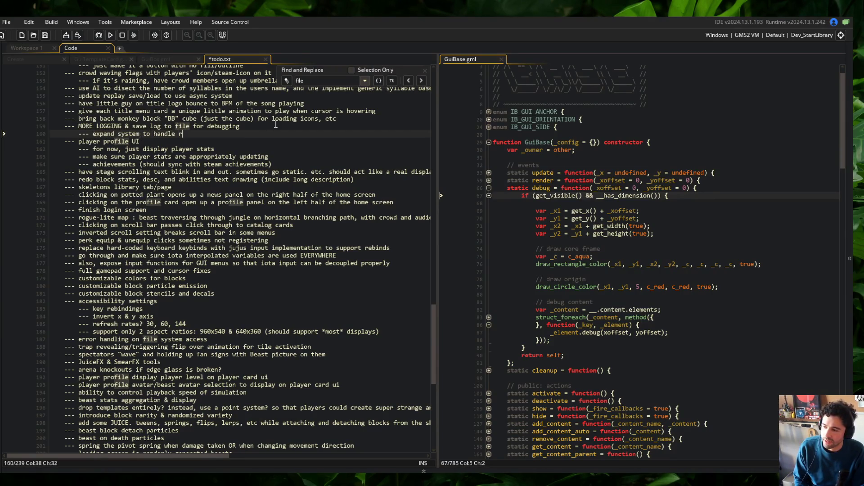
text(hes)
key(Return)
text(--- auto-upl)
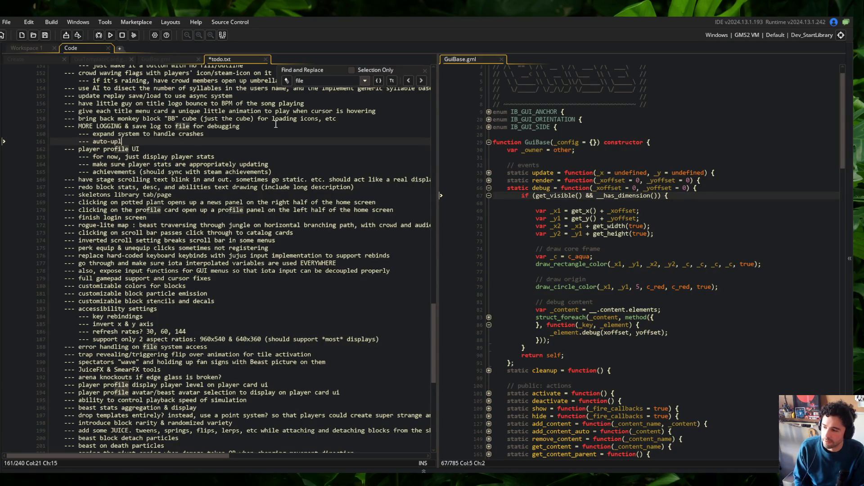
text(oad crash/log infot)
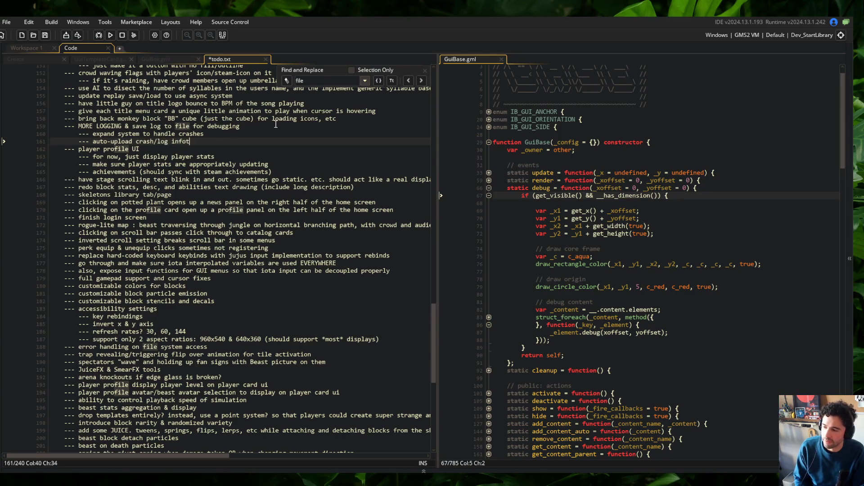
text(vb)
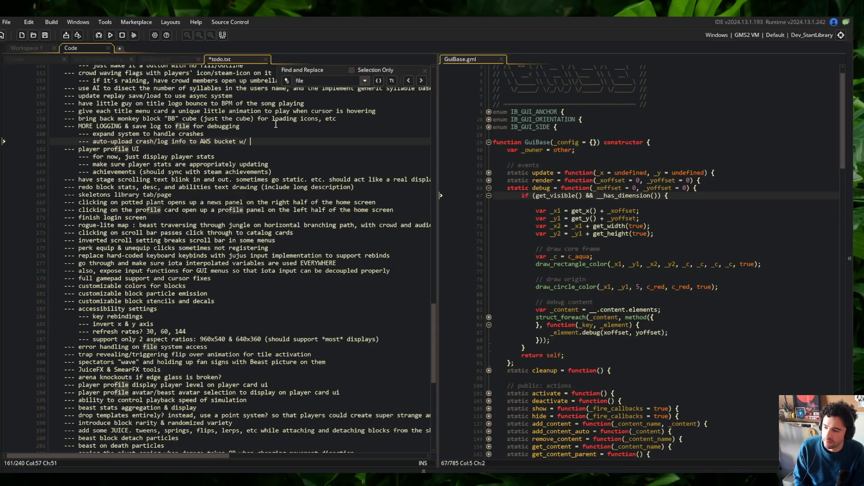
text(alerts)
key(Return)
text(--)
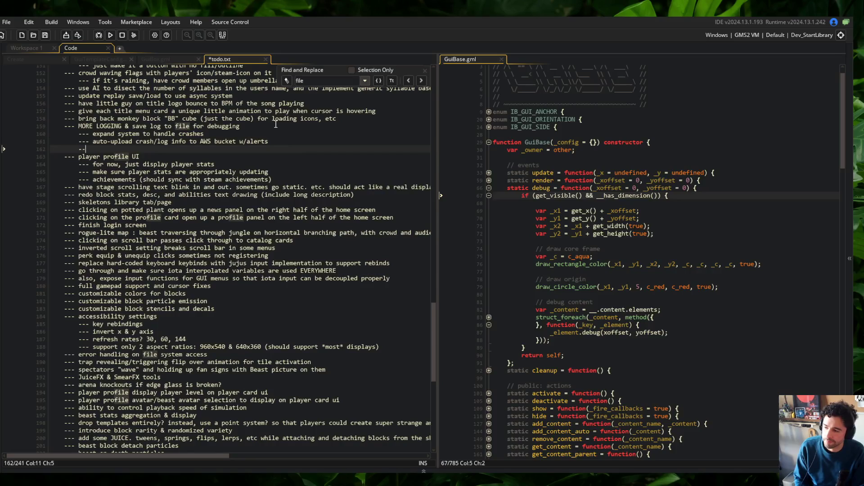
text( log info a)
text(bout debuvce)
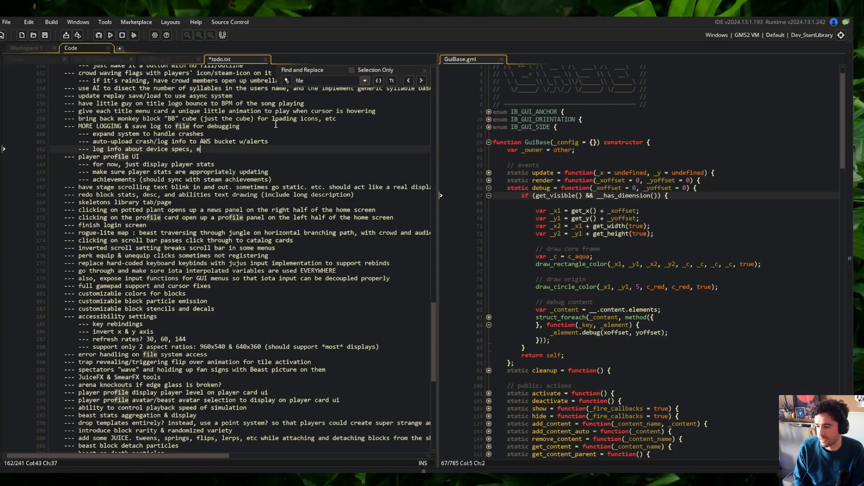
- Close todo.txt and return to GuiBox's debug override around line 65
key(ctrl+w)
click(311, 232)
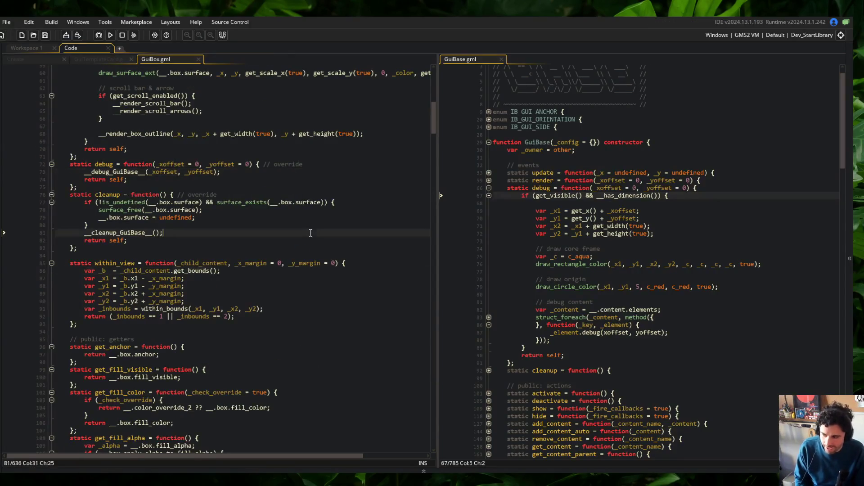
click(278, 189)
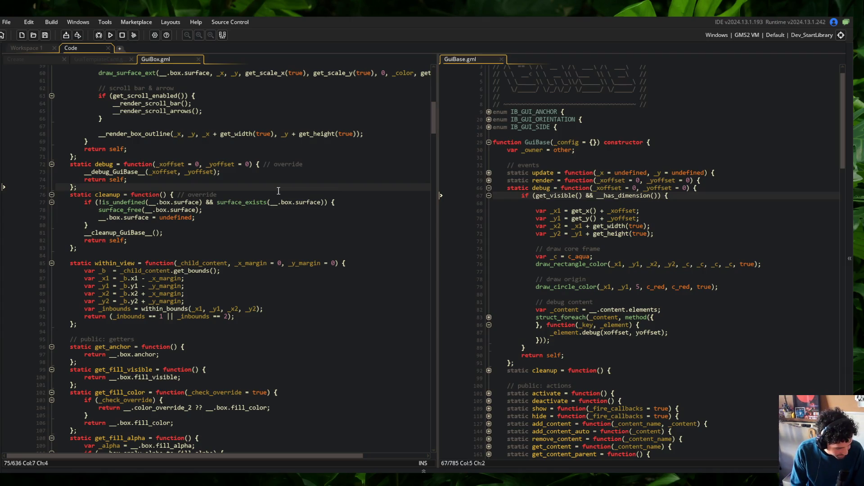
click(246, 111)
scroll(247, 111, up, 5)
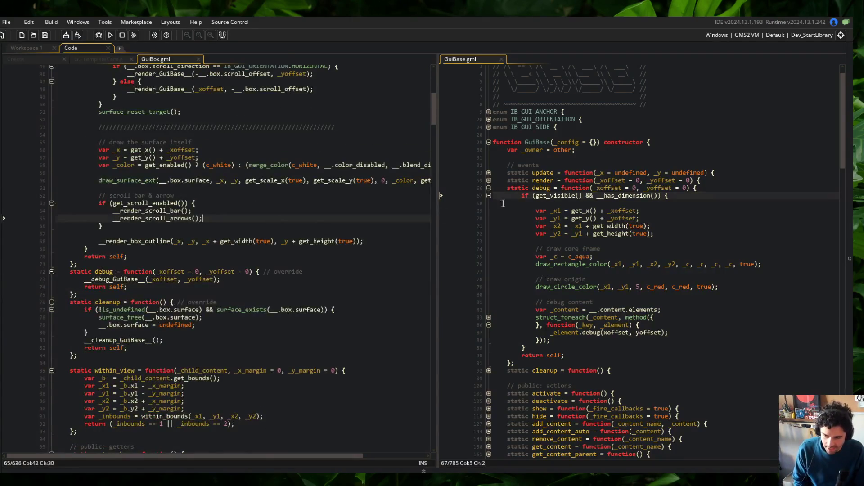
- Open the Behavior_Log script in its own workspace
click(634, 180)
key(ctrl+t)
text(log)
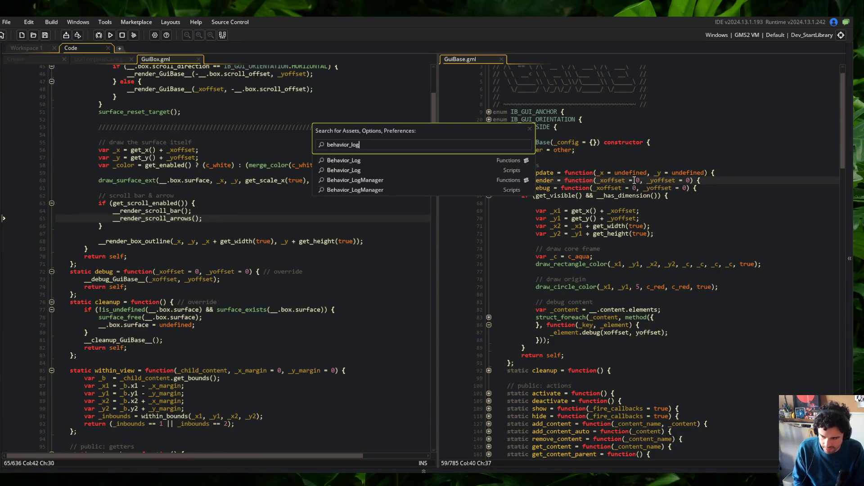
key(Return)
mouse_move(540, 63)
mouse_down()
mouse_move(126, 58)
mouse_move(135, 50)
mouse_up()
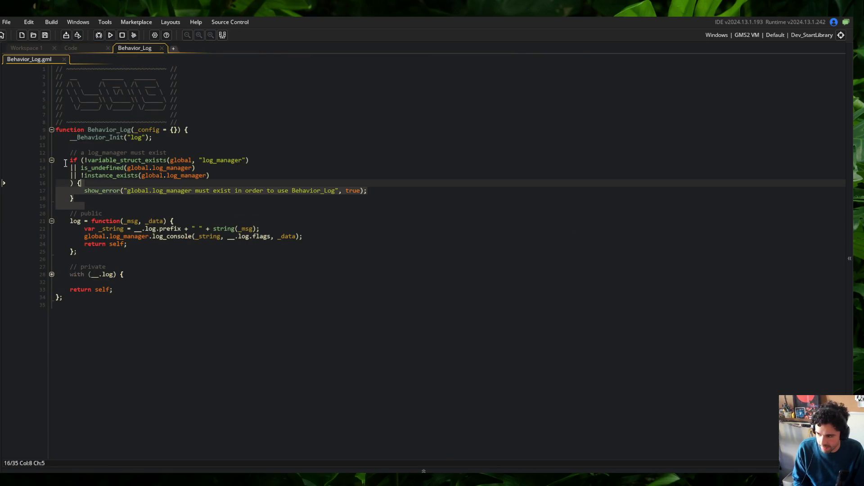
- Fold and unfold Behavior_Log's sections to review its log function and settings
click(51, 160)
click(52, 183)
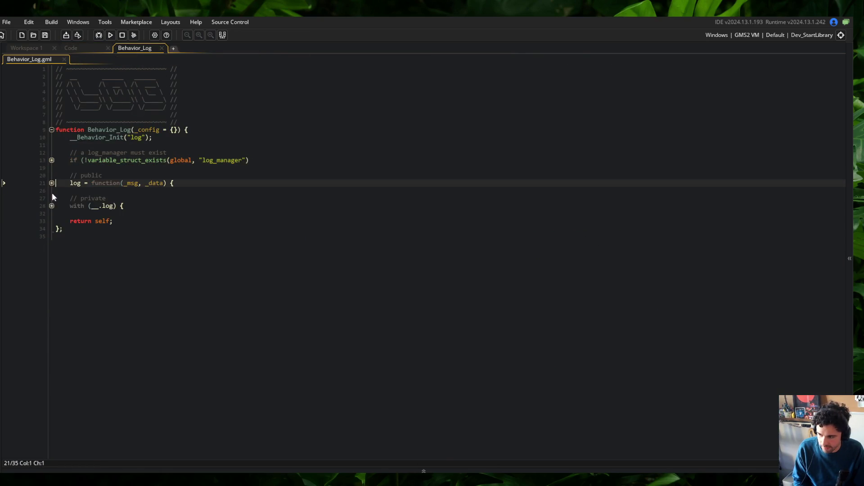
click(51, 183)
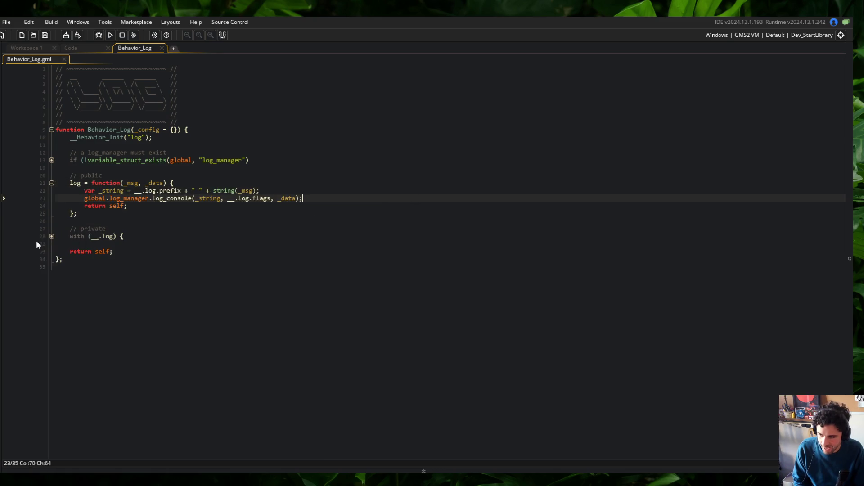
click(51, 236)
click(214, 251)
click(203, 221)
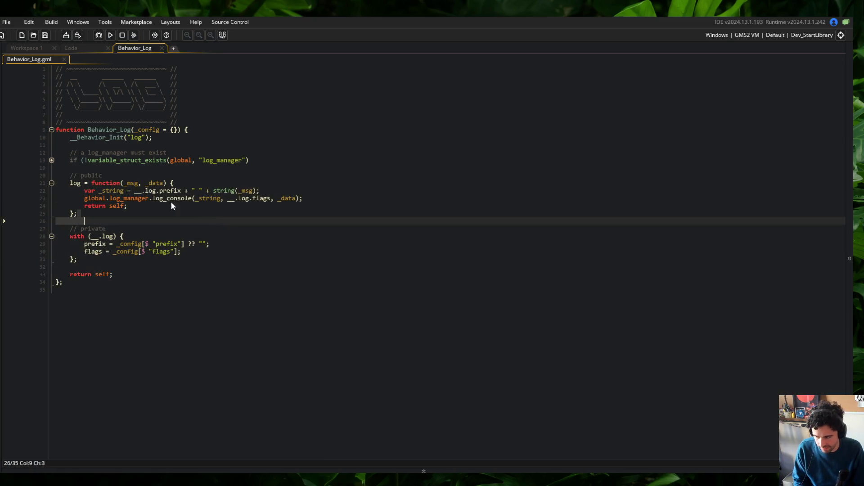
click(51, 161)
click(522, 314)
click(232, 366)
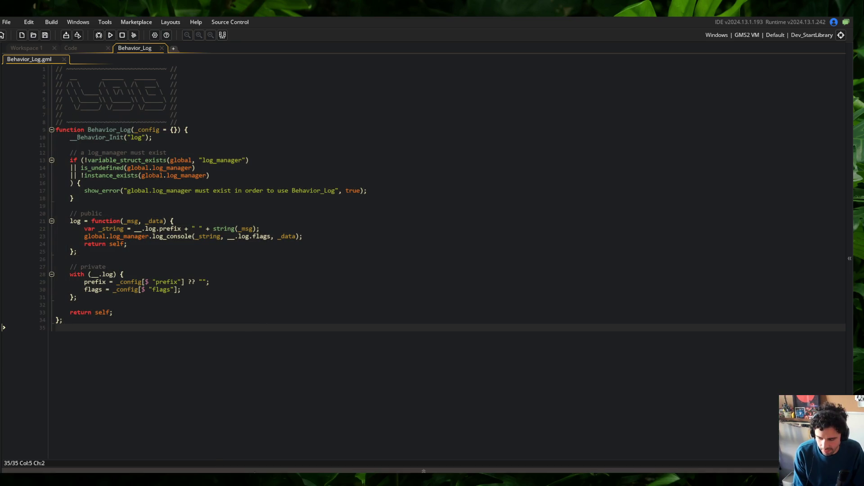
click(158, 190)
key(Up)
key(Up)
key(Up)
drag(72, 136, 237, 348)
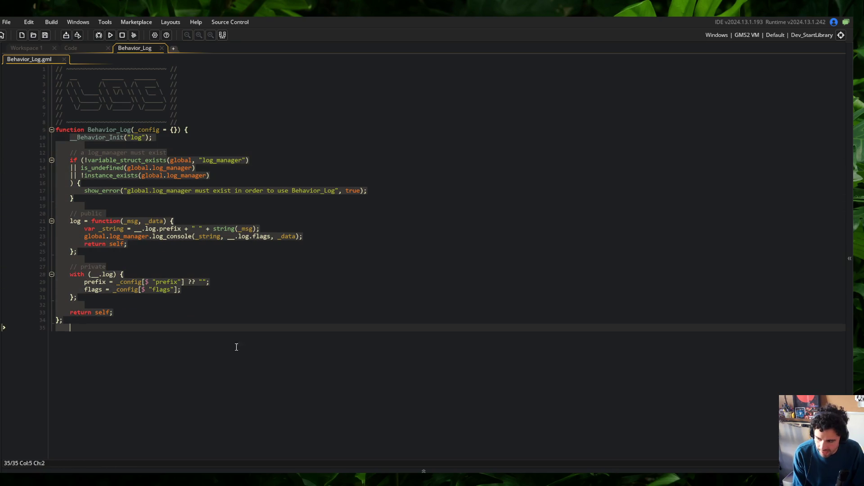
click(170, 251)
- Discard a half-written error function, save Behavior_Log unchanged, and close its workspace
key(Return)
text(error = func)
key(BackSpace)
key(BackSpace)
key(BackSpace)
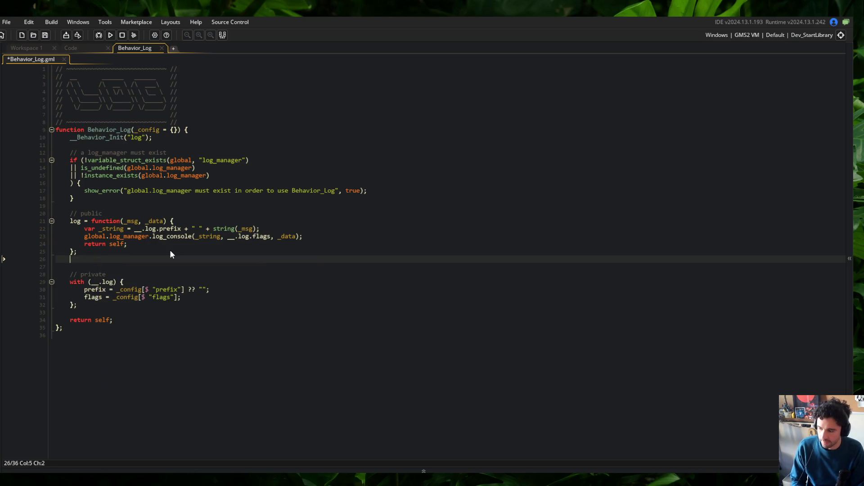
key(Delete)
key(ctrl+s)
click(170, 251)
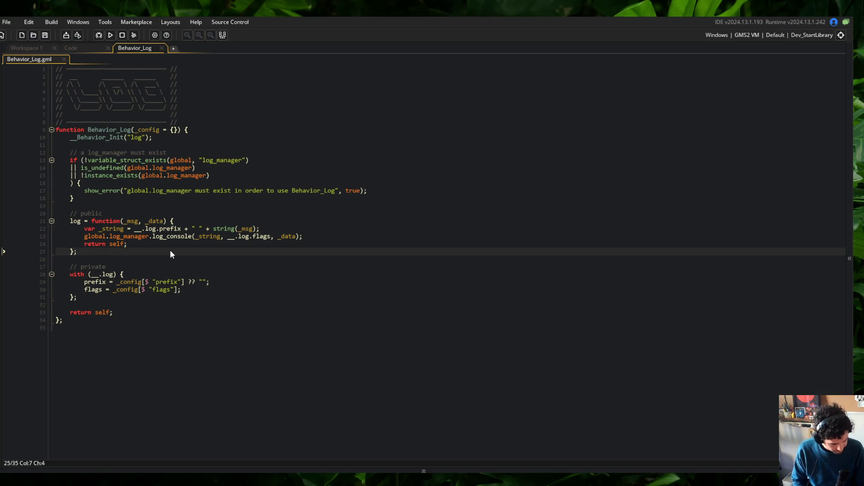
click(162, 48)
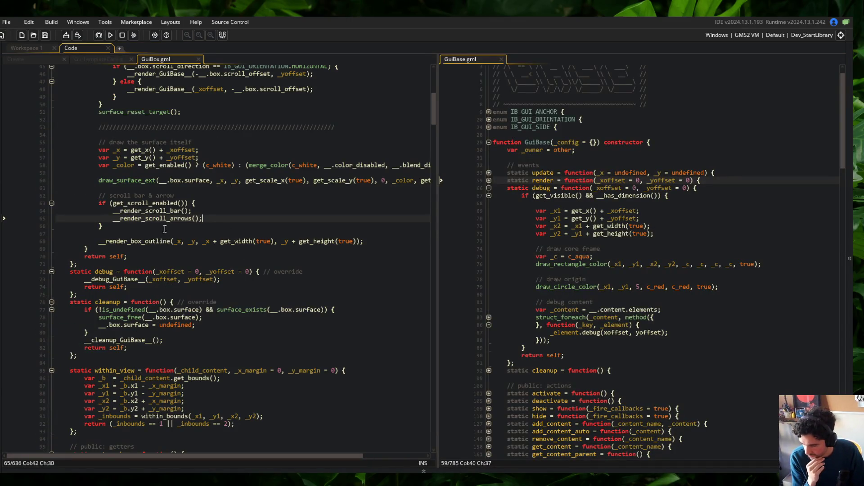
- Prefix the GuiBox debug call's first offset with get_x() +
click(150, 279)
text(get_x() +)
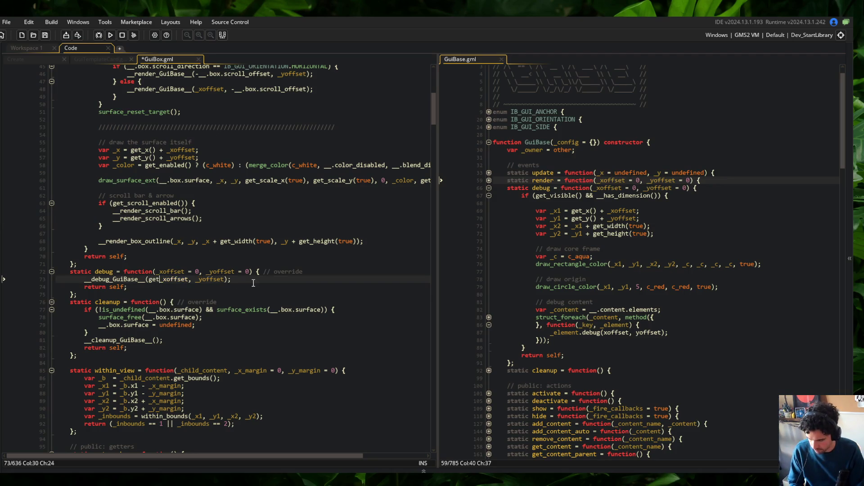
key(ctrl+Right)
key(ctrl+Right)
- Prefix the second offset with get_y() +, then run the game and view the Skeletons and Perks lists
text(get_y() +)
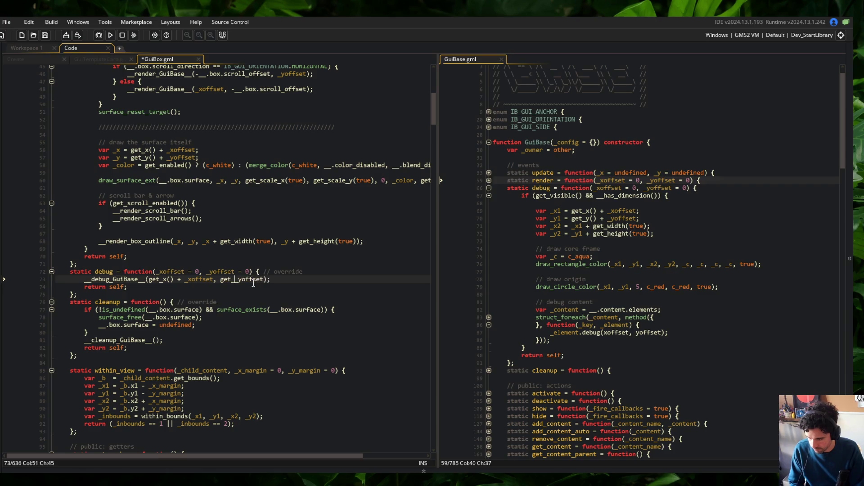
key(F5)
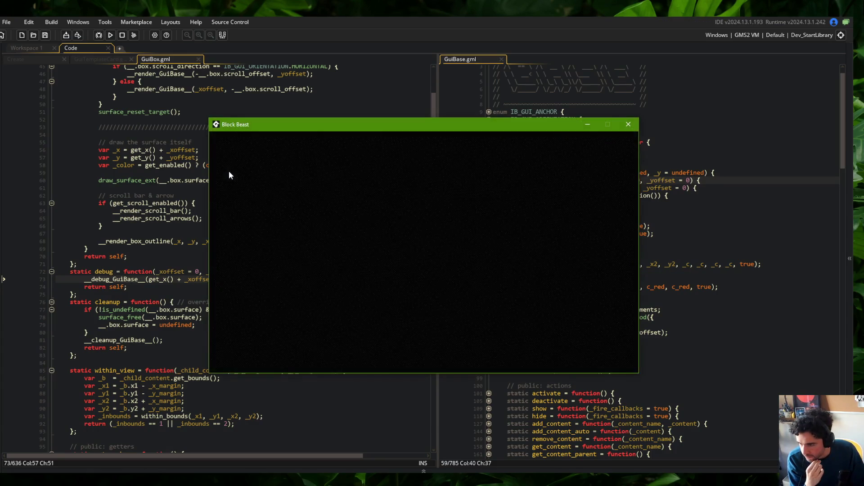
key(Right)
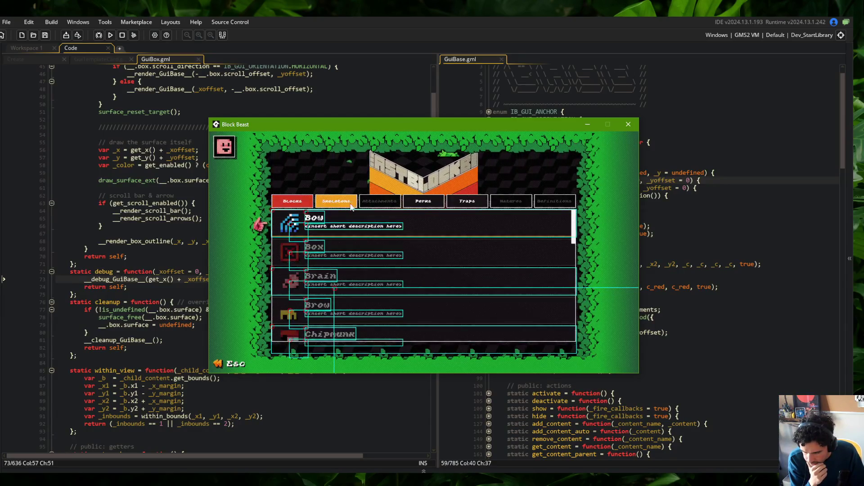
click(407, 203)
key(Escape)
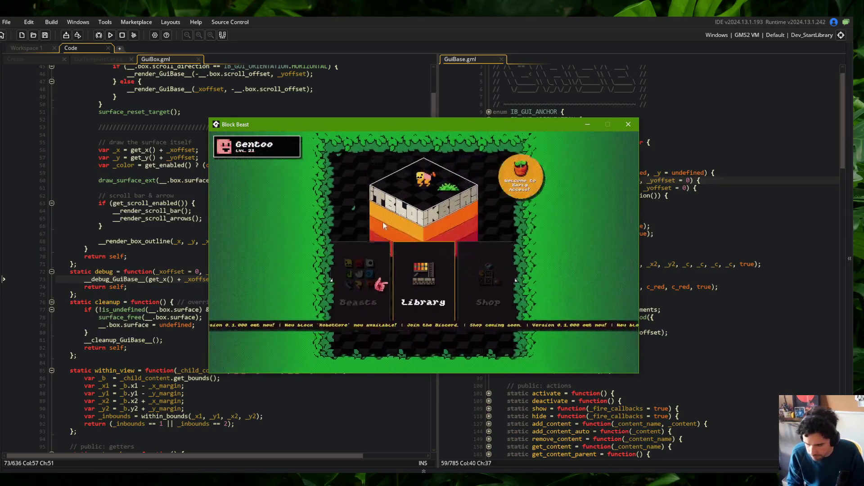
- Reopen the library and flip between the Blocks and Perks lists again
key(Return)
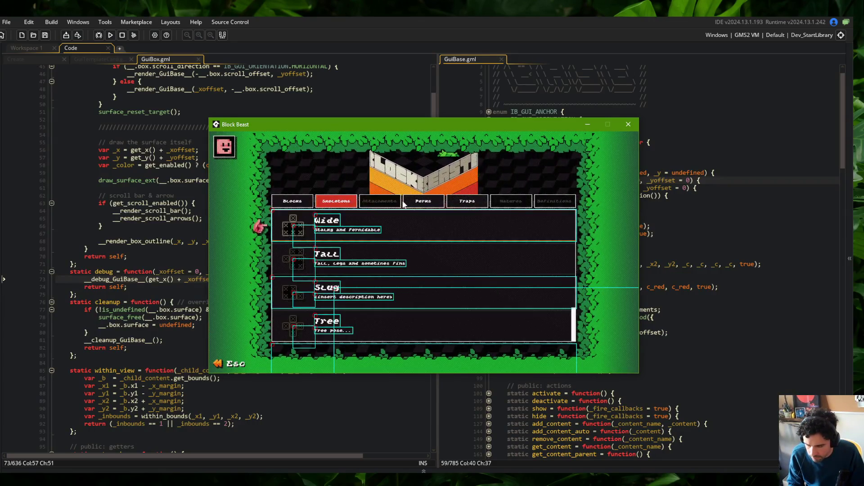
key(Escape)
key(Return)
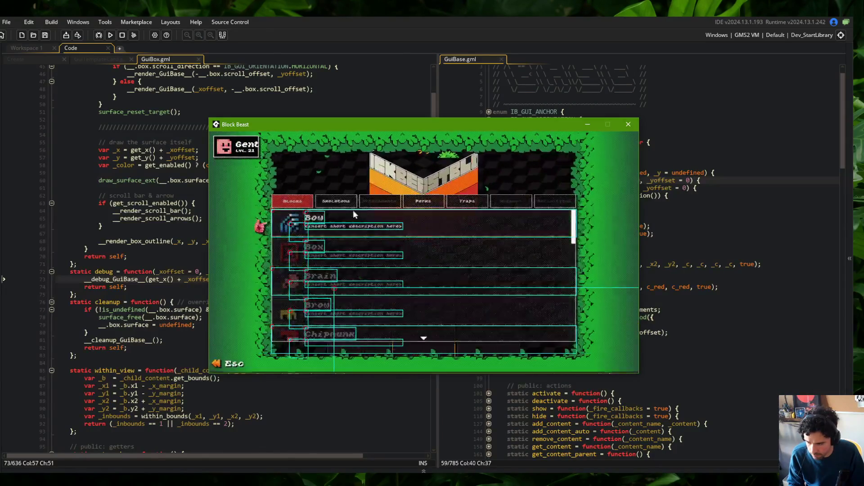
click(422, 204)
key(Escape)
key(Return)
scroll(156, 157, up, 8)
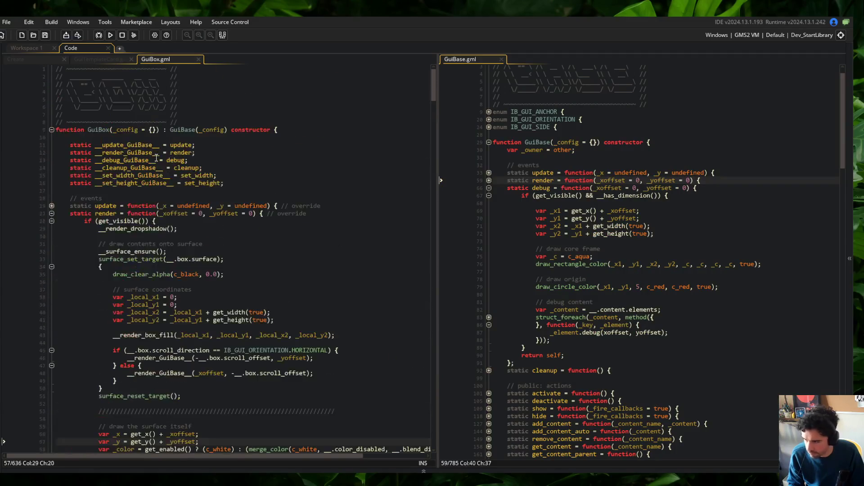
- In the Create event, add __.ui.list_focused.show(); after line 17 and save
click(27, 59)
scroll(204, 155, up, 15)
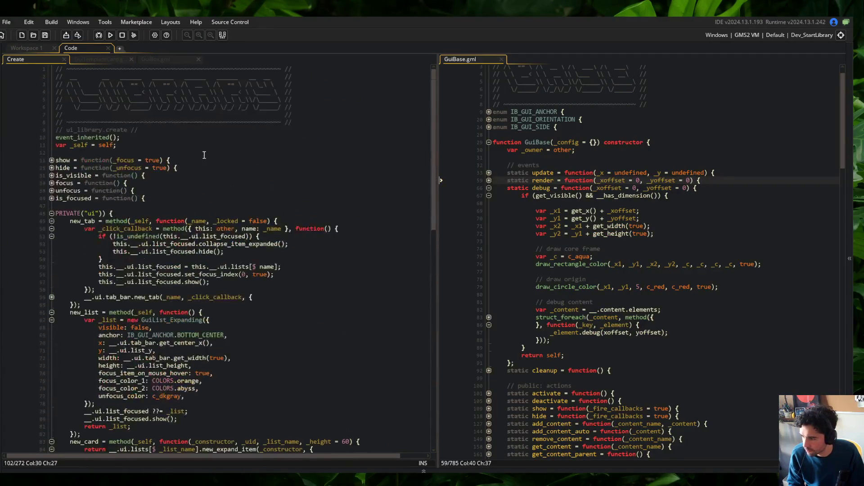
click(52, 160)
click(264, 188)
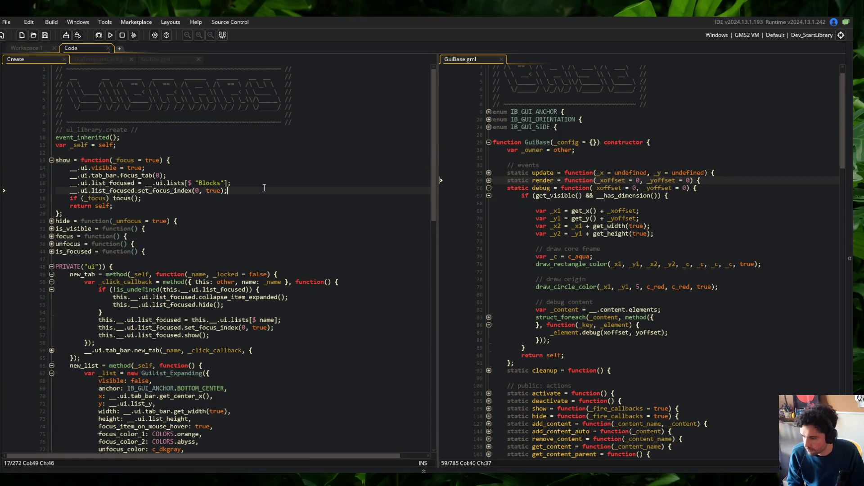
key(Return)
text(__.ui.list.)
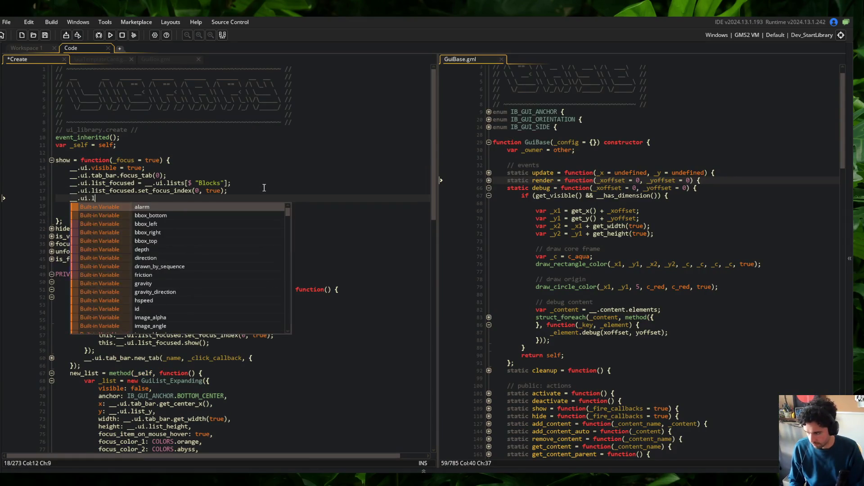
key(BackSpace)
text(_focuse)
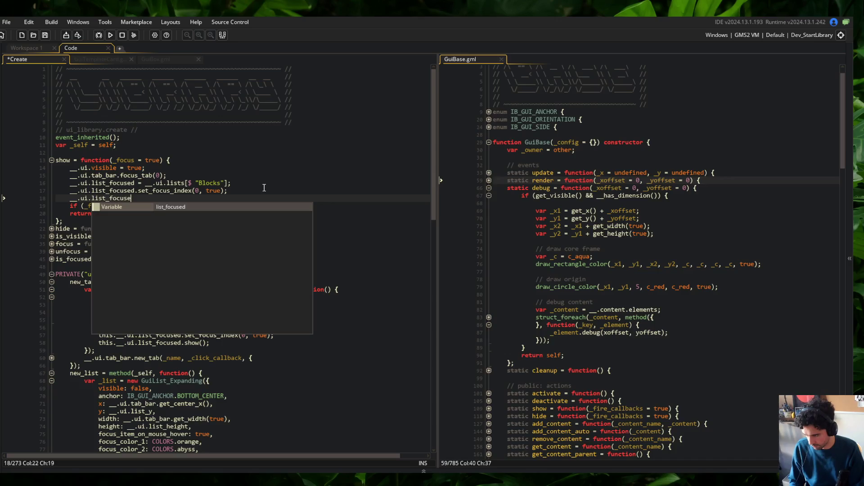
text(d.show();)
key(ctrl+s)
- Switch the running game's menu to the Skeletons list
click(226, 230)
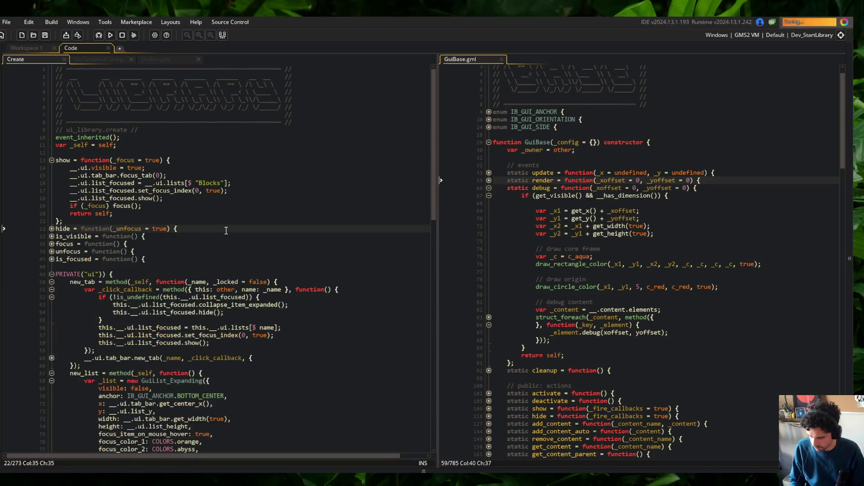
key(Up)
key(Up)
key(alt+Tab)
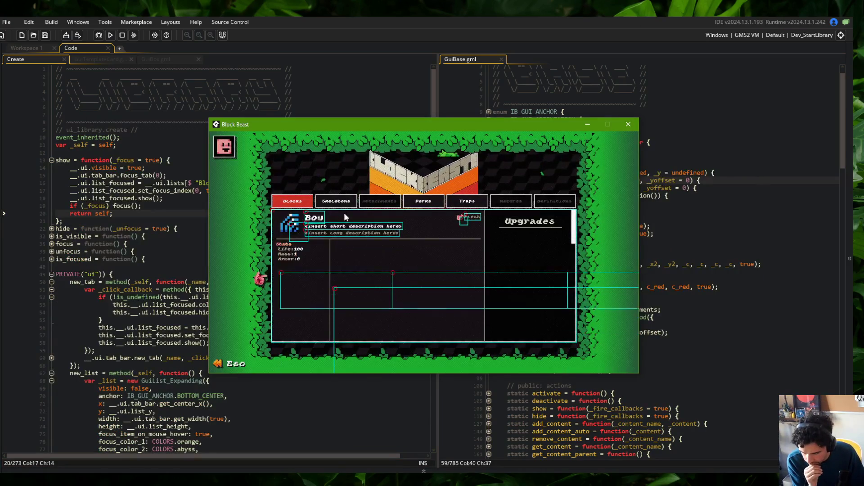
click(340, 202)
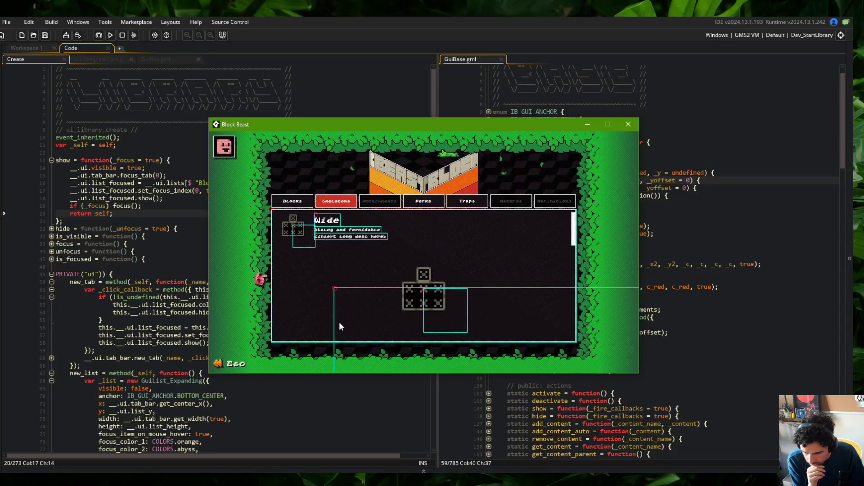
- Show GuiBox.gml's render and debug code in the left editor pane
click(97, 201)
scroll(97, 200, down, 20)
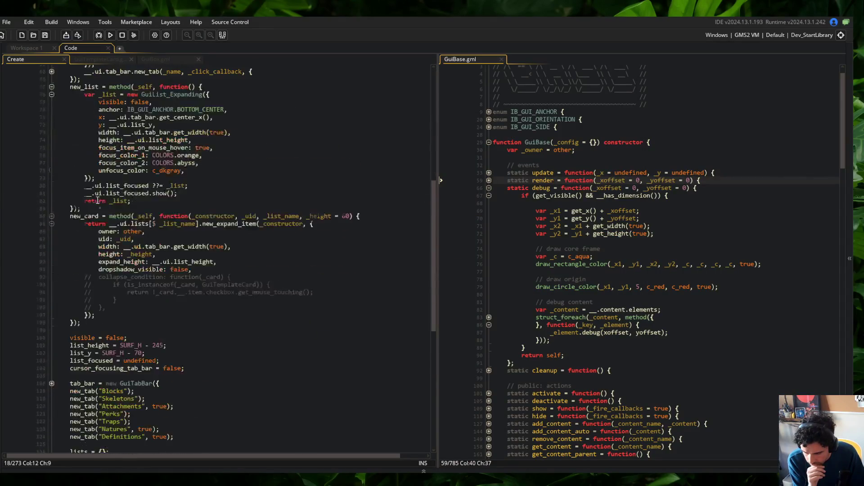
scroll(98, 201, down, 13)
scroll(134, 236, up, 8)
scroll(133, 236, up, 2)
click(108, 59)
click(147, 60)
scroll(138, 327, down, 5)
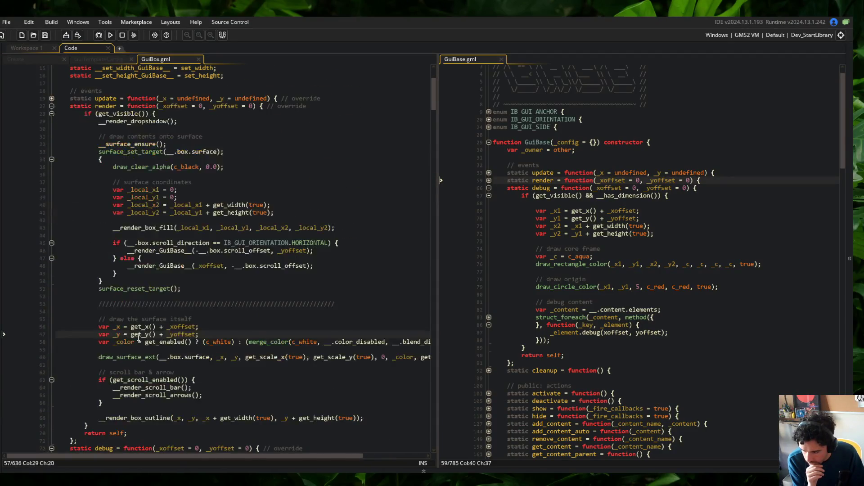
scroll(135, 325, down, 5)
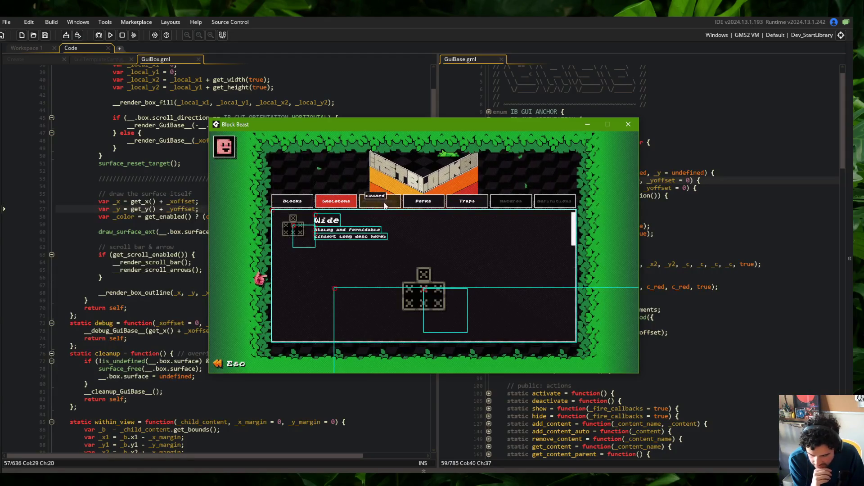
- Browse the game's Traps and Perks lists, returning to Skeletons after each
click(467, 202)
click(323, 204)
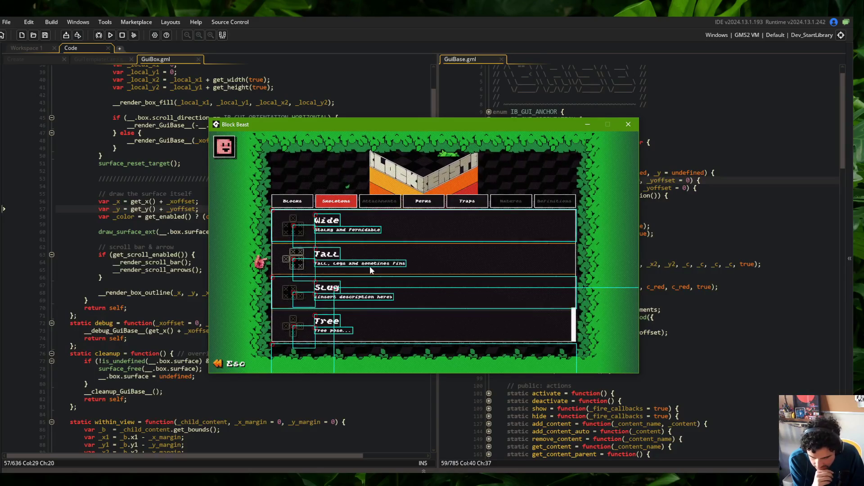
click(423, 201)
click(336, 201)
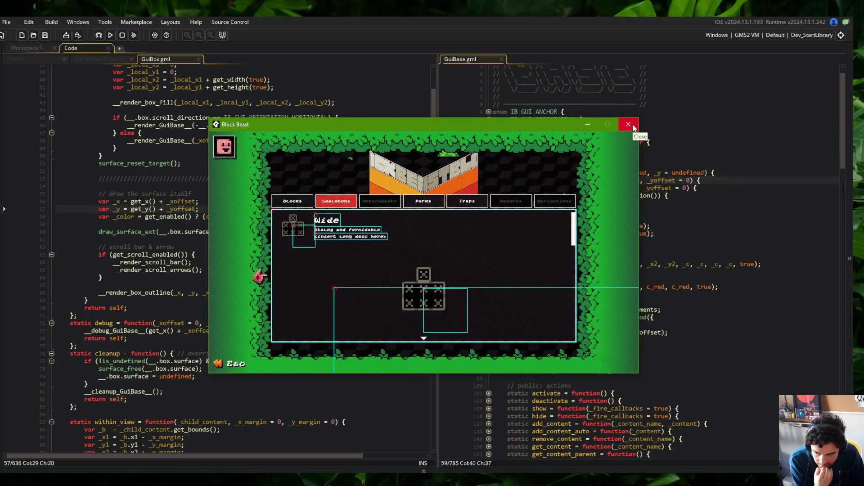
- Close the Block Beast game and put the caret after GuiBase's draw-origin debug line
click(633, 125)
scroll(306, 130, up, 3)
click(315, 197)
click(617, 196)
click(665, 212)
click(577, 341)
click(721, 287)
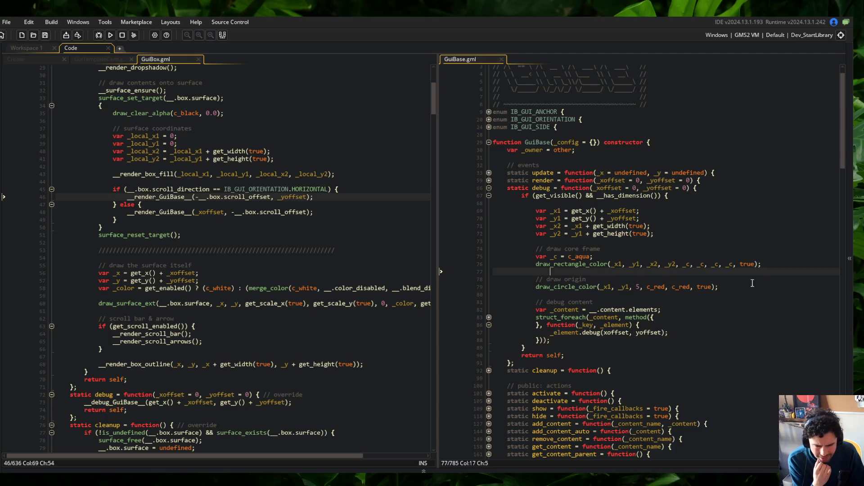
- Add draw_text(_x1, _y1, instanceof(self)); to the debug function and run to view the labels
key(Return)
key(Return)
text(draw_text(_x1, _y1,)
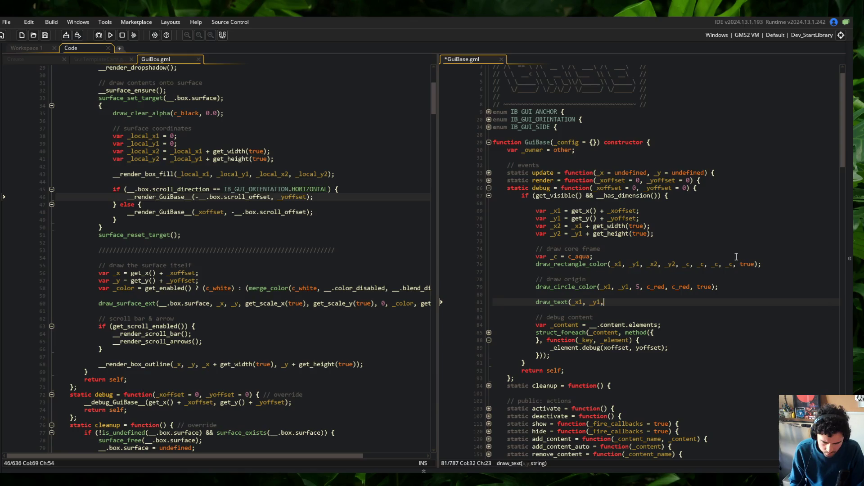
text( instanceof)
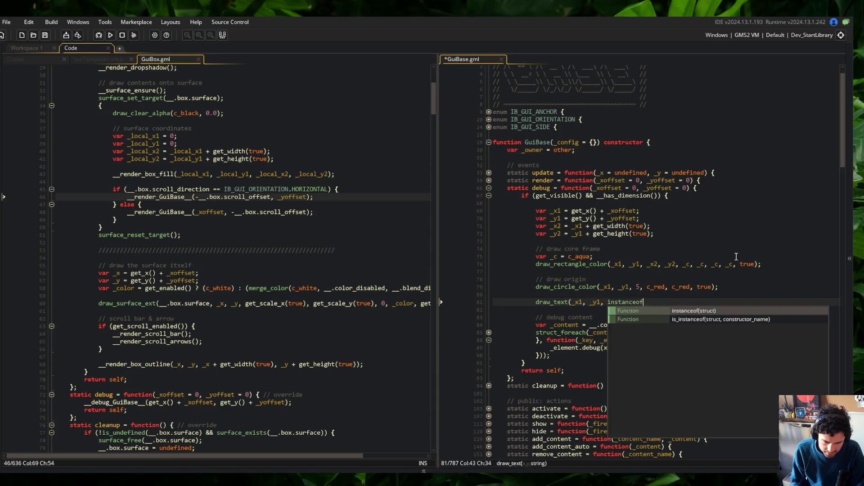
text((self));)
key(F5)
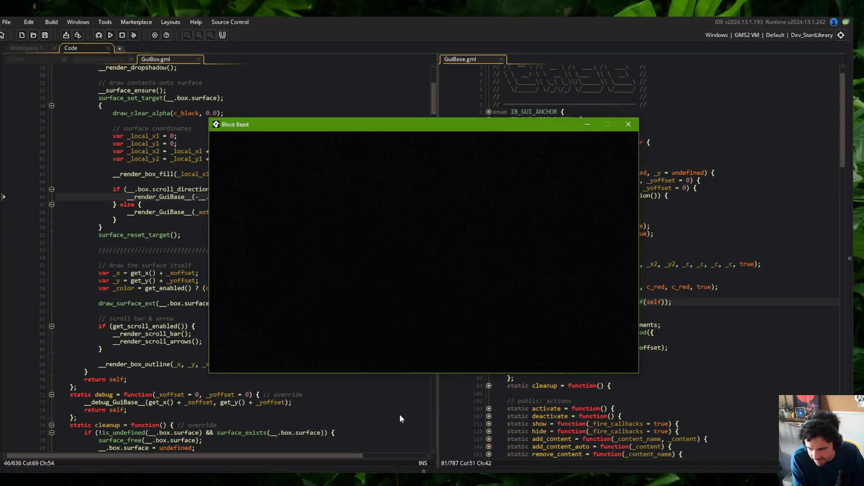
click(344, 203)
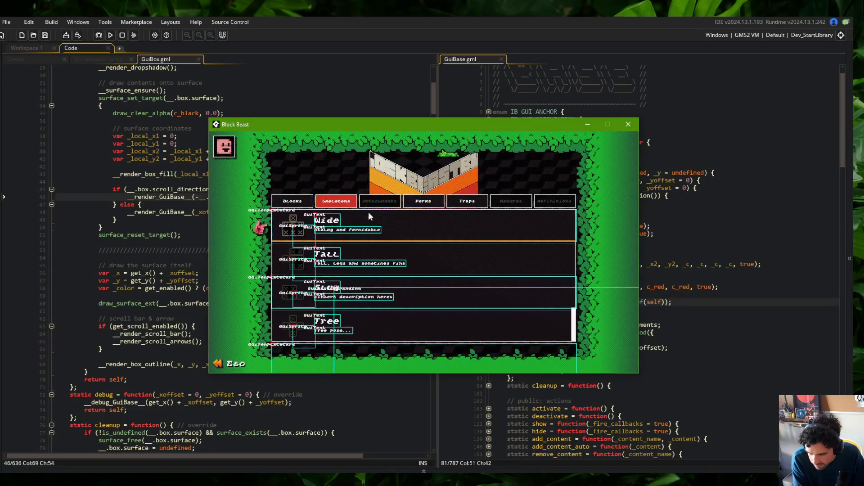
click(392, 219)
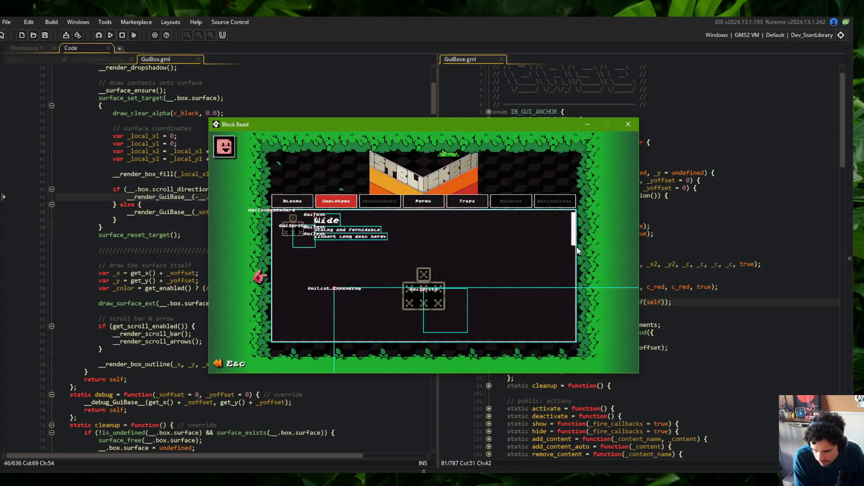
click(729, 265)
- Save the current _halign and _valign, then set draw_set_align(fa_left, fa_top) before the label
click(716, 287)
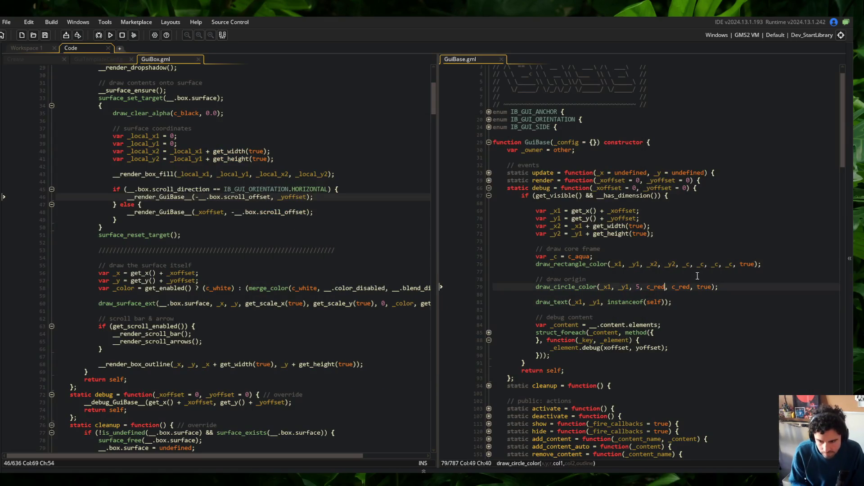
key(Down)
key(Return)
text(var _halign = dra)
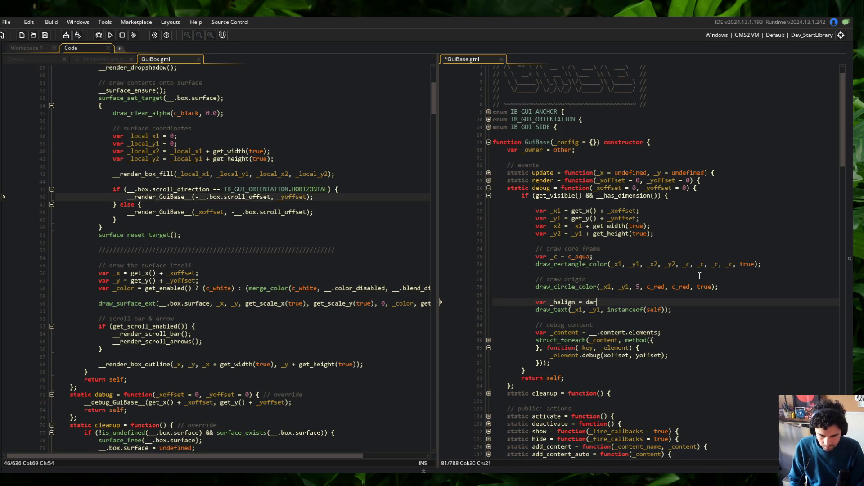
text(w_get_hal)
key(Return)
text(;)
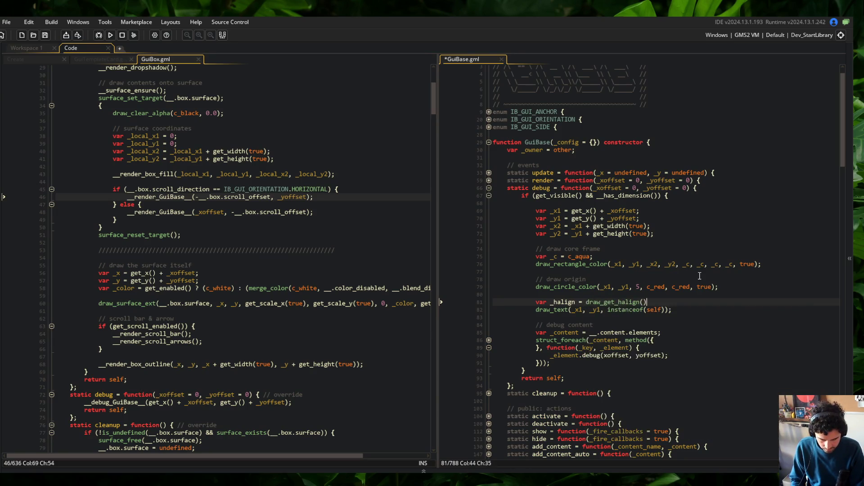
key(Return)
text(valign = draw_get_va)
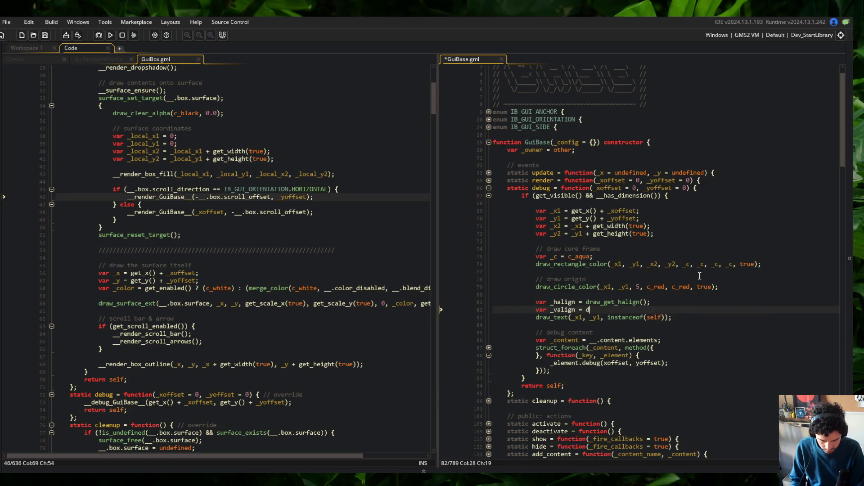
text(ling()
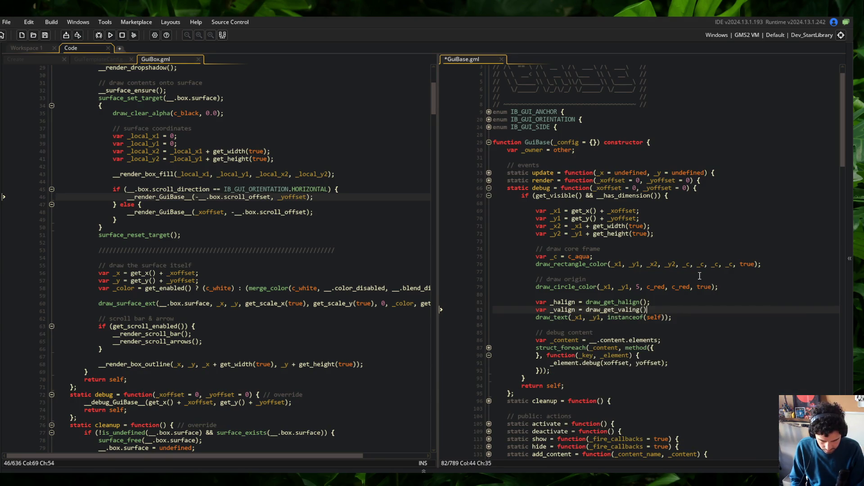
key(Return)
text(draw)
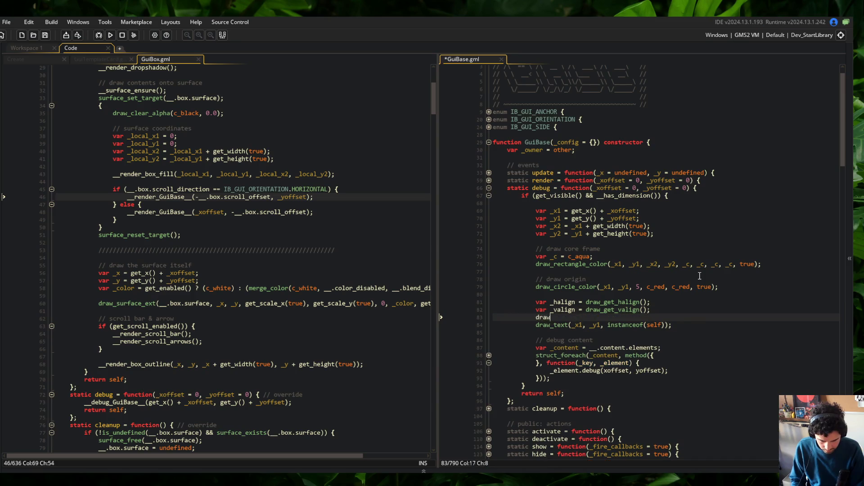
text(_set_align(fa_)
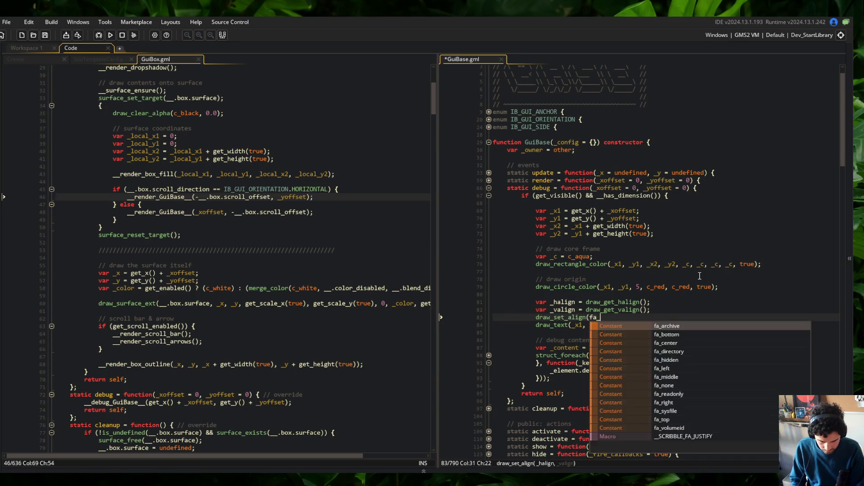
text(left, fa_top)
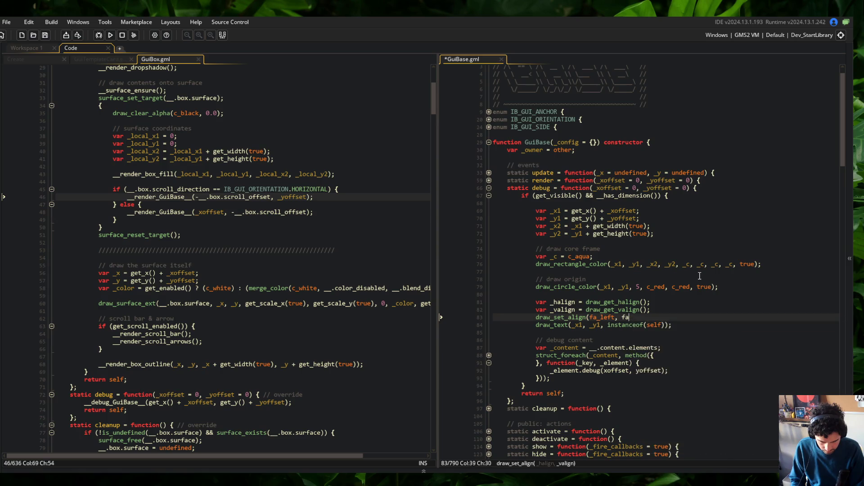
text(_top);)
- Restore the alignment with draw_set_align(_halign, _valign) after draw_text and run the game
key(ctrl+d)
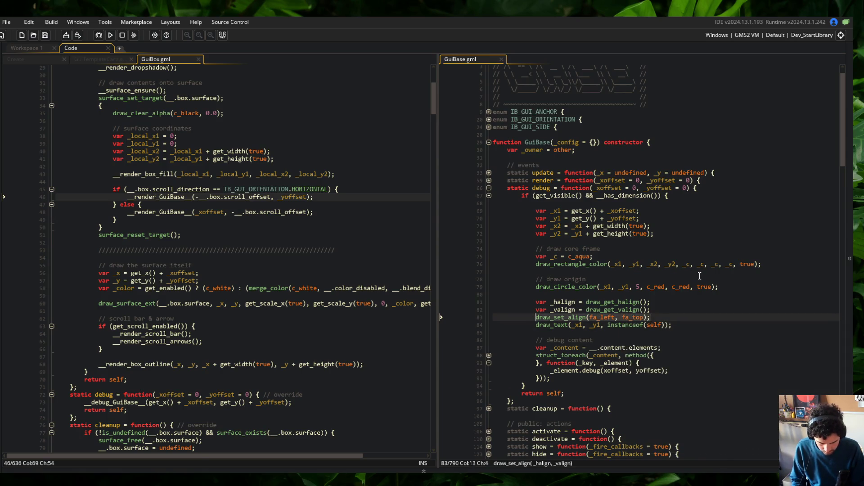
key(alt+Down)
scroll(700, 276, down, 1)
key(ctrl+Right)
key(ctrl+Right)
key(shift+End)
text(_halign, _)
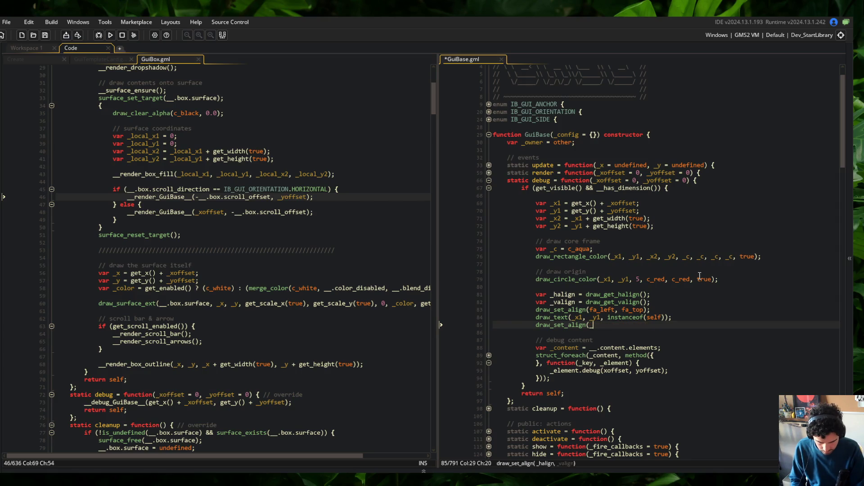
key(Escape)
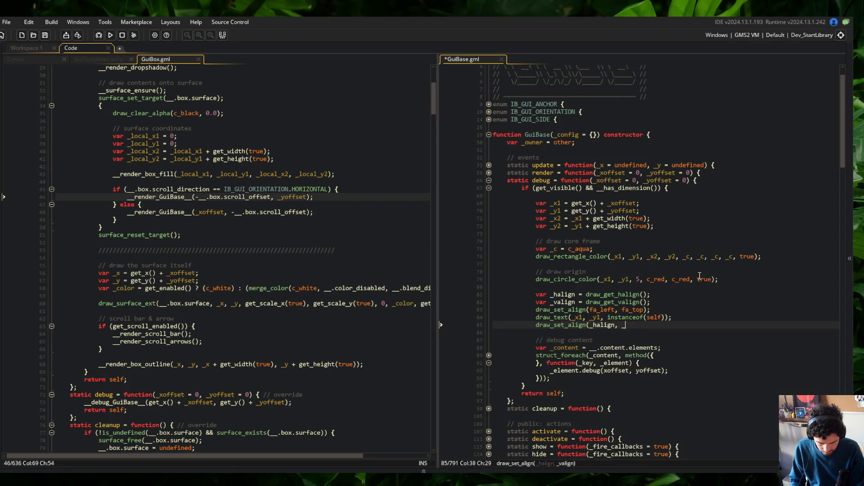
text(valign);)
key(F5)
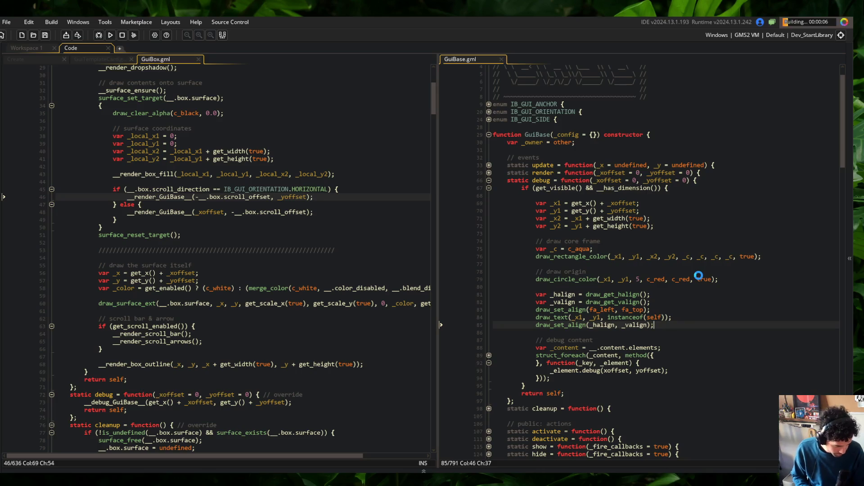
click(716, 301)
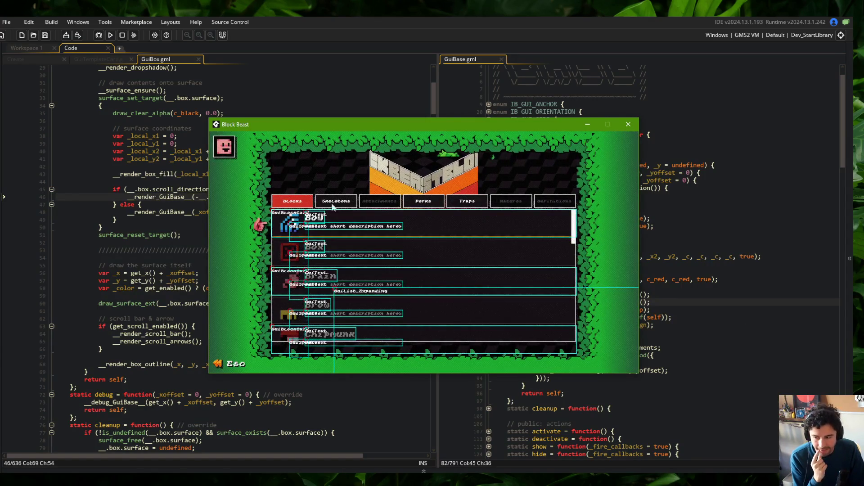
click(345, 202)
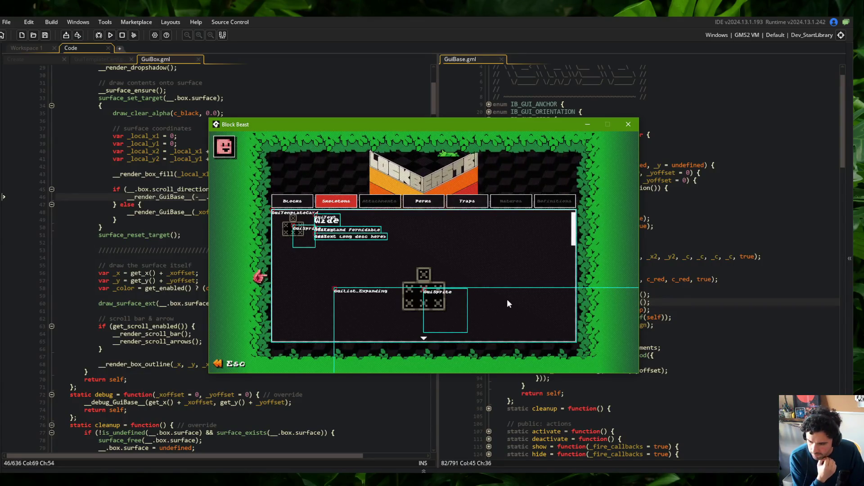
click(309, 202)
click(350, 203)
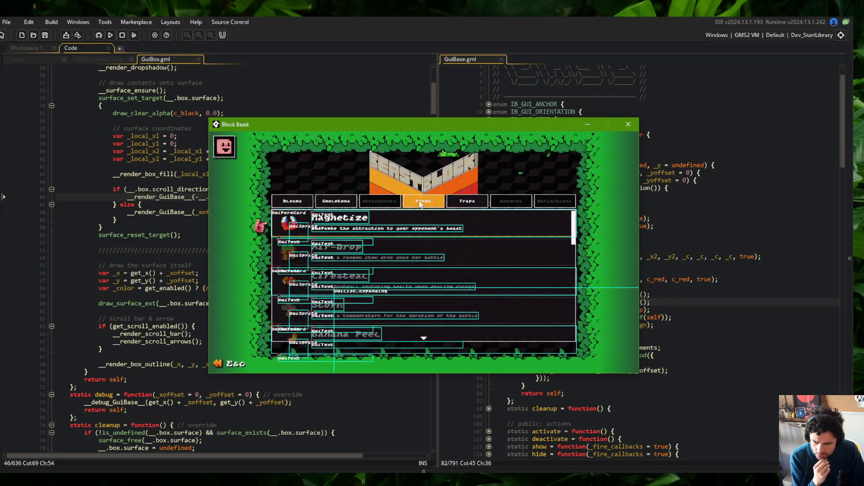
click(351, 204)
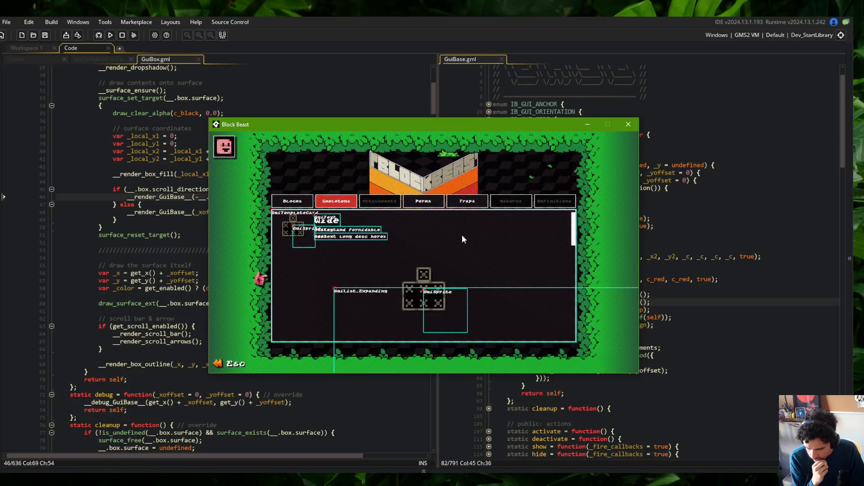
click(715, 272)
click(613, 317)
click(573, 287)
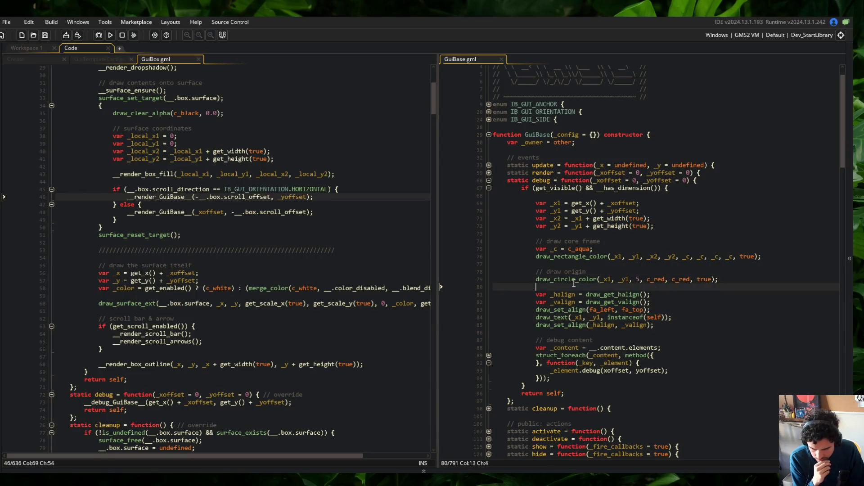
- Turn the label call into draw_text_color with a first c_lime colour argument
click(573, 317)
text(_color)
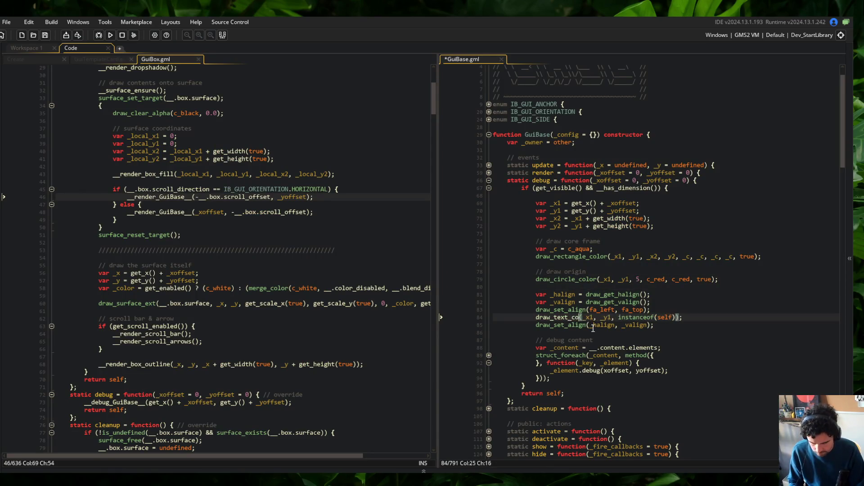
key(End)
key(Left)
key(Left)
text(,)
text( c_yellow, c_ye)
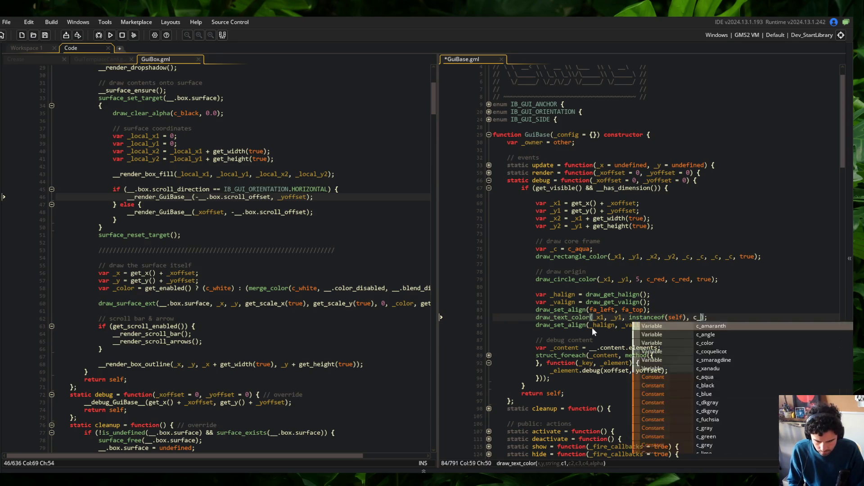
key(BackSpace)
key(BackSpace)
key(BackSpace)
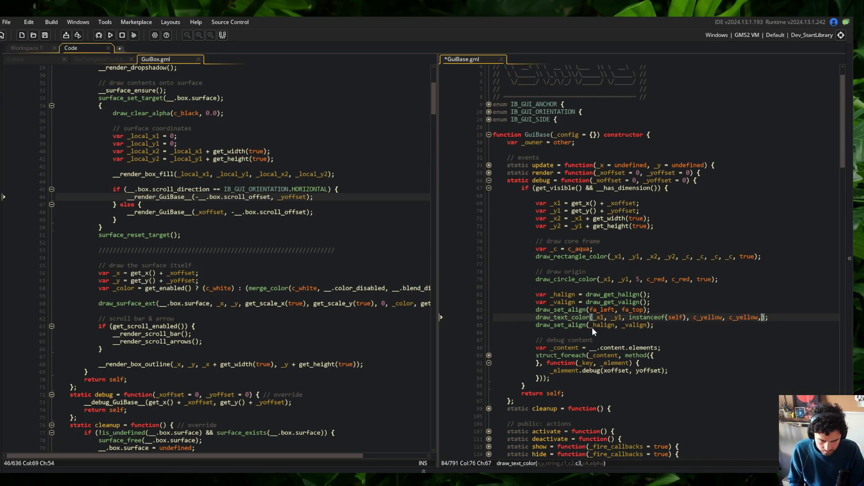
text(l)
key(Return)
- Add three more c_lime colours and alpha 1, save, and type a + 5 offset
text(, c_lim)
key(Return)
text(, c_lim)
key(Return)
text(, c_lime)
key(Return)
text(, 1)
key(ctrl+s)
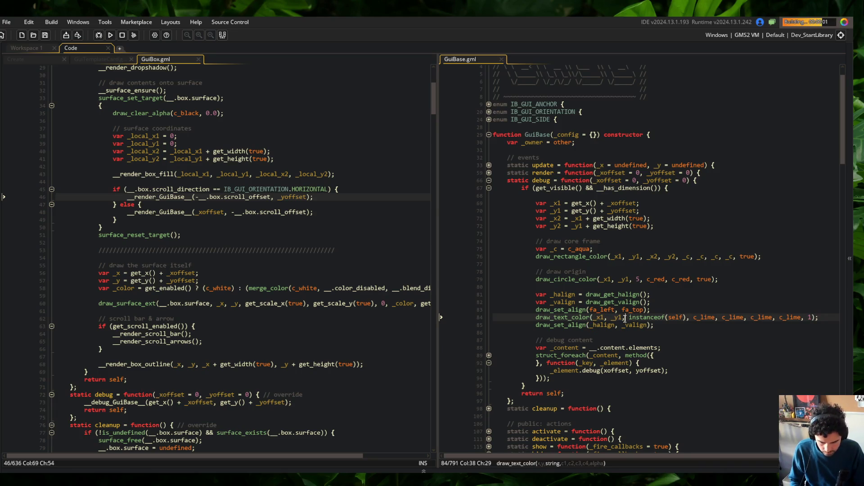
text(+ 5)
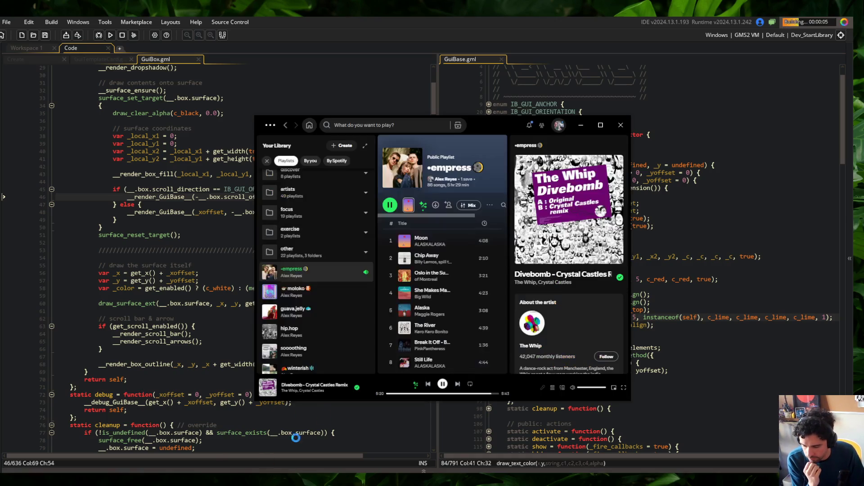
- Dismiss Spotify and bring focus back to the GuiBase code in GameMaker
click(675, 226)
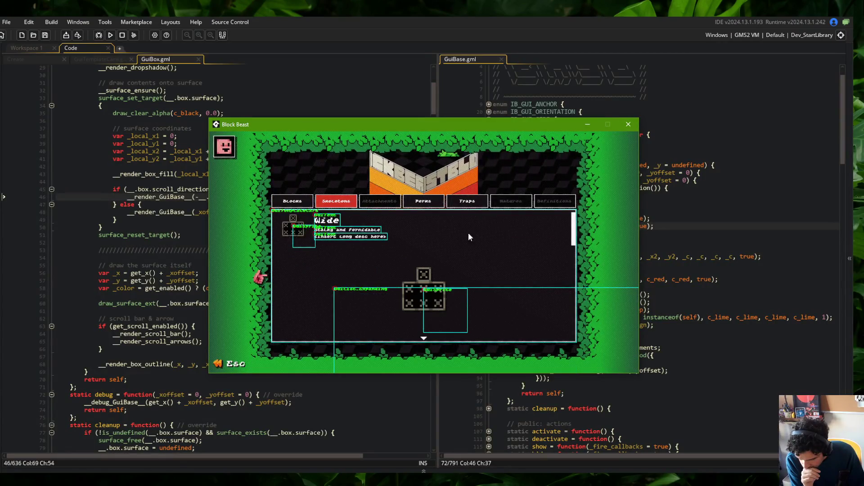
click(680, 265)
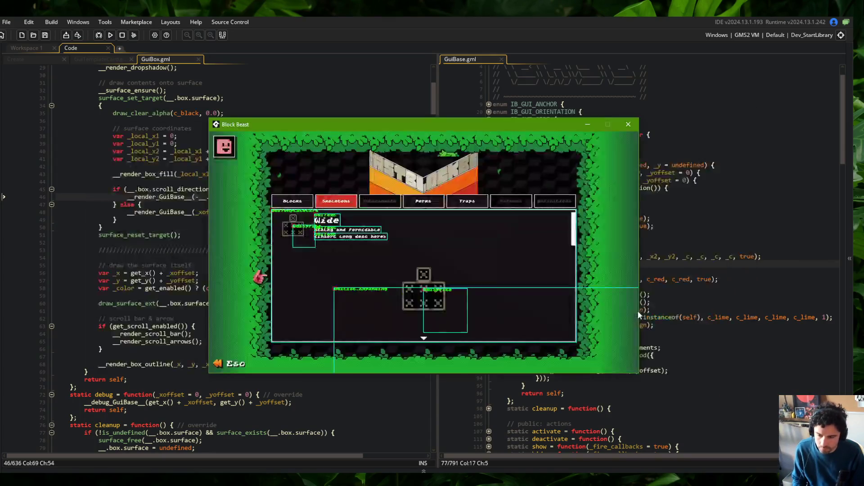
- Bottom-align the labels and replace all four c_lime colours with c_red, then run
click(640, 310)
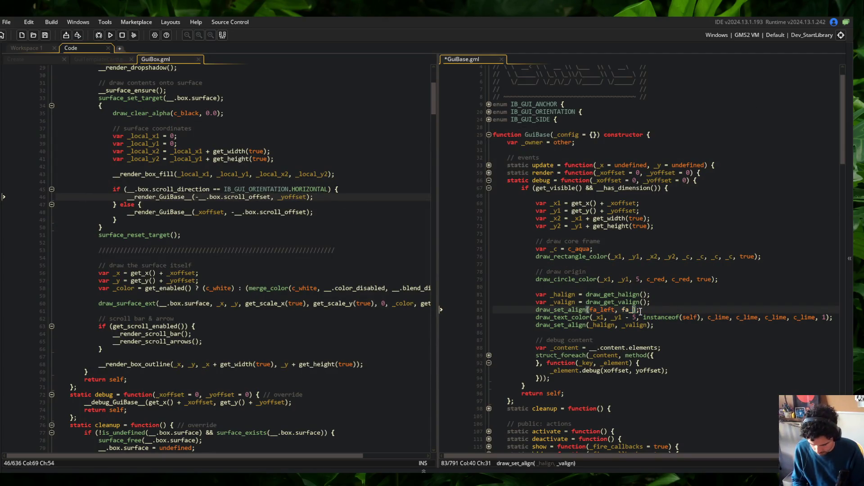
text(bottom)
key(ctrl+s)
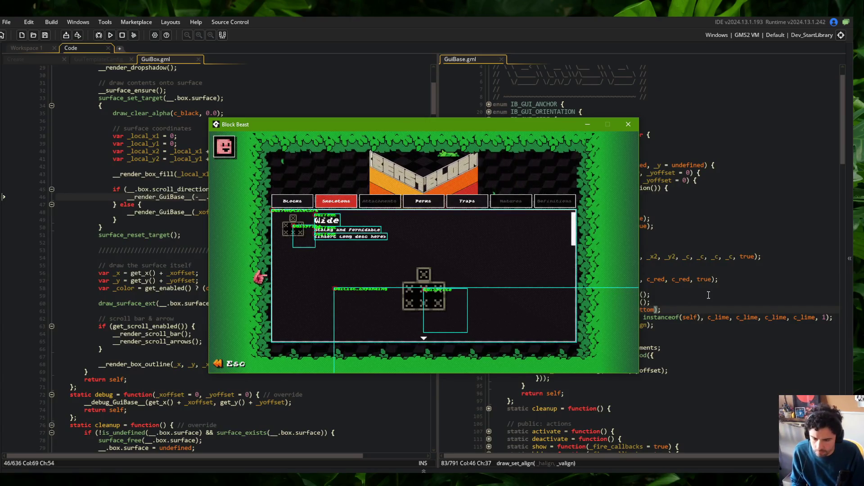
double_click(720, 318)
text(c_red)
key(ctrl+Right)
key(ctrl+shift+Right)
text(c_red)
key(ctrl+Right)
key(ctrl+shift+Right)
text(c_red)
key(Right)
key(Right)
key(ctrl+shift+Right)
text(c_red)
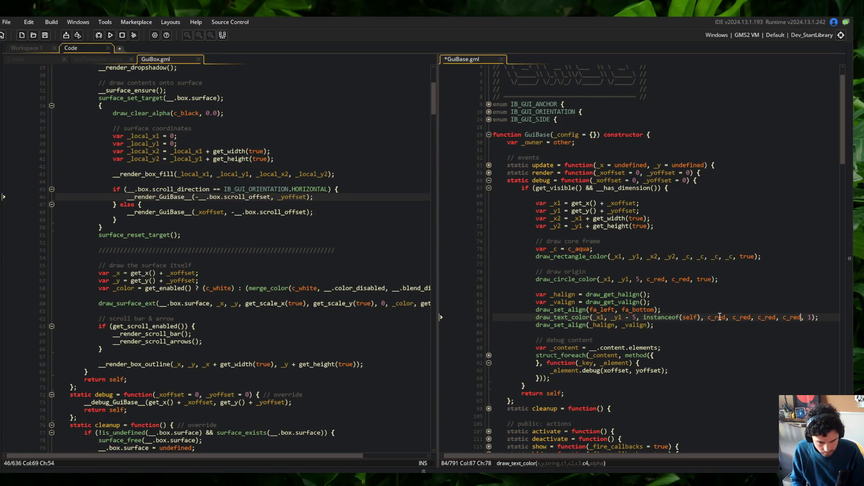
key(F5)
- Add a comment line above the alignment code and save
click(677, 284)
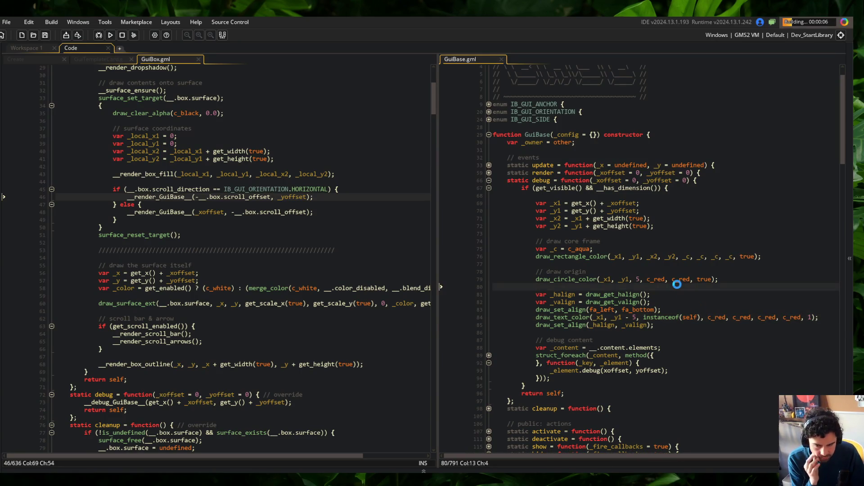
key(Return)
text(// dra)
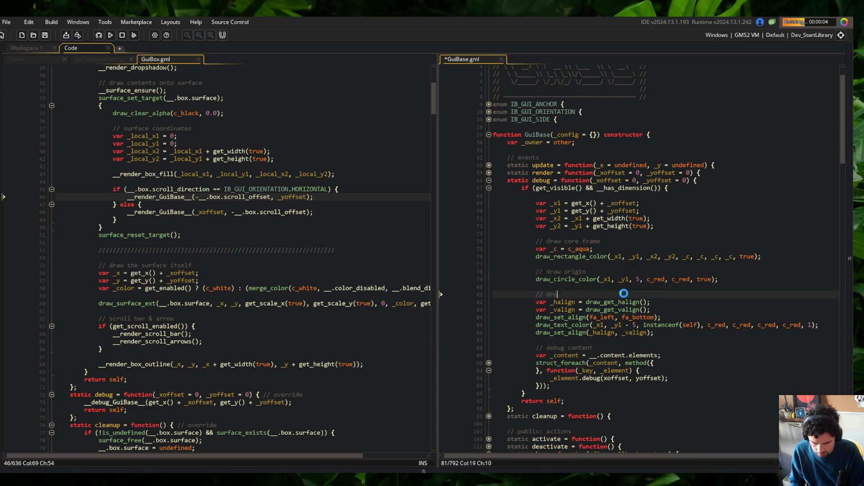
key(ctrl+s)
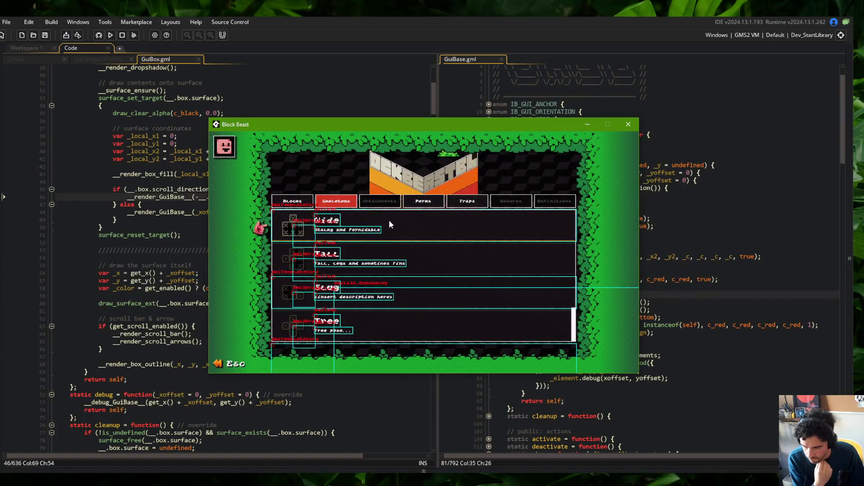
- Check the Guide skeleton in the game, then switch the c_red label colours to c_fuchsia
click(389, 220)
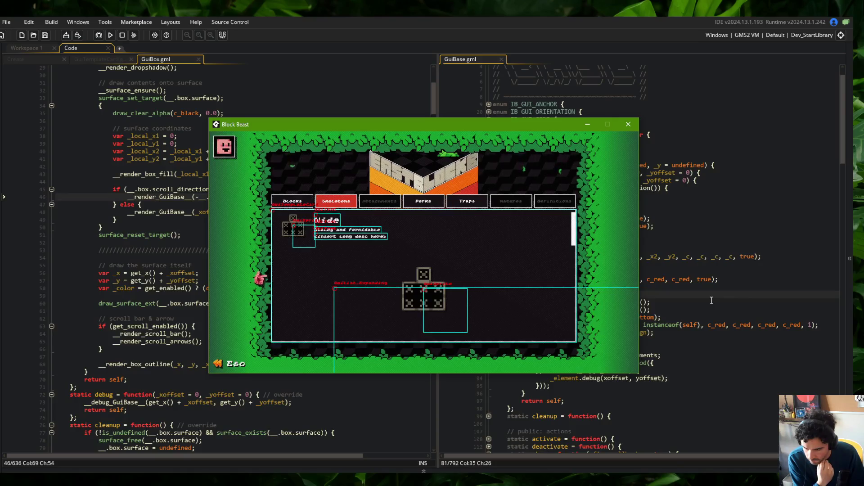
click(695, 317)
click(714, 325)
key(BackSpace)
key(BackSpace)
key(BackSpace)
text(pink)
key(BackSpace)
key(BackSpace)
key(BackSpace)
text(_fuchsia, )
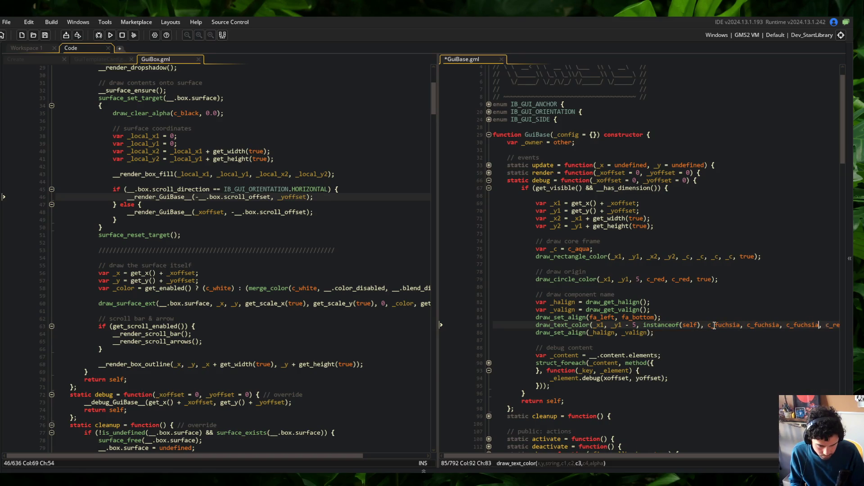
text(c_fuchsia, 1)
key(Up)
- Add a var _c colour variable, use it for the four label colours, and save
key(End)
key(Return)
text(v)
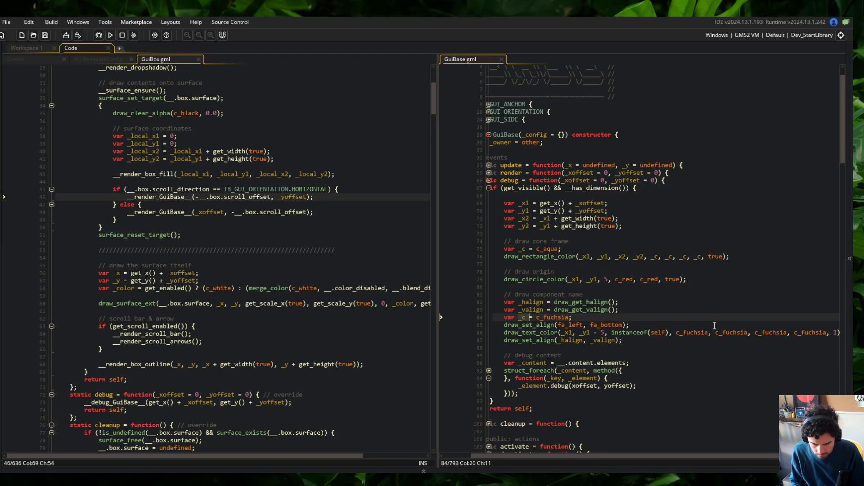
key(Down)
key(Down)
key(End)
key(ctrl+BackSpace)
key(ctrl+BackSpace)
key(ctrl+BackSpace)
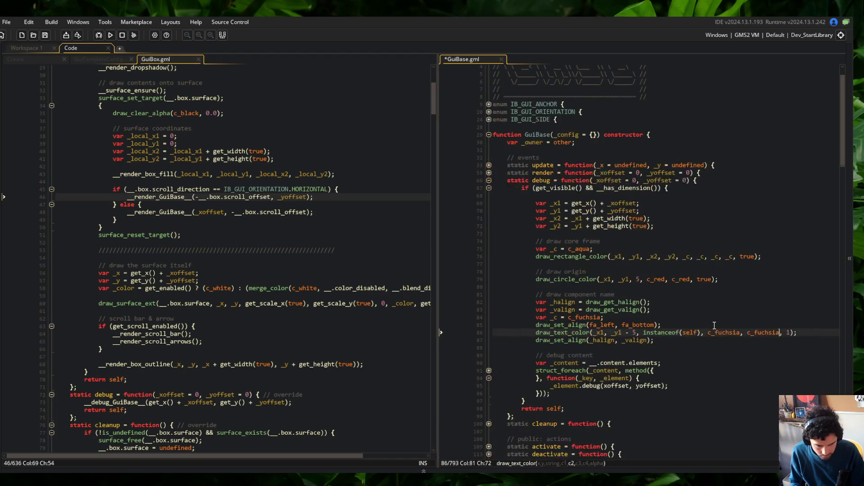
key(ctrl+s)
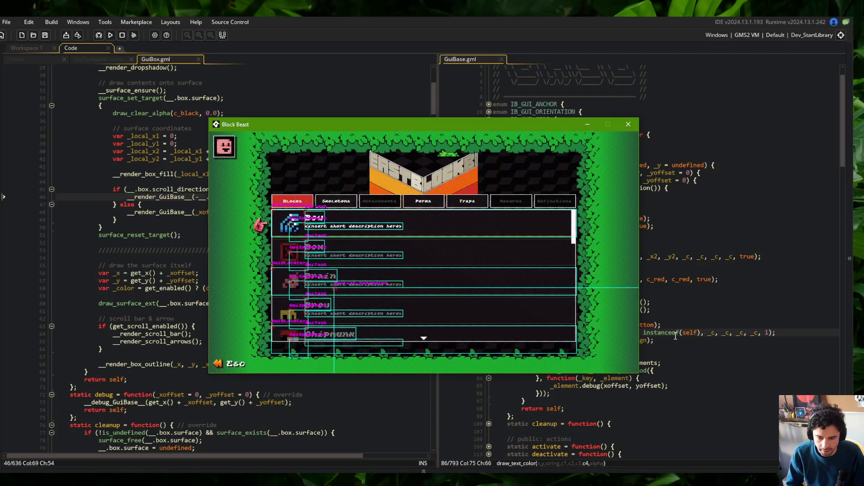
- Duplicate the label line as an offset shadow copy with c_black colours and save
click(714, 325)
click(692, 332)
key(ctrl+d)
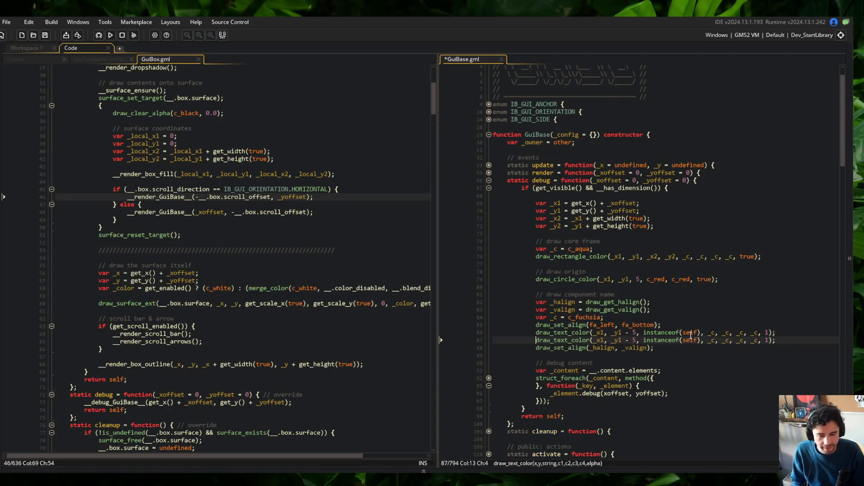
key(ctrl+Right)
key(ctrl+Right)
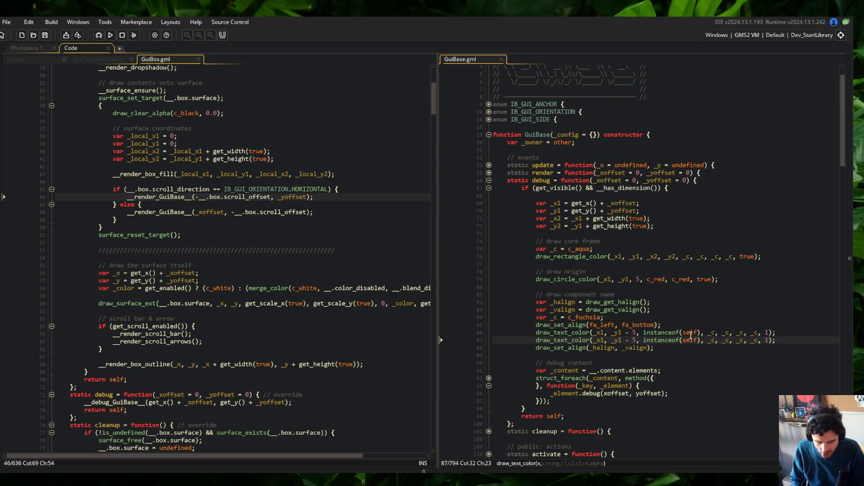
text(+ 1)
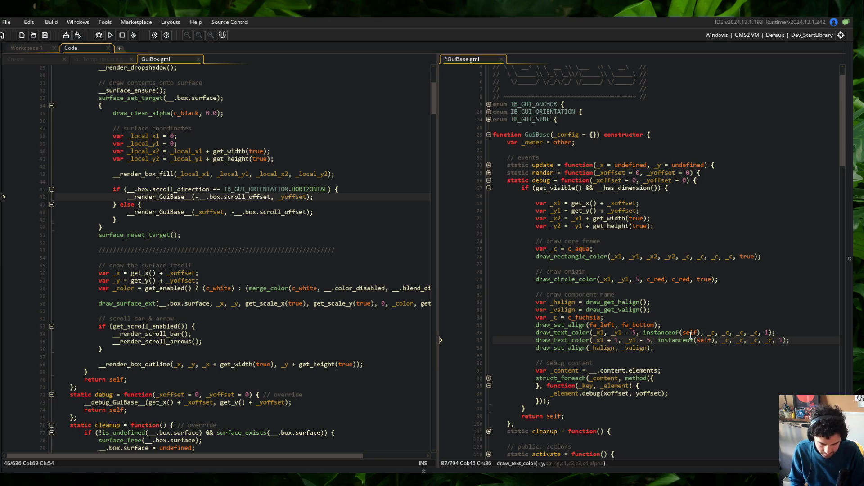
text(4)
key(End)
key(Left)
key(Left)
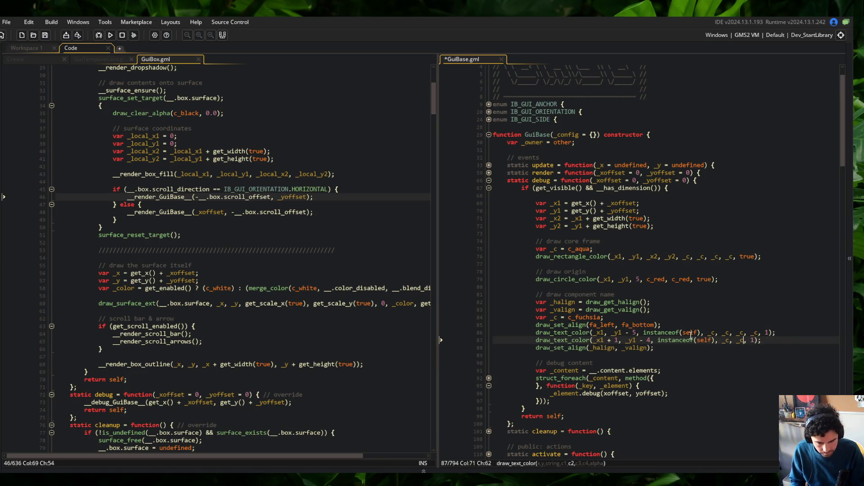
text(c_black, c_b)
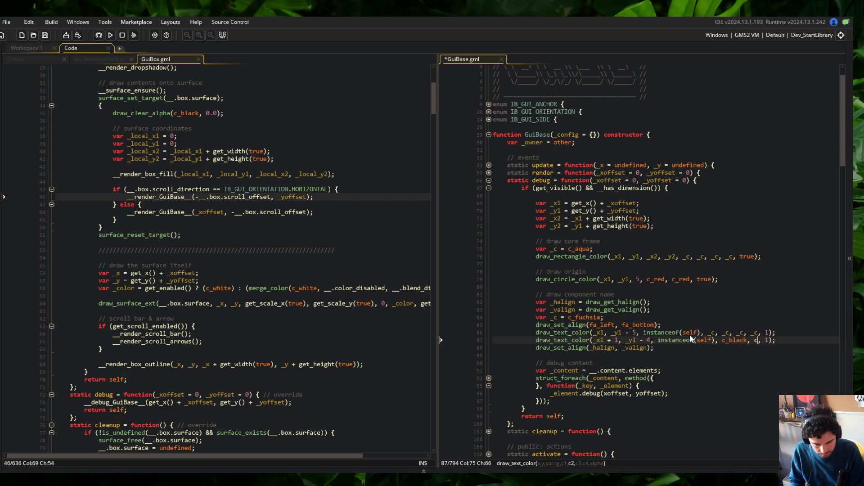
text(lack, c_black)
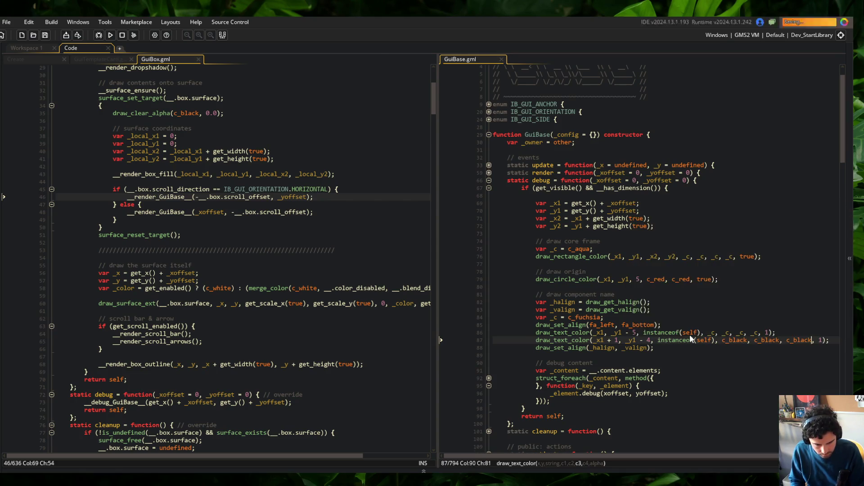
key(ctrl+s)
- Move the black shadow line above the fuchsia label line and run the game
click(691, 365)
key(Home)
key(ctrl+x)
key(Up)
key(ctrl+v)
key(F5)
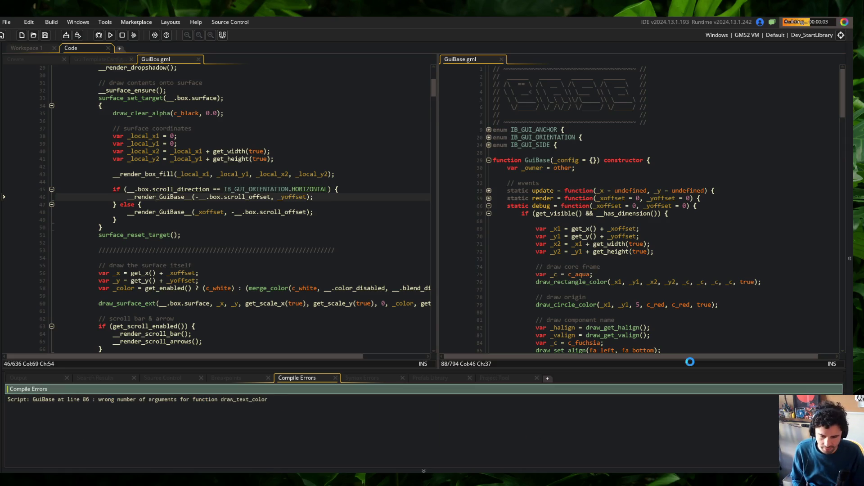
- Fix the misspelled black colour causing the compile error and relaunch the game
click(683, 365)
click(750, 358)
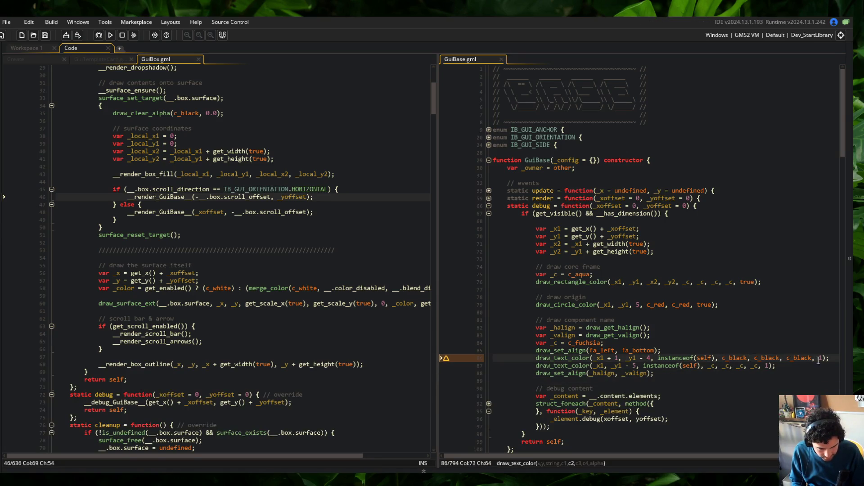
text(c_blkac)
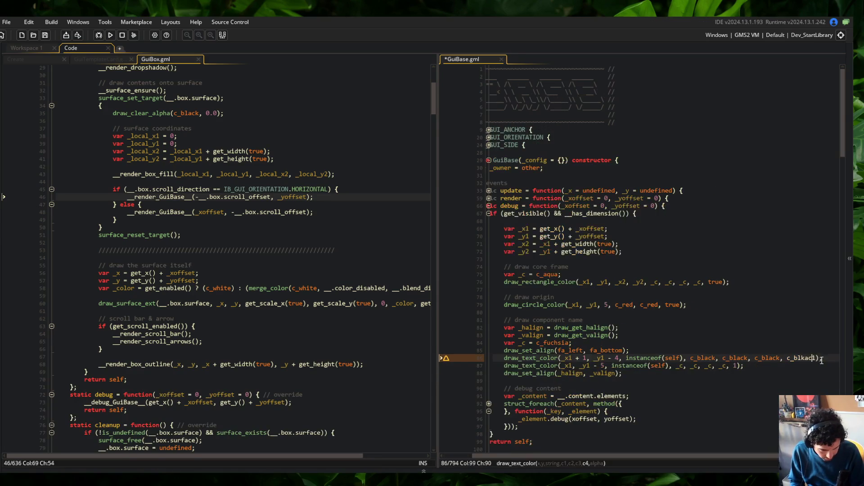
key(F5)
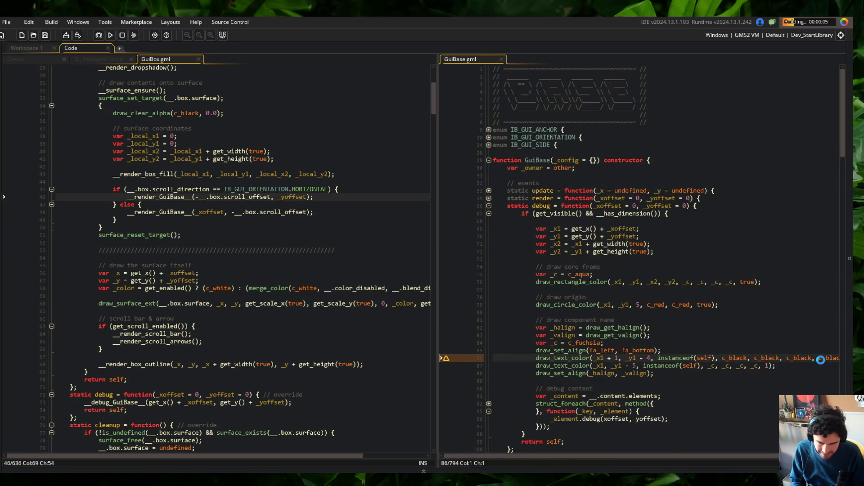
drag(438, 139, 426, 139)
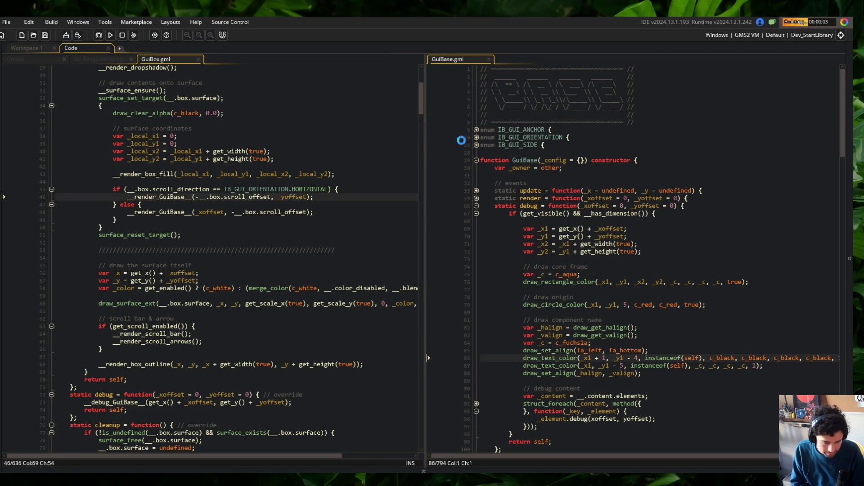
click(730, 328)
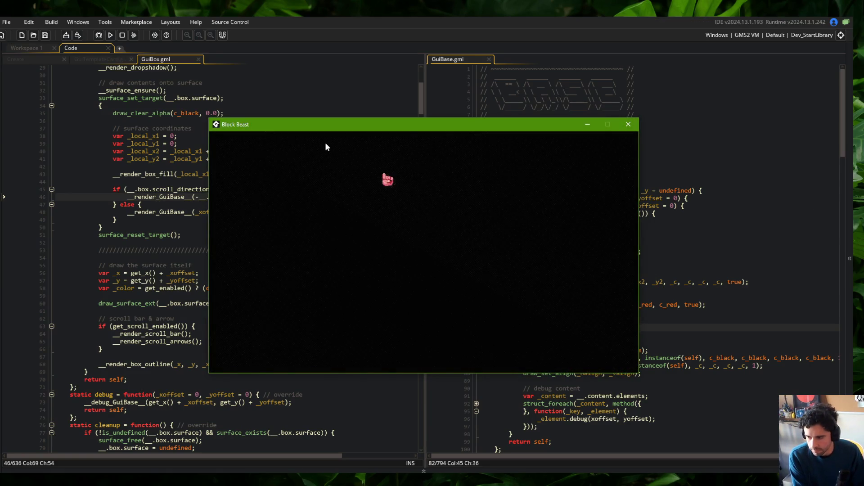
- Shift the two debug labels in GuiBase.gml to _y1 - 3 and _y1 - 4 and save
click(334, 204)
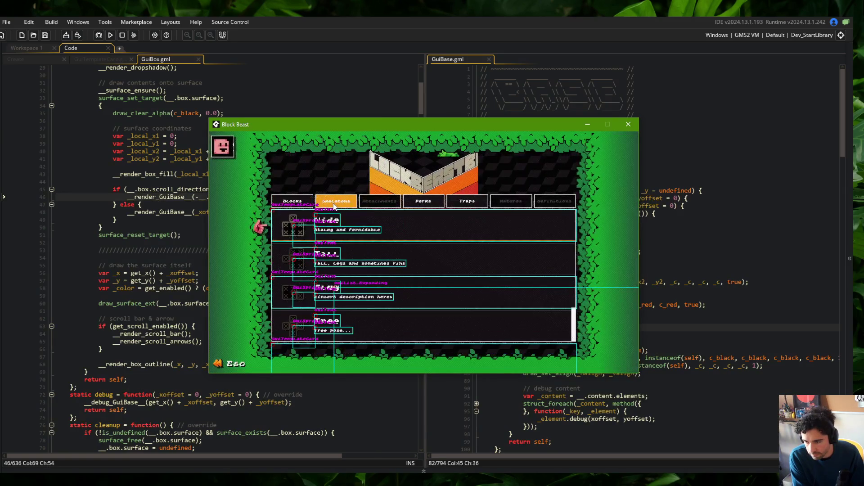
click(432, 226)
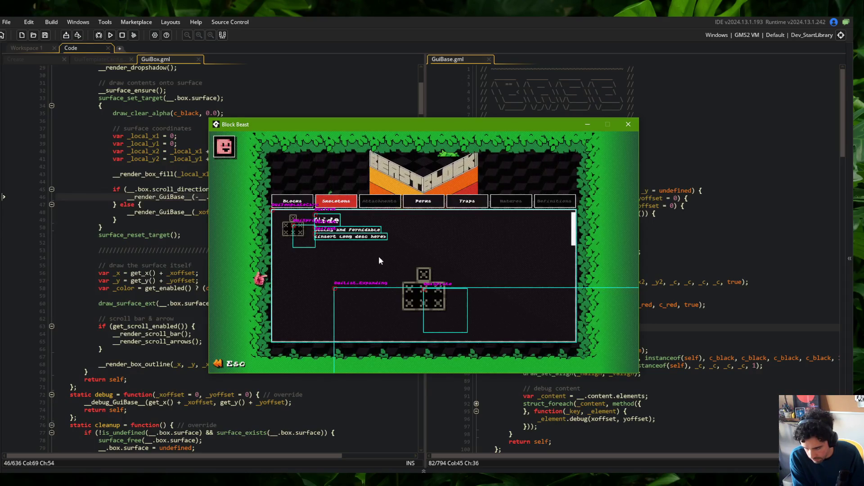
click(697, 306)
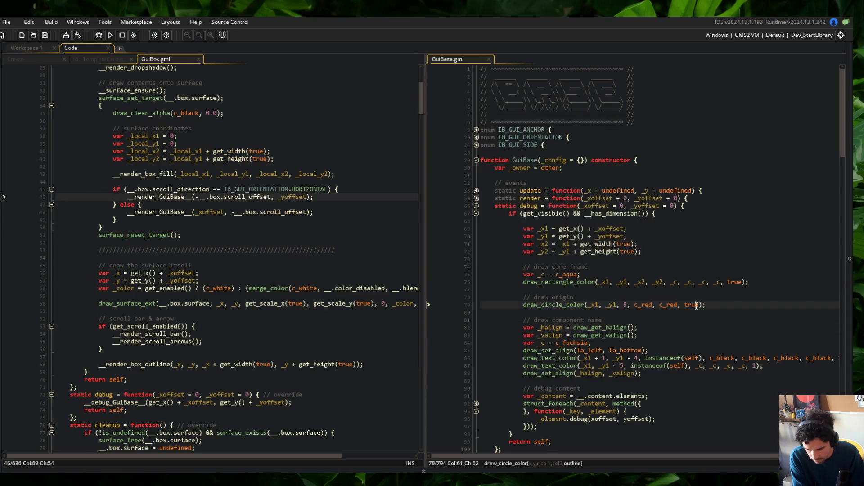
click(638, 358)
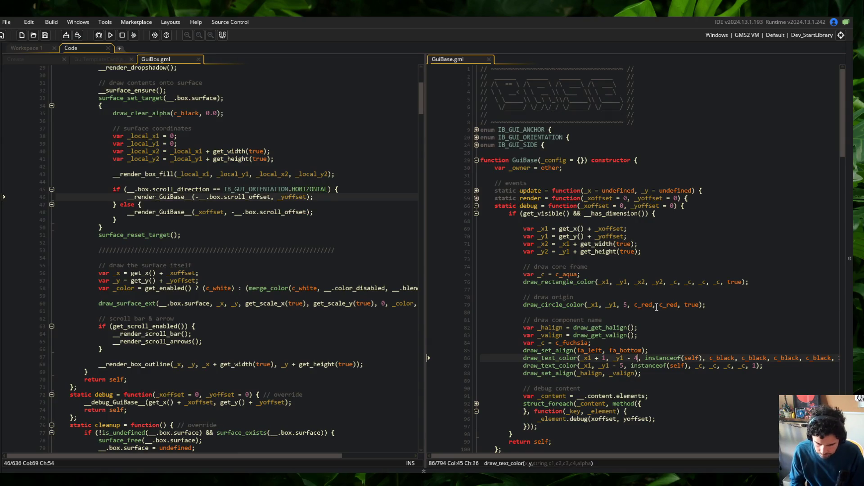
key(BackSpace)
text(3)
key(Down)
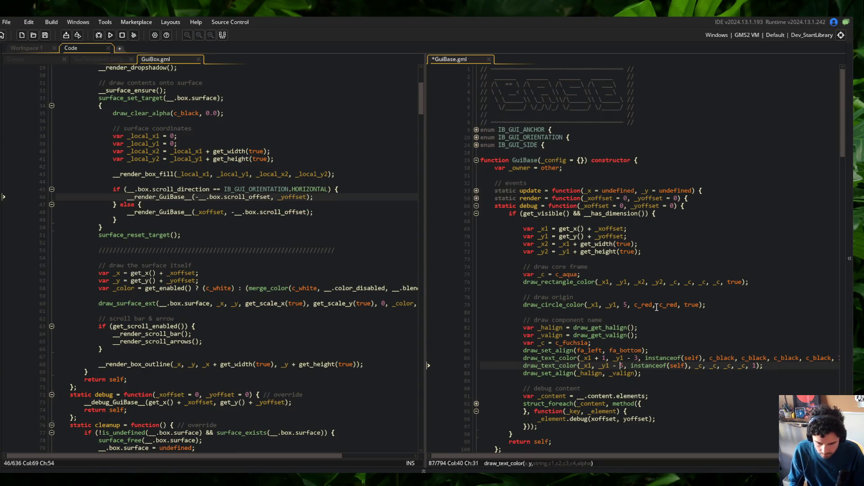
key(ctrl+s)
key(alt+Tab)
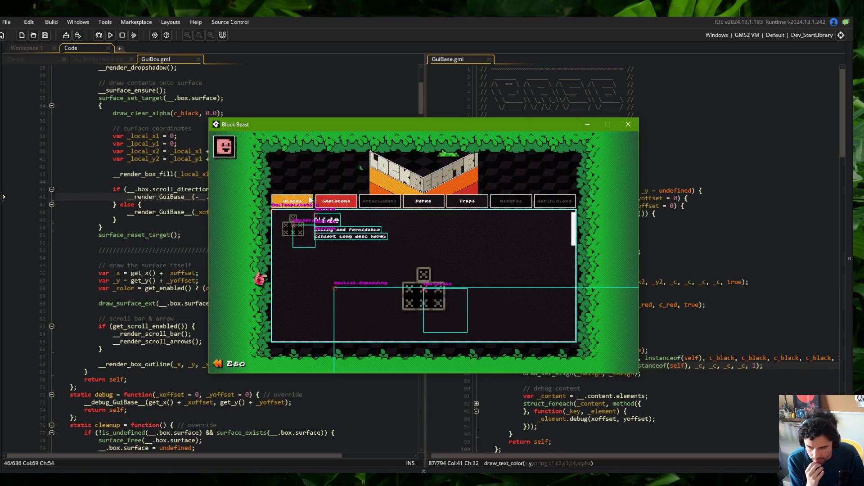
- In the running game, cycle through the Blocks, Skeletons, Perks and Traps lists to check the labels
click(292, 202)
click(354, 202)
click(423, 203)
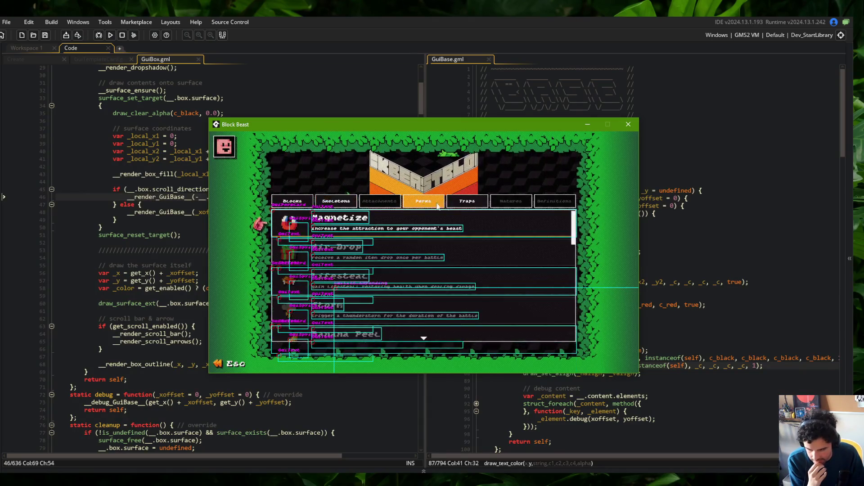
click(455, 204)
click(423, 203)
click(341, 203)
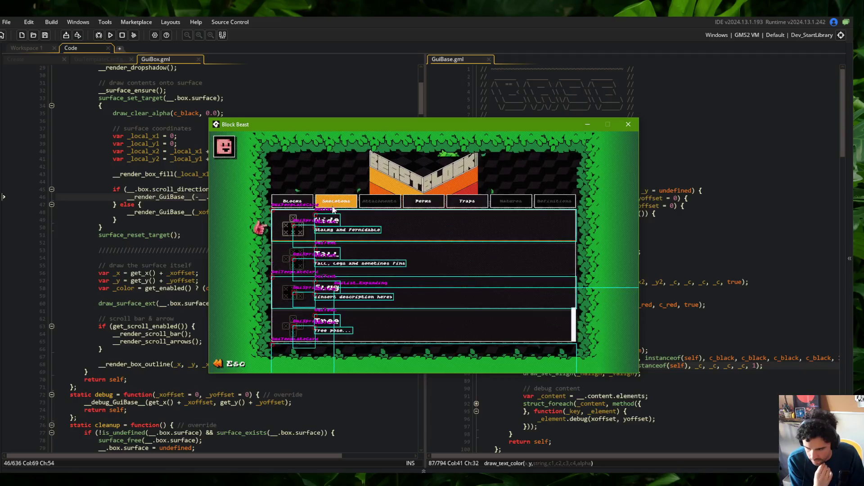
key(Right)
key(Left)
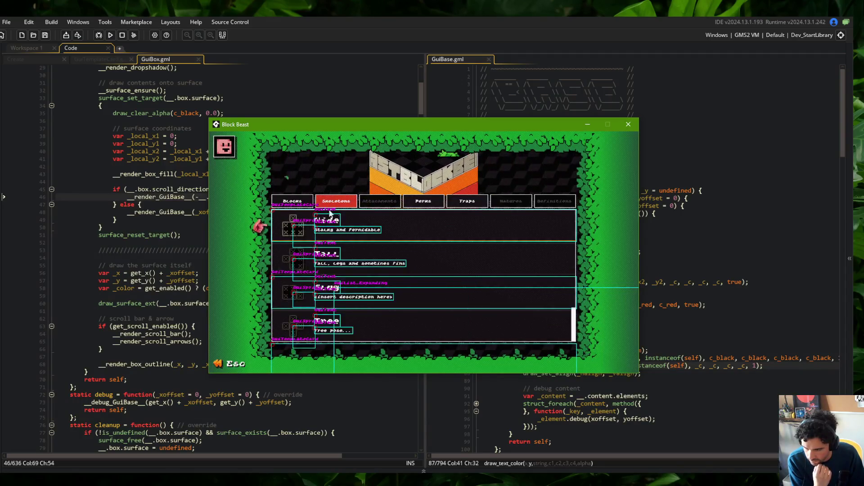
key(Left)
key(Down)
key(Down)
click(331, 198)
key(Left)
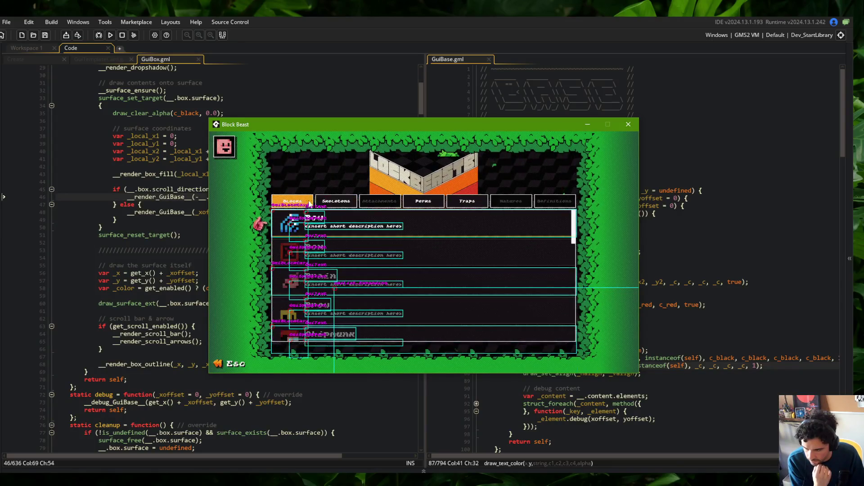
key(Return)
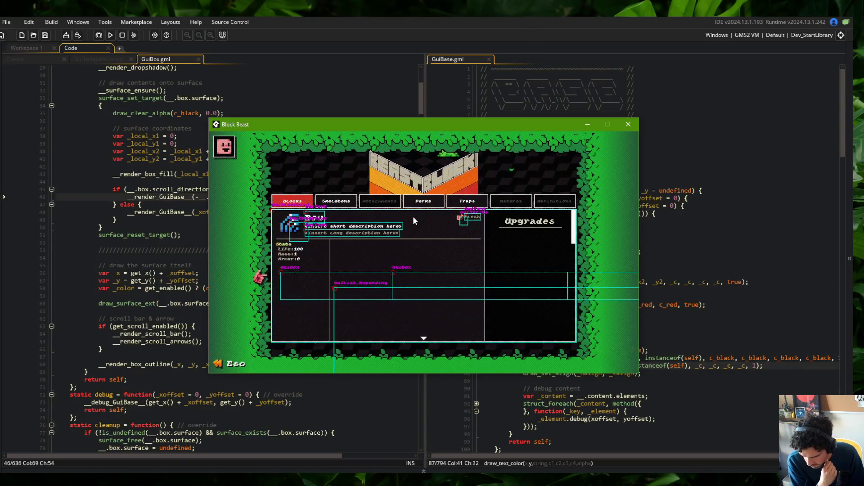
- Inspect the expanded Tall skeleton entry in the Skeletons list, then return to the code editor
click(355, 205)
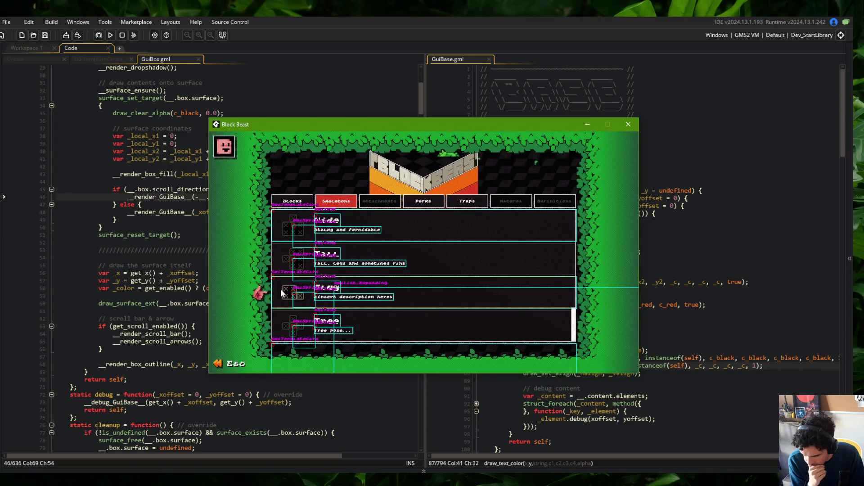
click(280, 248)
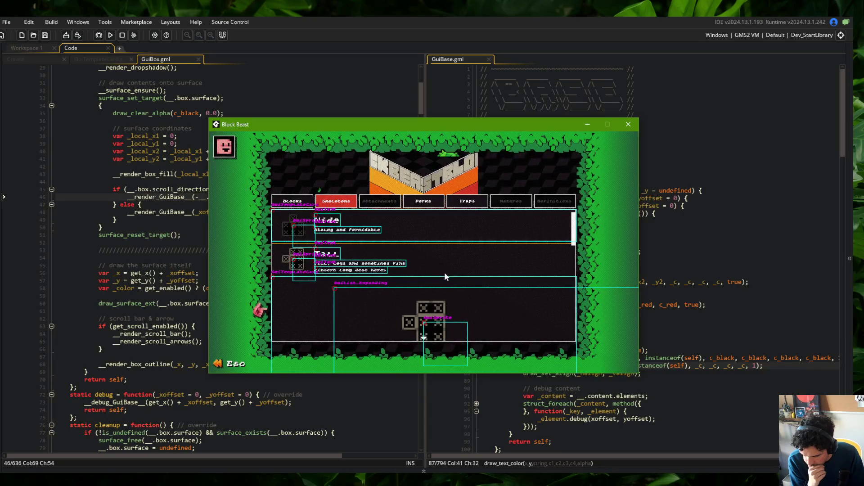
click(225, 113)
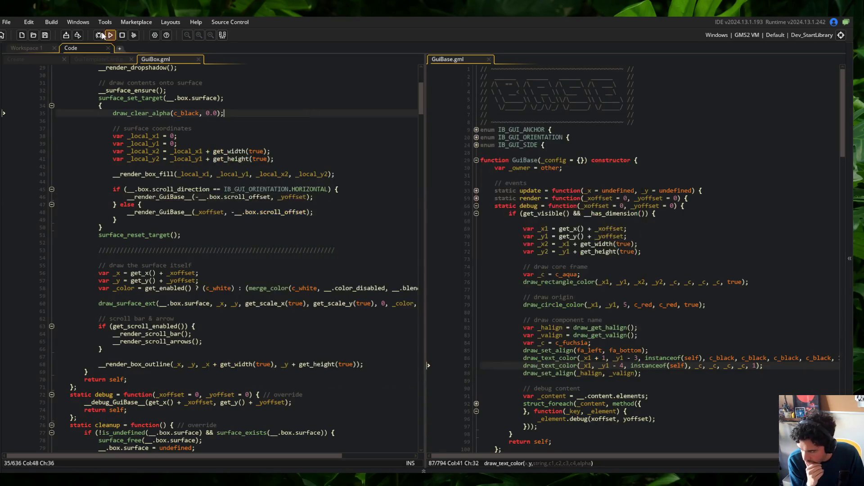
click(110, 35)
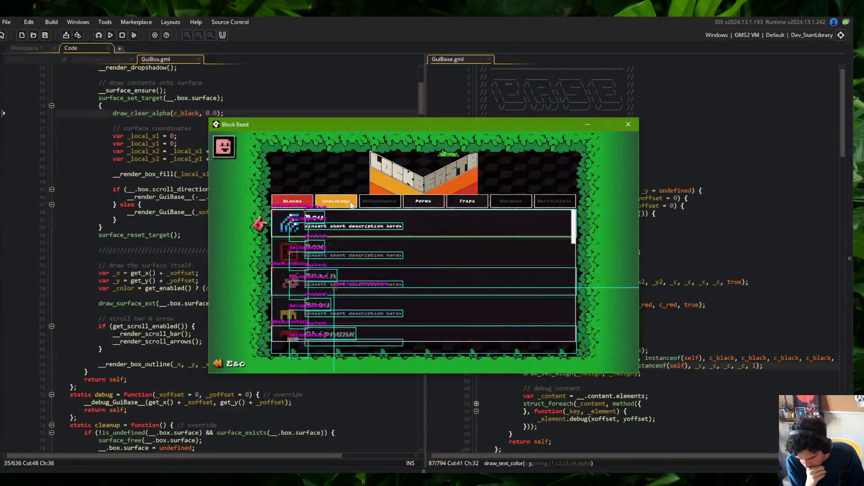
click(351, 203)
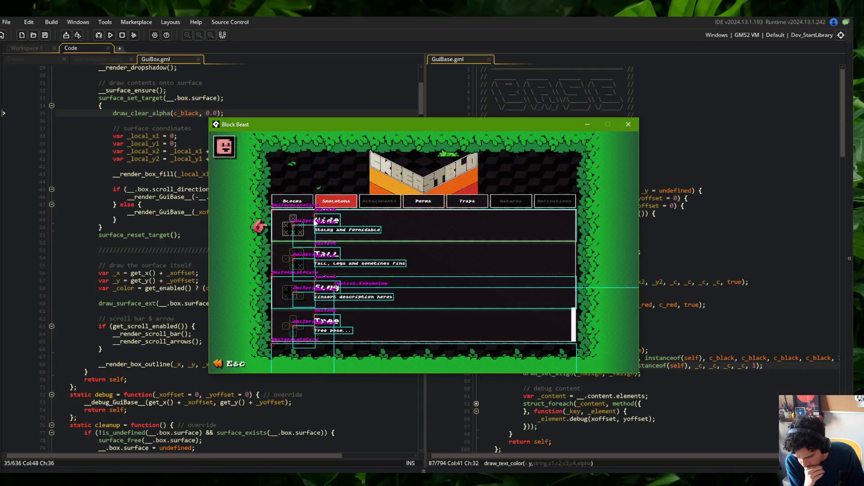
click(293, 202)
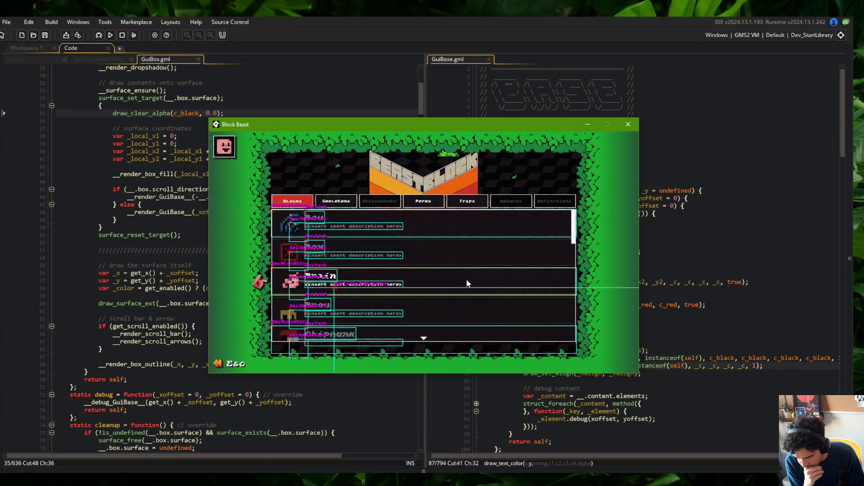
click(410, 272)
key(Escape)
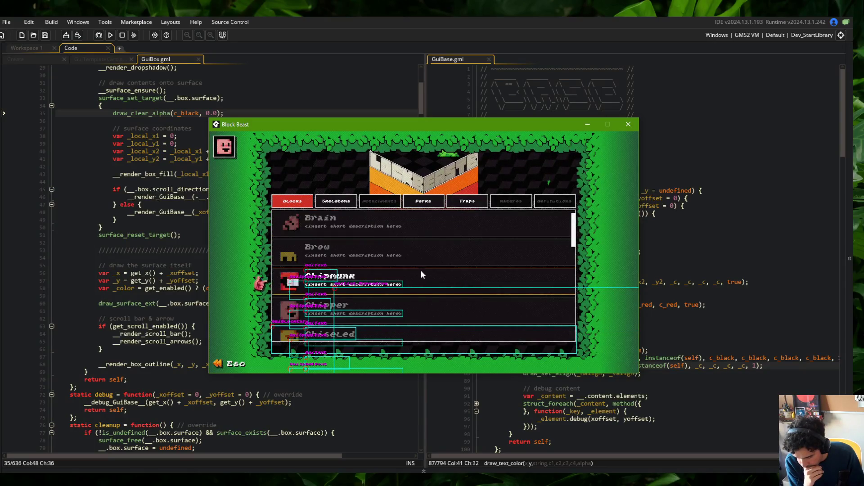
click(420, 269)
key(Escape)
click(336, 201)
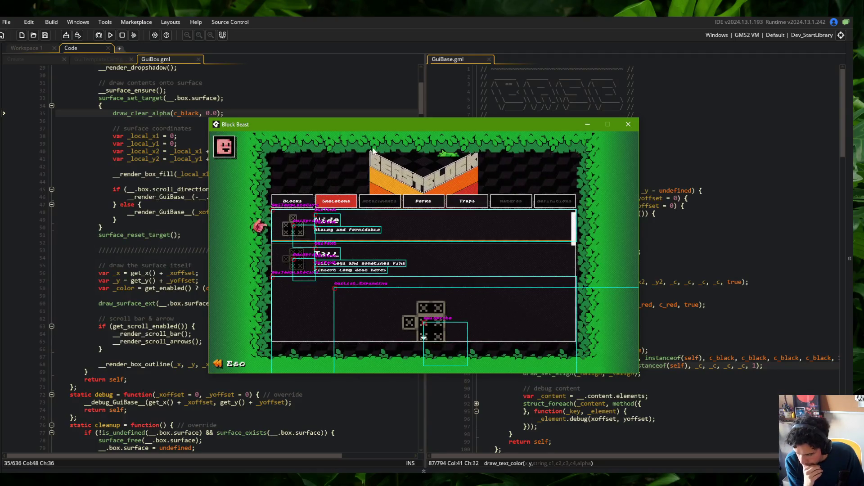
click(315, 86)
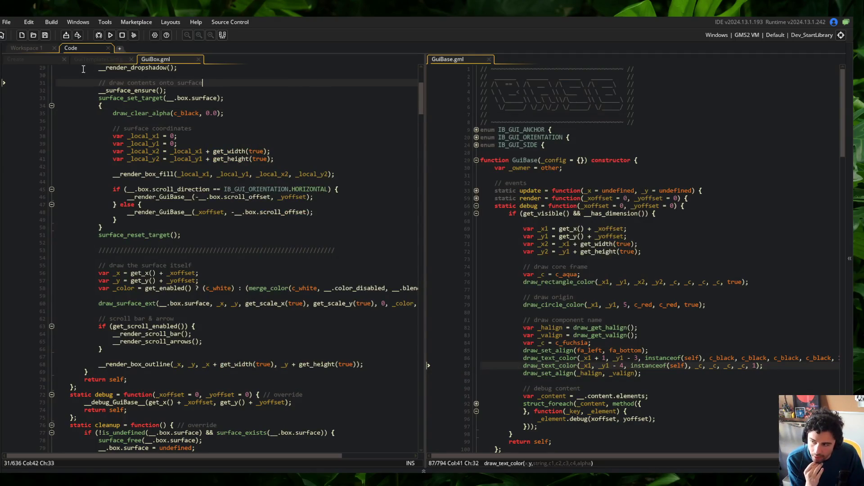
- Show the Create event on the left and jump to the GuiBase constructor with Ctrl+T
click(36, 61)
click(555, 163)
click(568, 155)
click(606, 182)
key(ctrl+t)
text(GuiBasd)
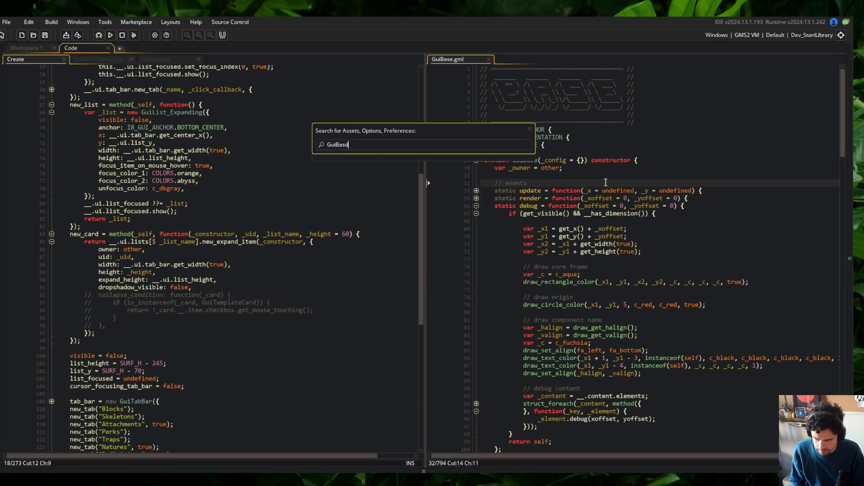
key(Return)
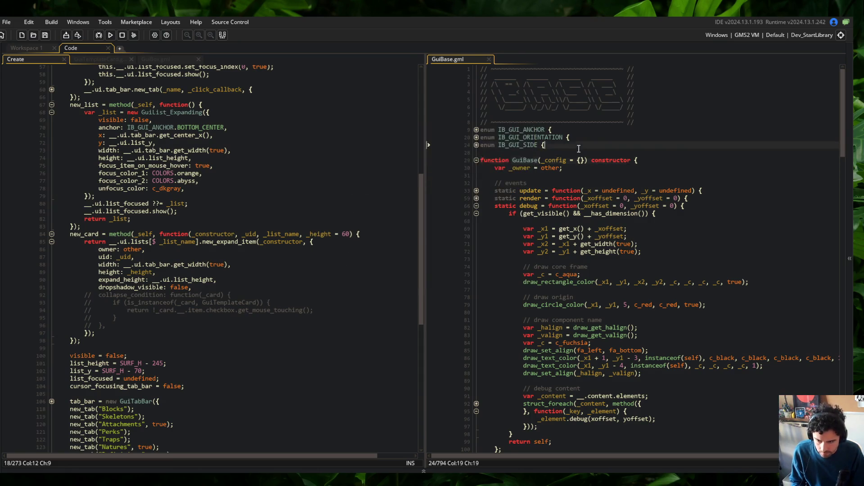
scroll(586, 171, down, 10)
scroll(579, 148, down, 20)
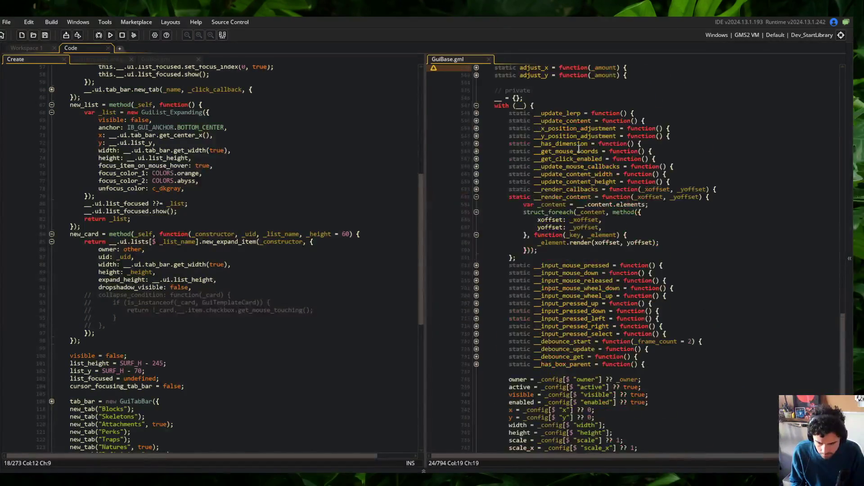
- Find all _config[$ "name"] lookups in the project, then return to the property lines near 740
click(534, 221)
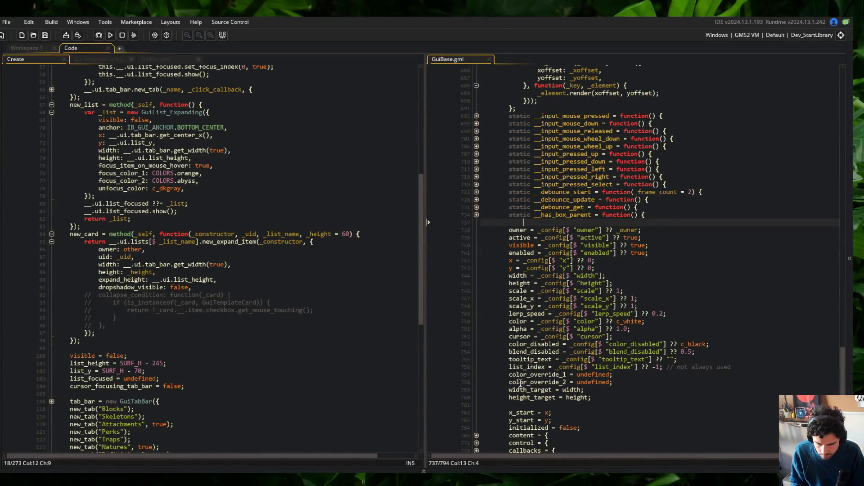
click(537, 245)
key(ctrl+f)
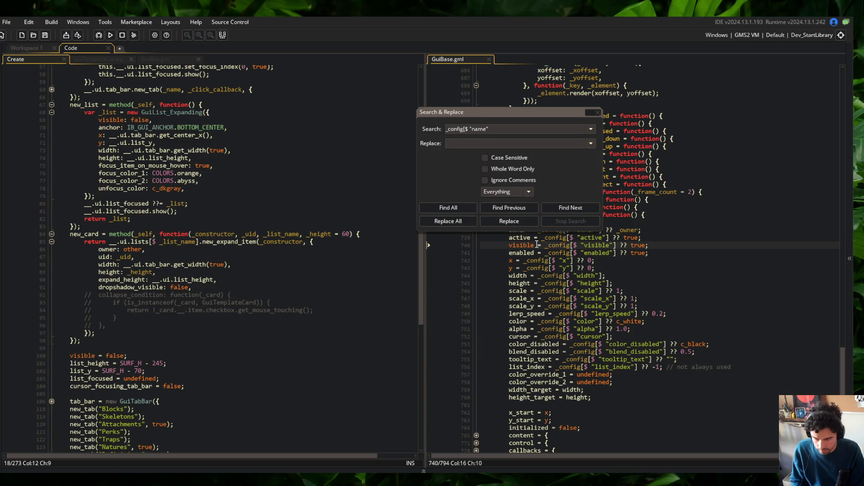
text(])
key(Return)
scroll(182, 440, down, 2)
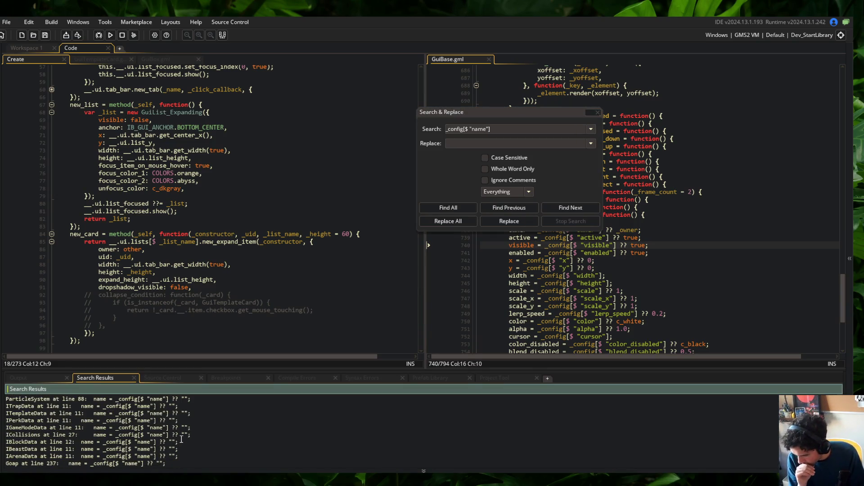
scroll(115, 432, down, 5)
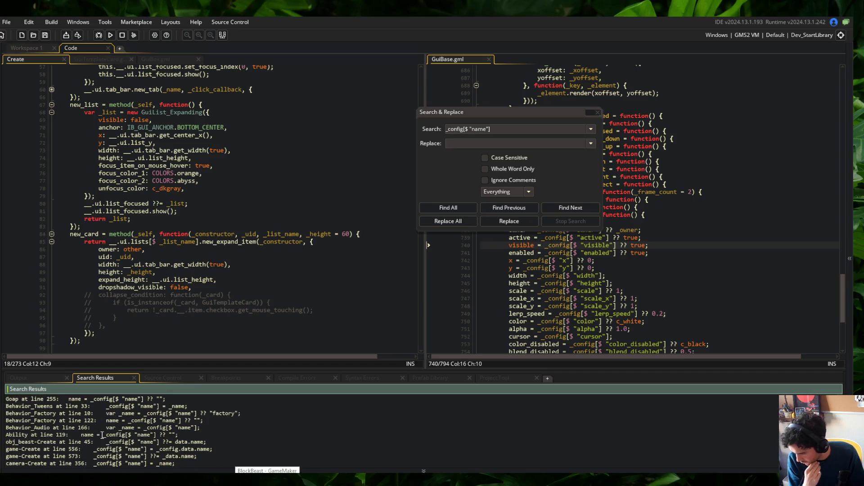
scroll(102, 435, down, 2)
click(423, 471)
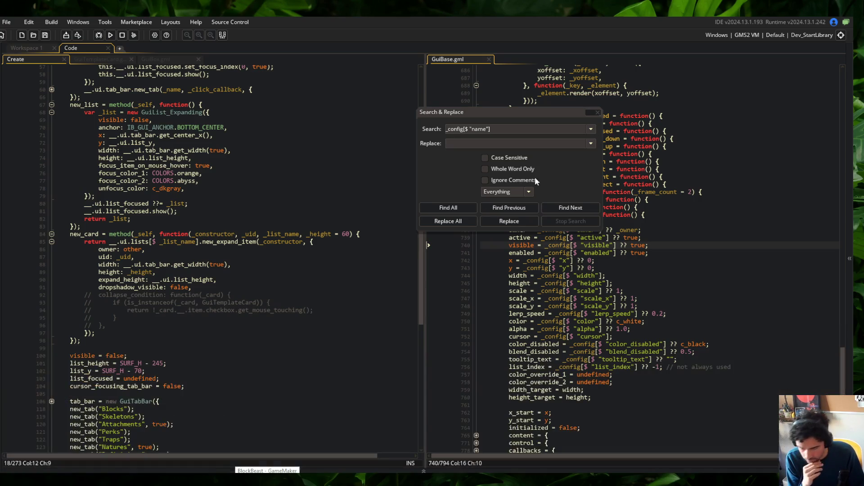
click(592, 112)
click(648, 245)
click(673, 252)
key(Up)
key(Up)
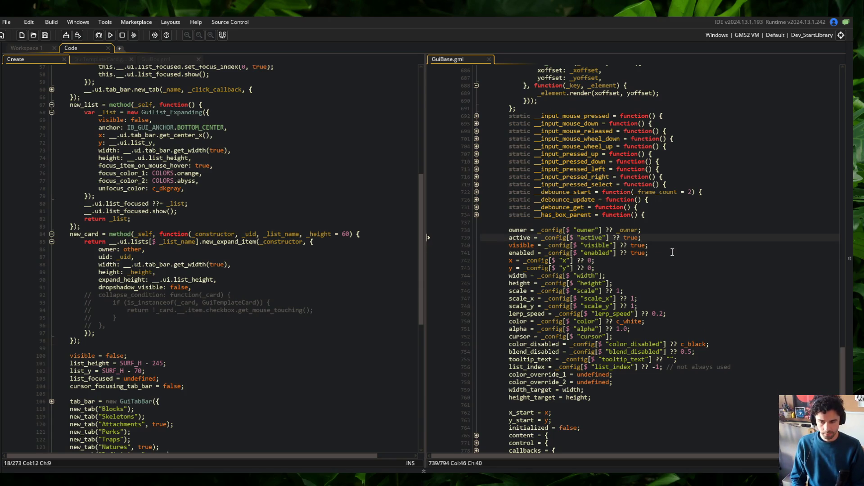
- Declare var _t = instanceof(self); above the debug label draws and save
key(Return)
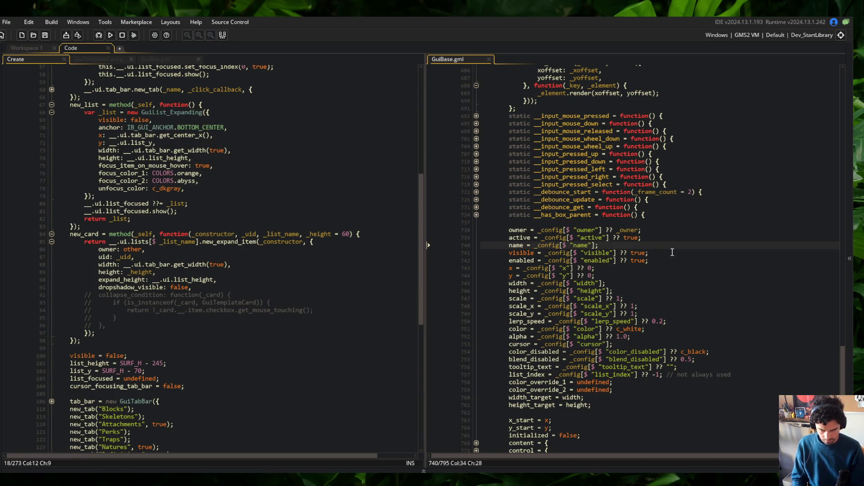
key(Page_Up)
scroll(653, 234, up, 15)
scroll(639, 219, up, 10)
click(672, 246)
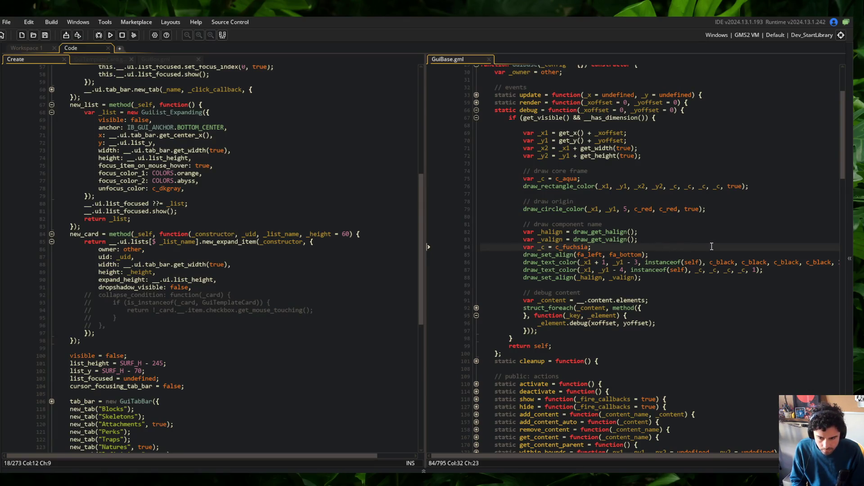
key(Return)
text(var _t =)
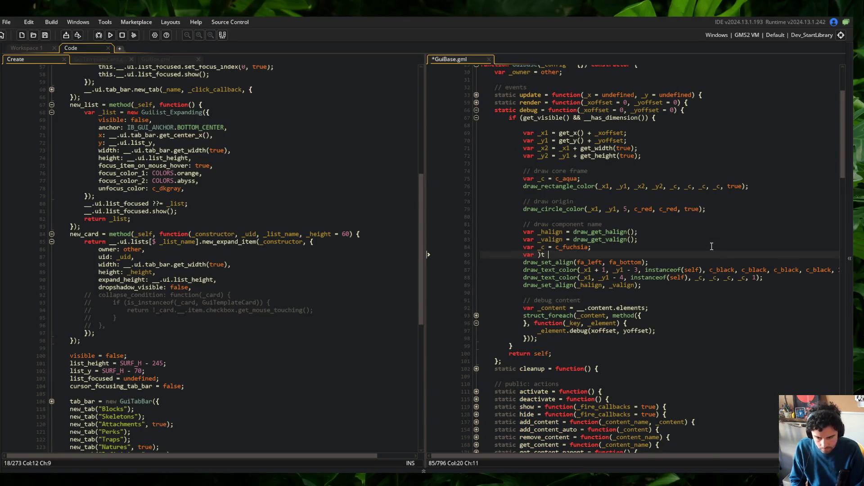
text(()
text(f);)
key(ctrl+s)
- Replace the instanceof(self) argument in both label draw_text_color calls with _t
key(Down)
key(Down)
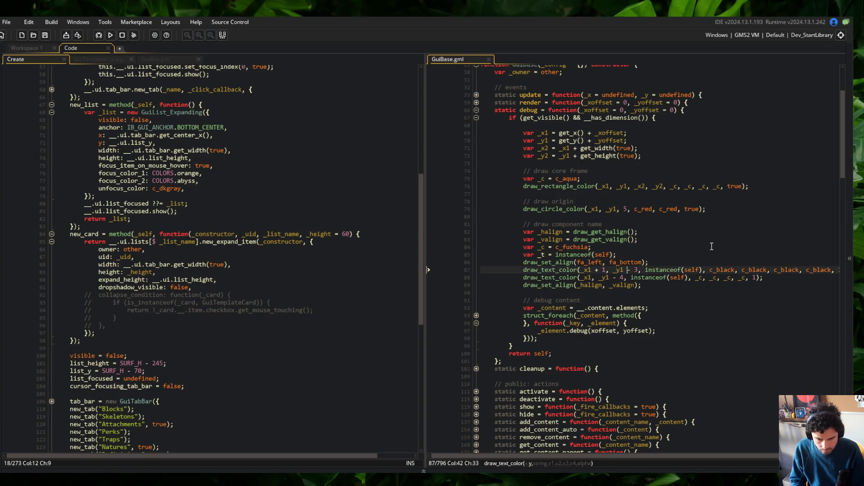
key(Right)
key(Right)
key(ctrl+shift+Right)
key(ctrl+shift+Right)
text(_t)
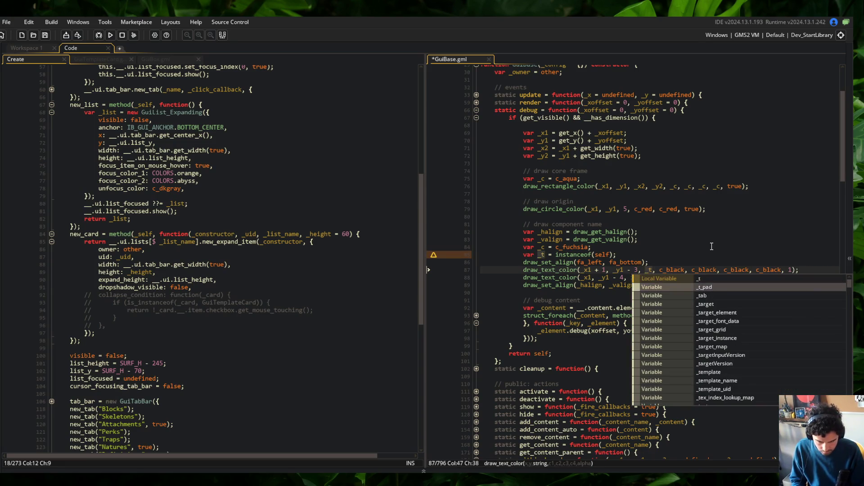
key(Escape)
key(Down)
key(ctrl+Right)
key(Right)
key(ctrl+Left)
key(ctrl+shift+Right)
key(ctrl+shift+Right)
key(ctrl+shift+Right)
text(_t)
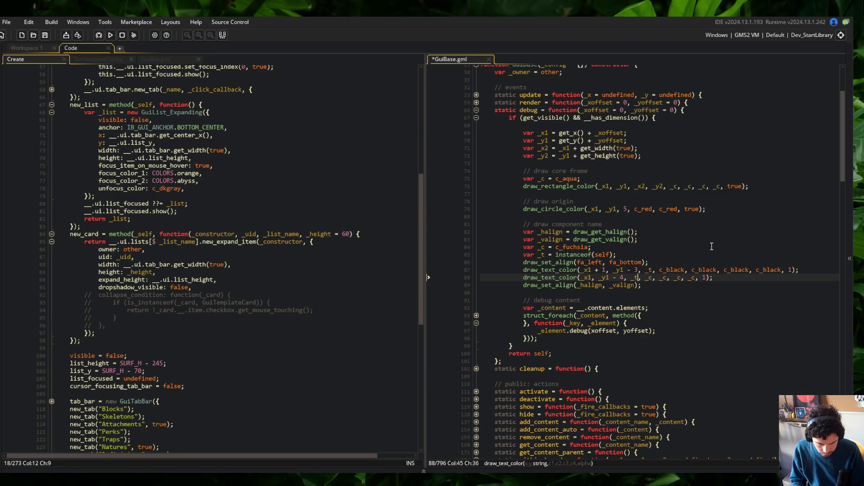
key(Up)
key(Up)
key(Up)
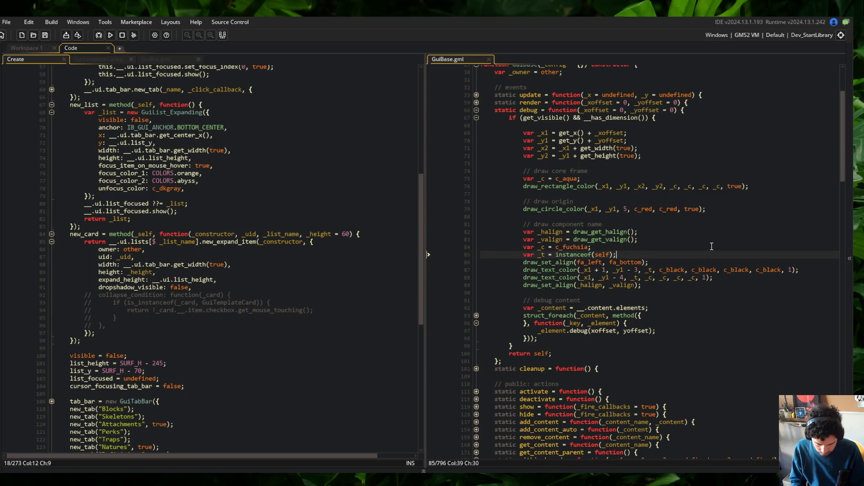
key(Return)
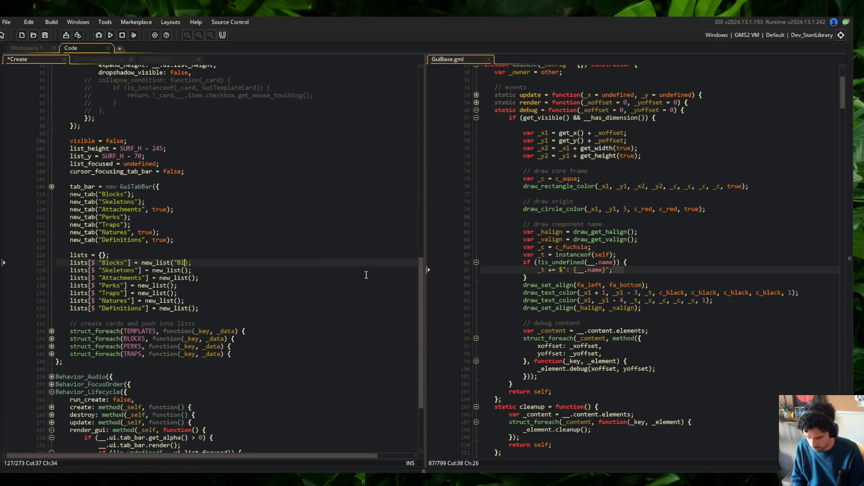
- Fill in the tab names, Skeletons through Definitions, as the new_list call arguments
key(Down)
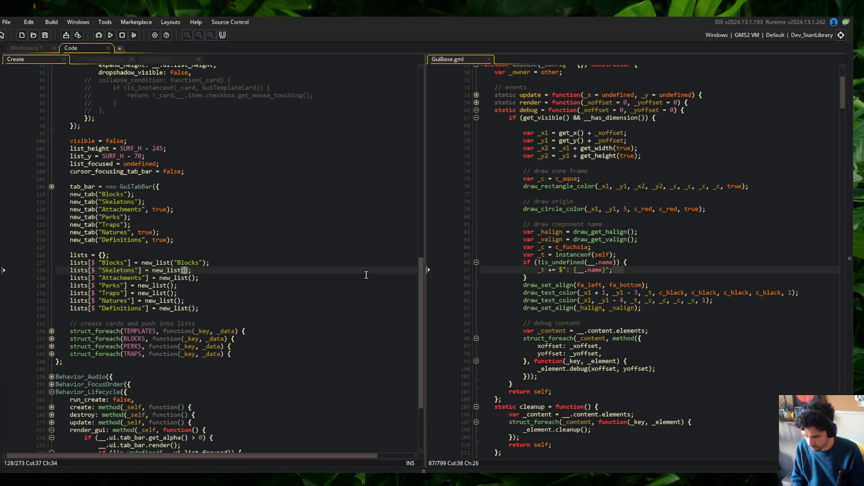
text(s")
key(ctrl+s)
key(Down)
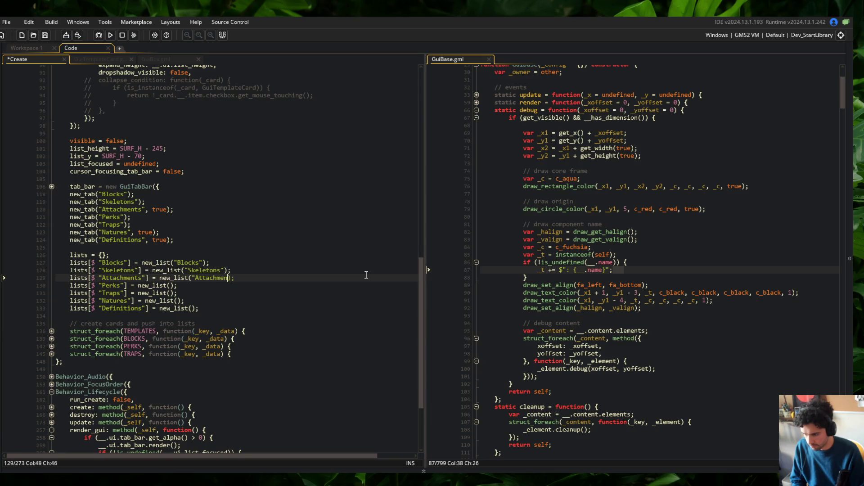
key(ctrl+s)
key(Down)
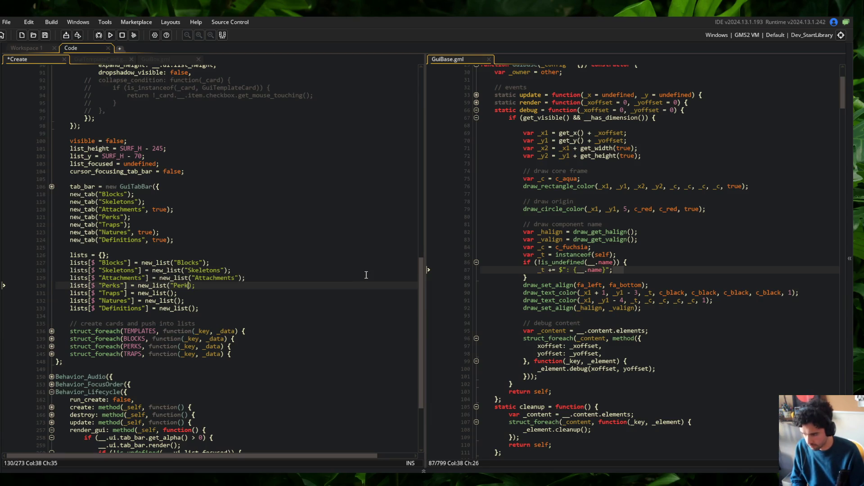
key(Down)
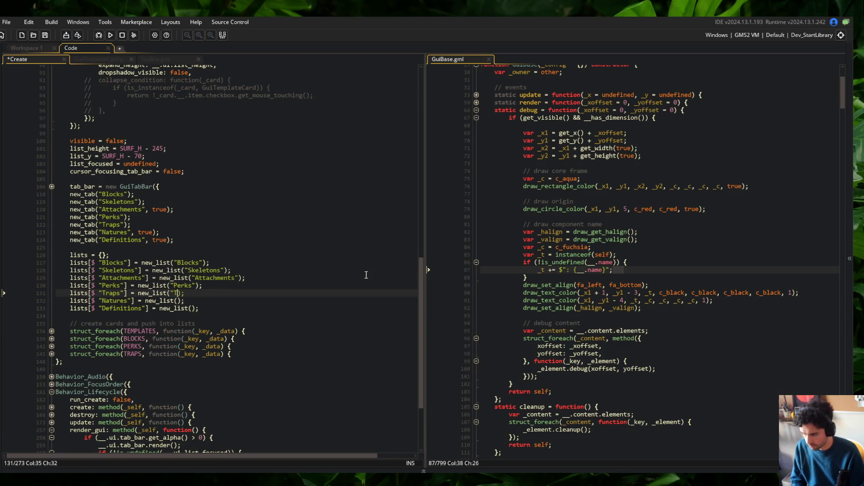
key(Down)
text("Na)
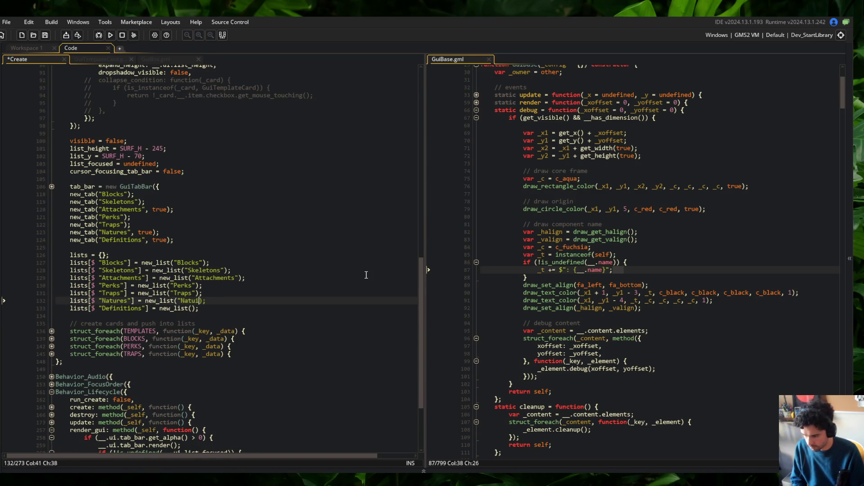
key(Down)
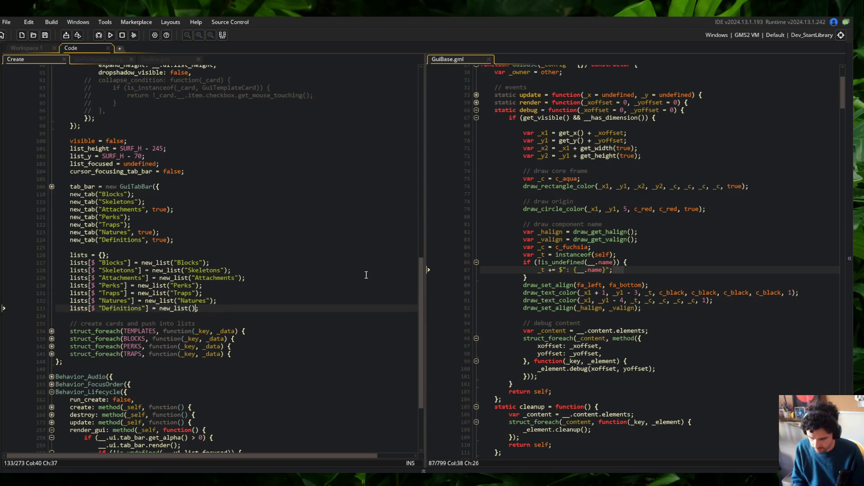
key(Return)
text(")
key(BackSpace)
text("Definitions)
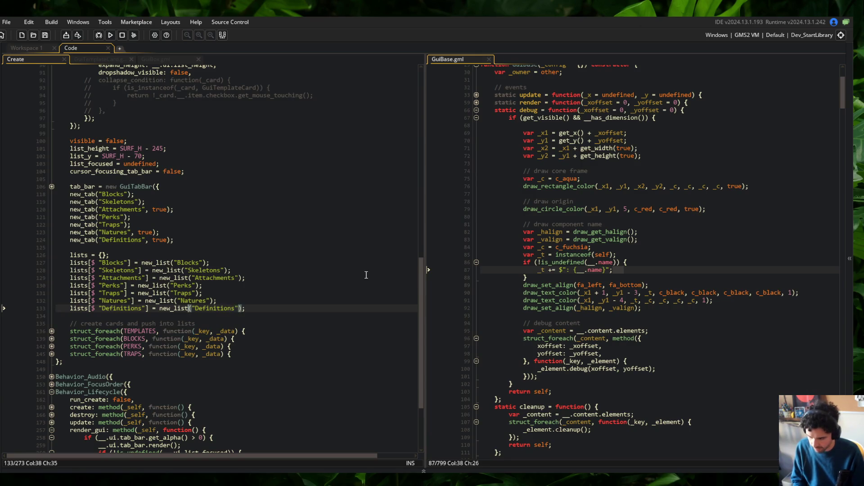
- Delete the lists[$ "…"] = prefix from every line, Definitions up to Blocks, and save
key(shift+Home)
key(BackSpace)
key(Up)
key(ctrl+Right)
key(ctrl+Right)
key(ctrl+Right)
key(shift+Home)
key(BackSpace)
key(Up)
key(ctrl+Right)
key(ctrl+Right)
key(ctrl+Right)
key(shift+Home)
key(BackSpace)
key(Up)
key(ctrl+Right)
key(ctrl+Right)
key(ctrl+Right)
key(shift+Home)
key(BackSpace)
key(Up)
key(ctrl+Right)
key(ctrl+Right)
key(ctrl+Right)
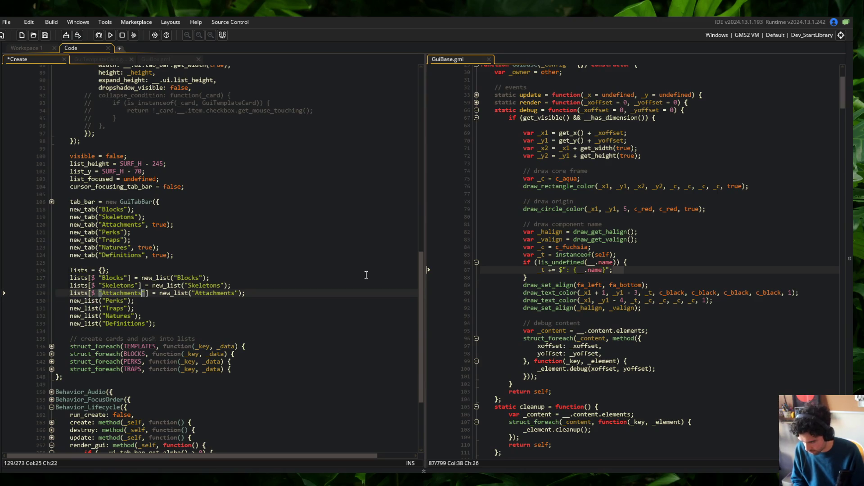
key(shift+Home)
key(BackSpace)
key(Up)
key(ctrl+Right)
key(ctrl+Right)
key(ctrl+Right)
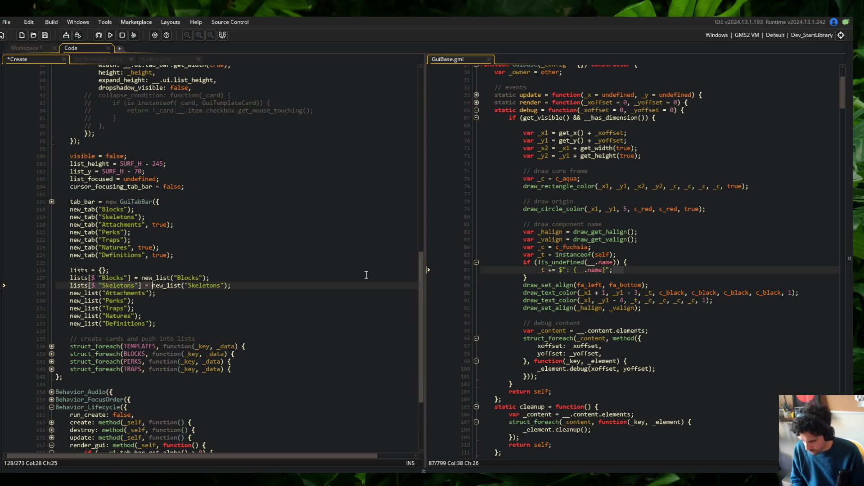
key(shift+Home)
key(BackSpace)
key(Up)
key(ctrl+Right)
key(ctrl+Right)
key(ctrl+Right)
key(shift+Home)
key(BackSpace)
key(ctrl+s)
click(287, 237)
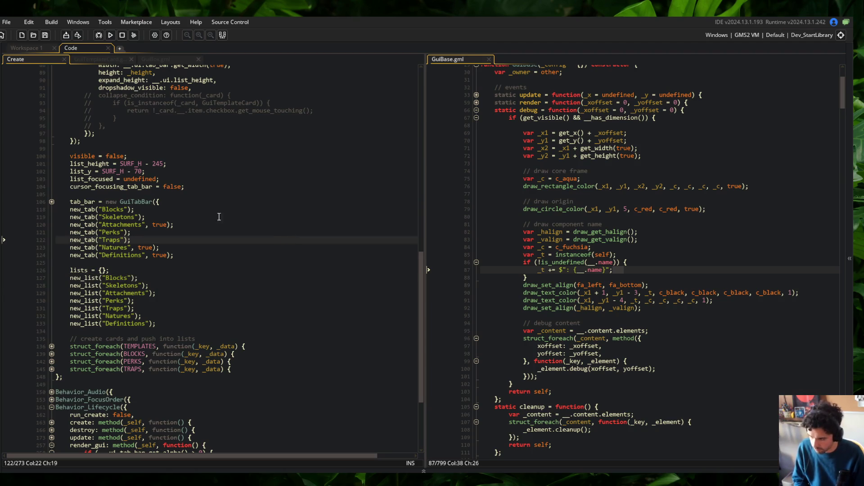
- Add lists[$ _list_name] = _list; inside new_list, right after the list is created
scroll(214, 214, up, 4)
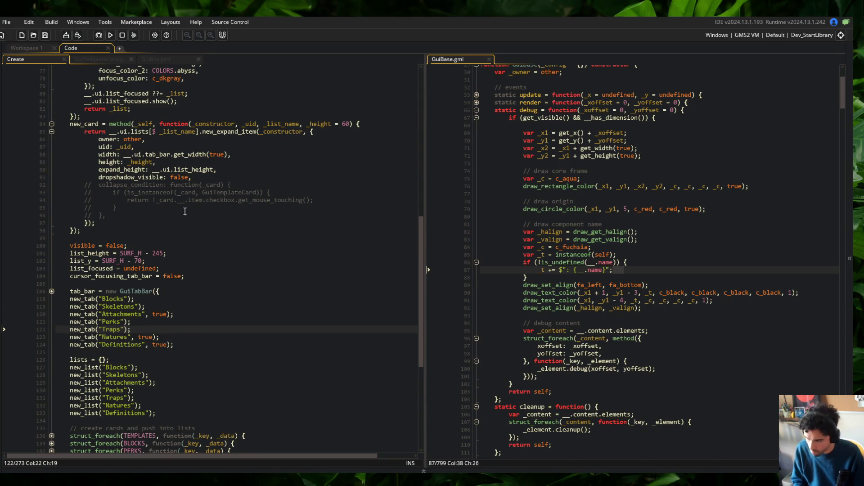
scroll(189, 248, up, 10)
click(197, 284)
key(Return)
text(lists[$ "Definitions"] =)
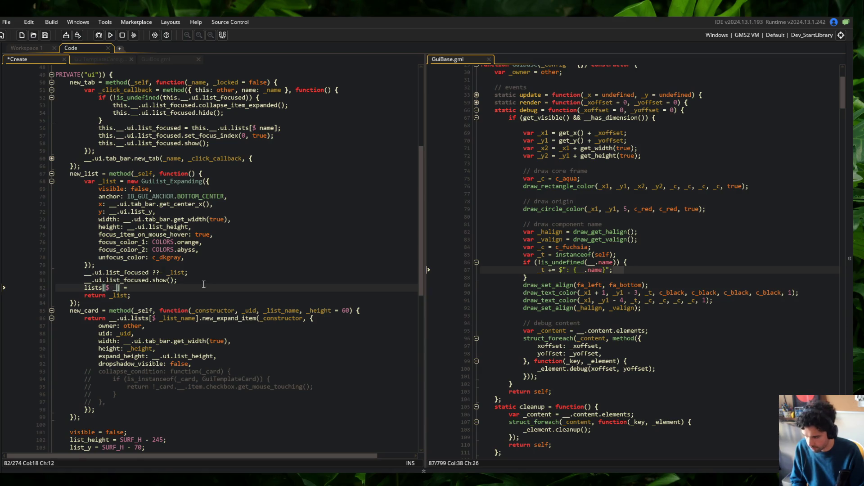
text(list_name] = _list;)
key(ctrl+s)
click(235, 295)
key(Home)
key(Return)
key(Up)
key(Up)
key(alt+Up)
key(alt+Up)
key(End)
key(Return)
key(Down)
key(Home)
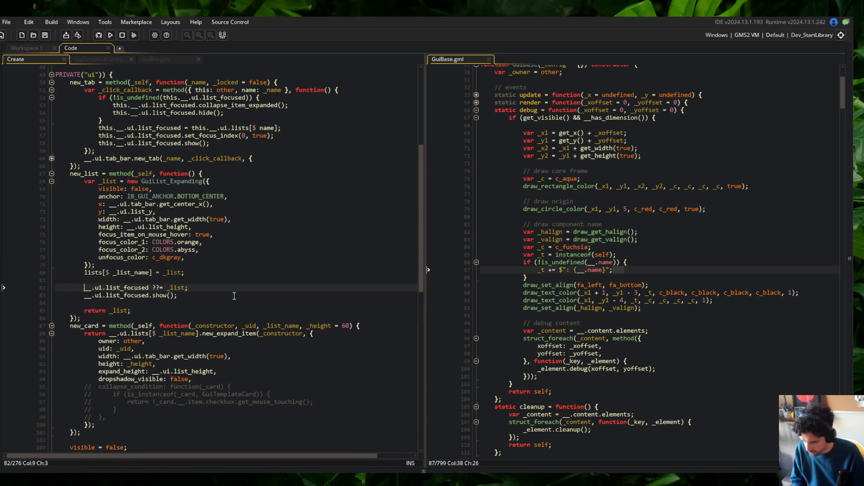
- Give new_list a _list_name parameter and a name: _list_name config entry, then save and run
click(190, 173)
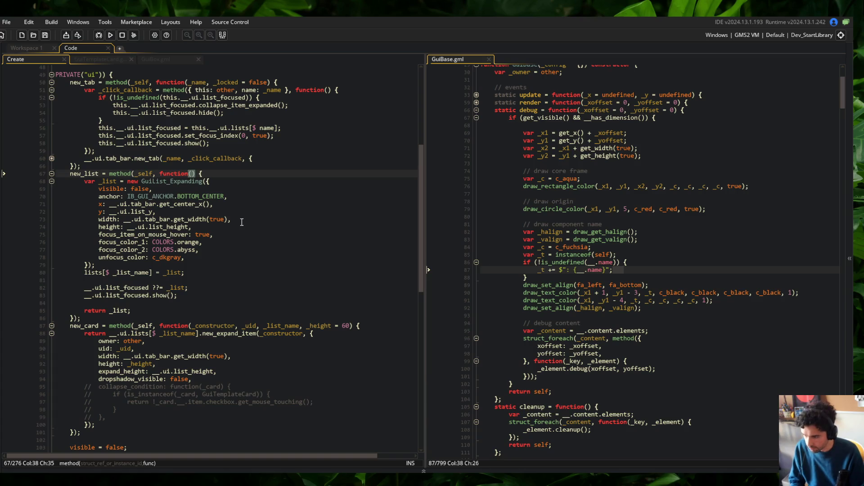
text(_list_name)
key(Down)
key(End)
key(Return)
text(nma)
key(BackSpace)
key(BackSpace)
text(ame: _list_name,)
key(ctrl+s)
click(241, 173)
click(111, 35)
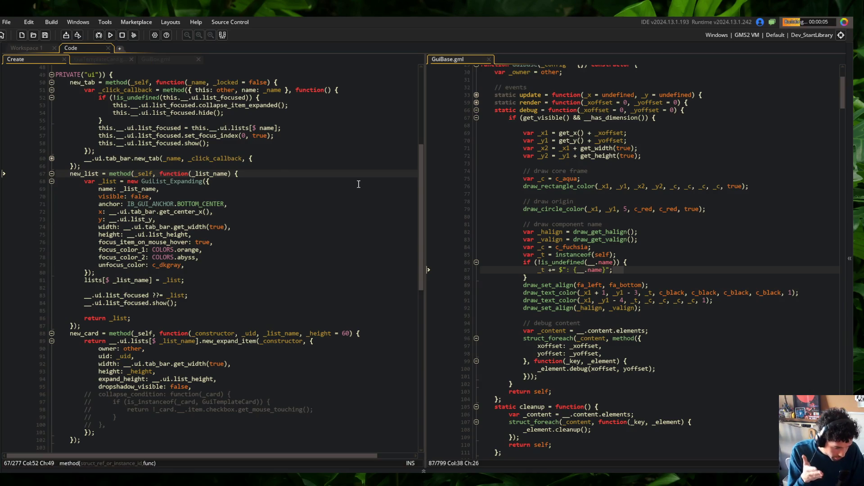
- Dismiss the lists error, change line 81's lists to __.ui.lists, and rerun the game with F5
click(166, 61)
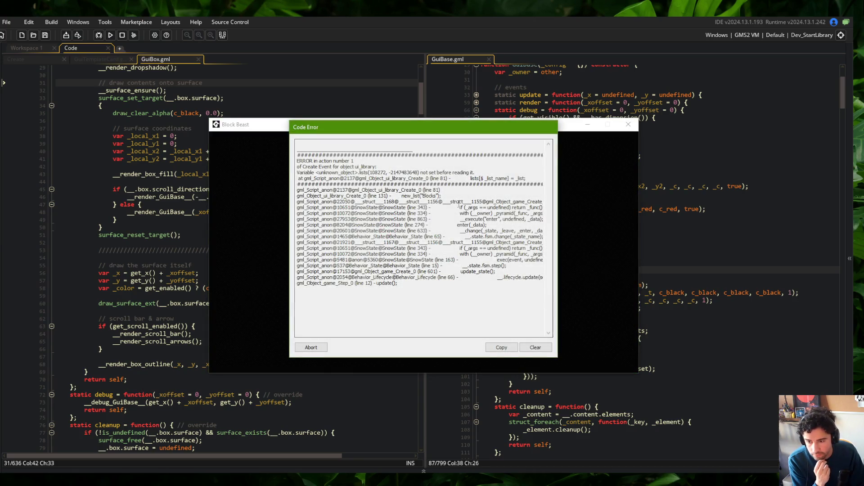
click(311, 347)
click(50, 60)
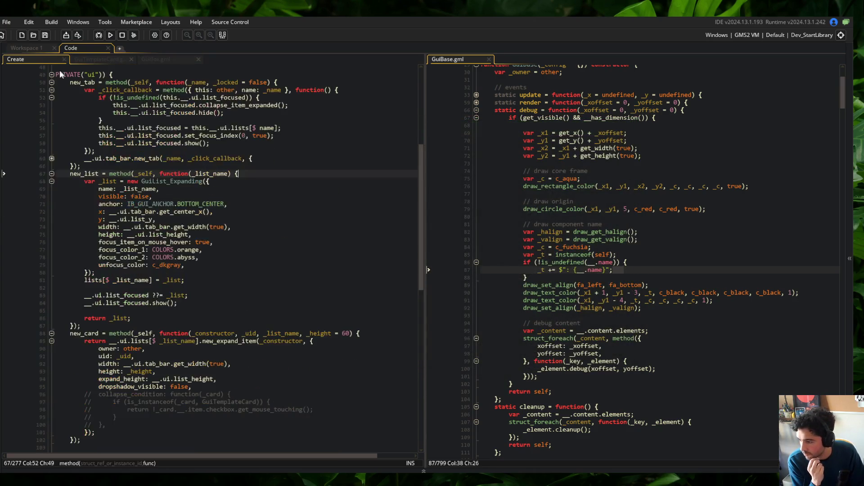
click(79, 281)
text(__.ui.)
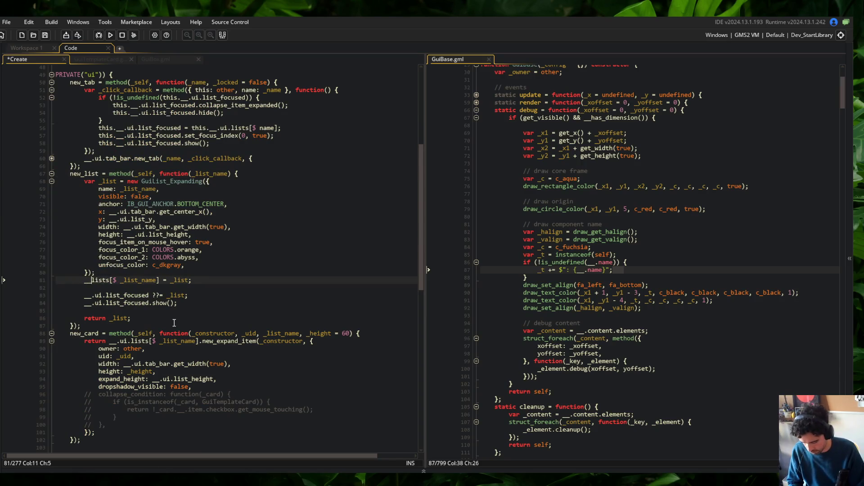
key(F5)
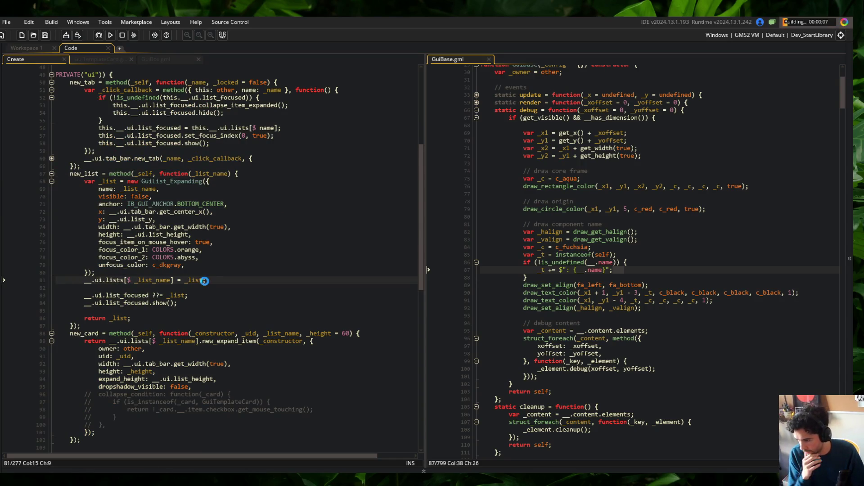
click(254, 270)
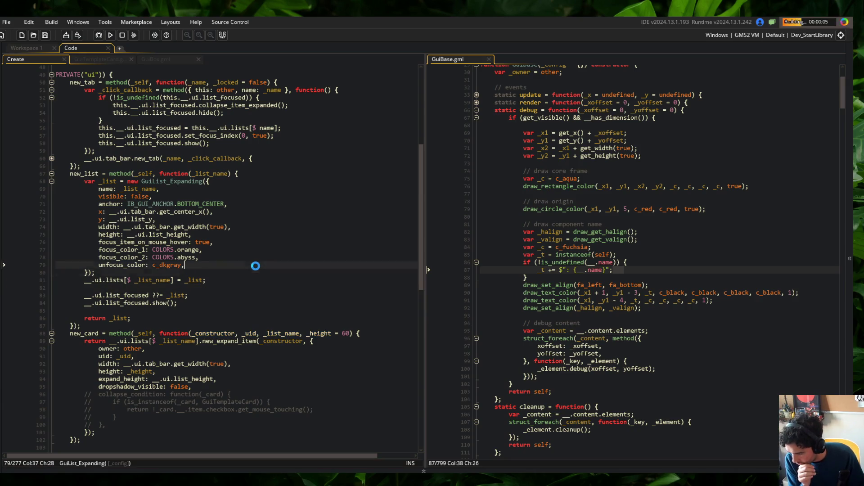
scroll(255, 266, down, 12)
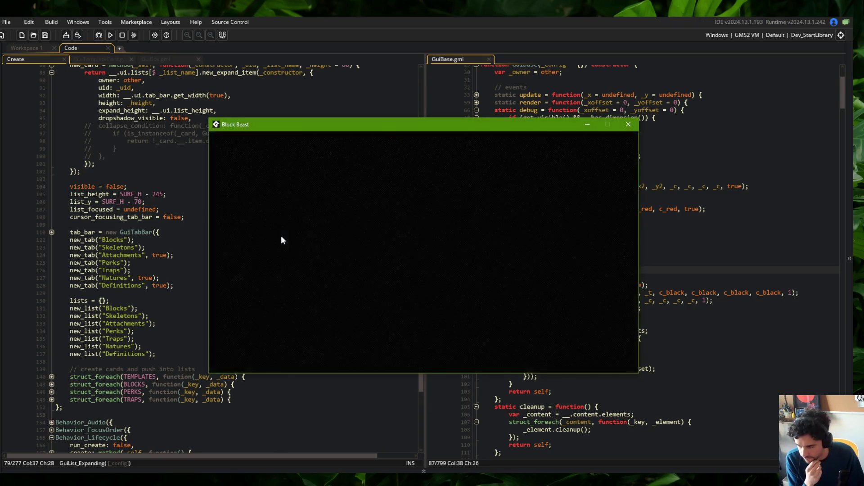
- Check the class-and-name labels by switching between the Skeletons and Blocks lists, then close the game
click(396, 227)
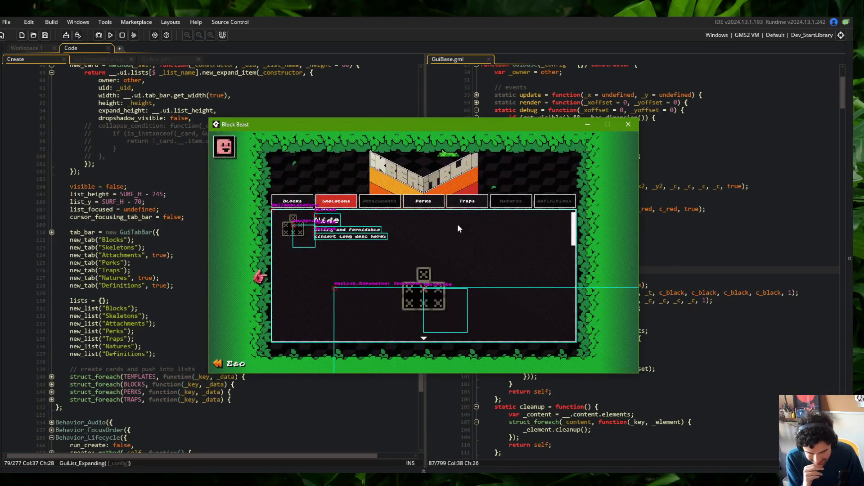
click(309, 201)
click(322, 202)
key(Right)
key(Left)
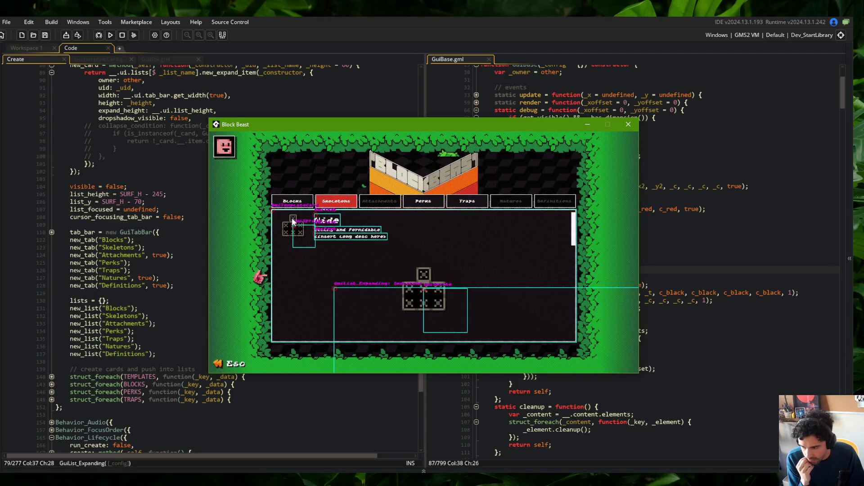
key(alt+F4)
click(194, 125)
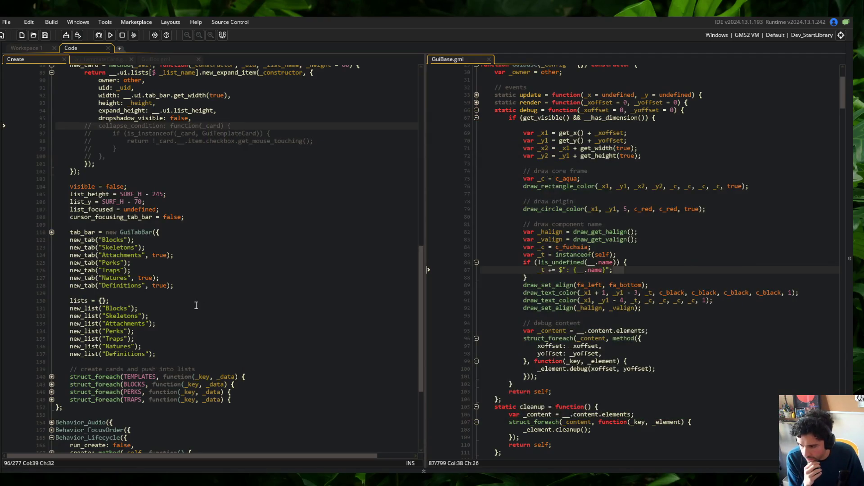
- Review new_list's GuiList_Expanding config and x/y position lines, then build and run the game
scroll(175, 302, up, 8)
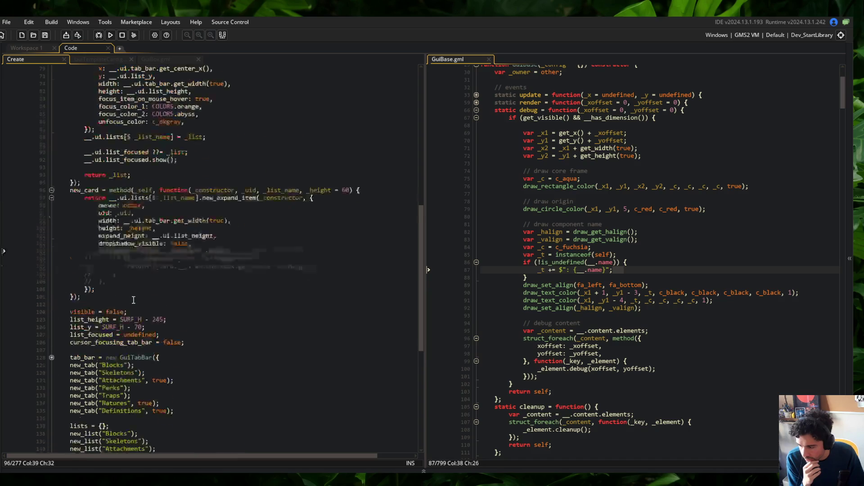
scroll(176, 303, up, 7)
click(81, 253)
drag(80, 253, 268, 350)
click(267, 350)
click(230, 284)
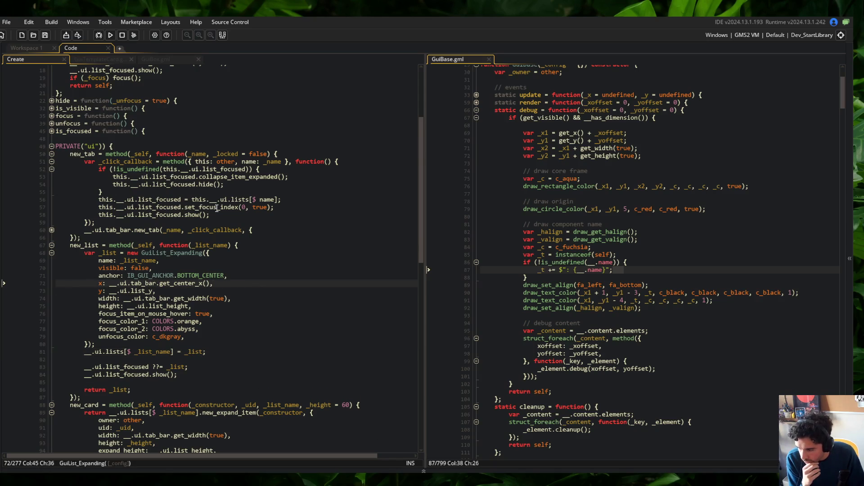
click(143, 290)
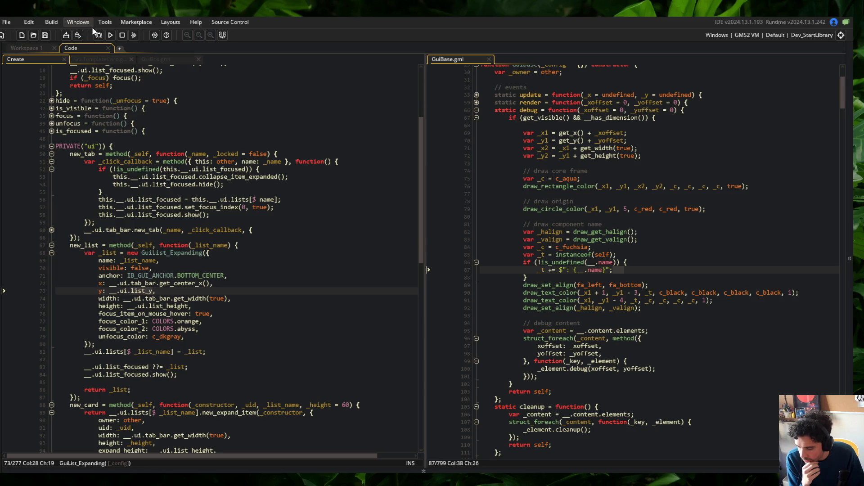
click(110, 35)
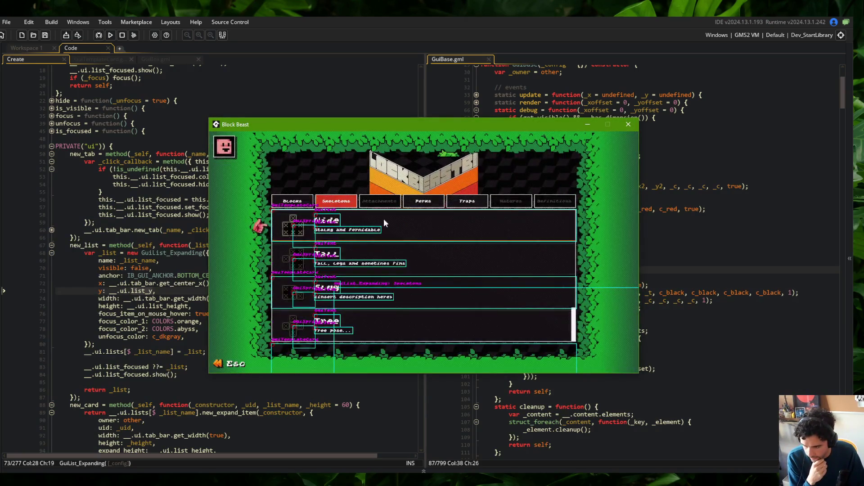
- Reposition the Block Beast window while scrolling the Create code to compare it with the Skeletons overlay
drag(357, 130, 461, 131)
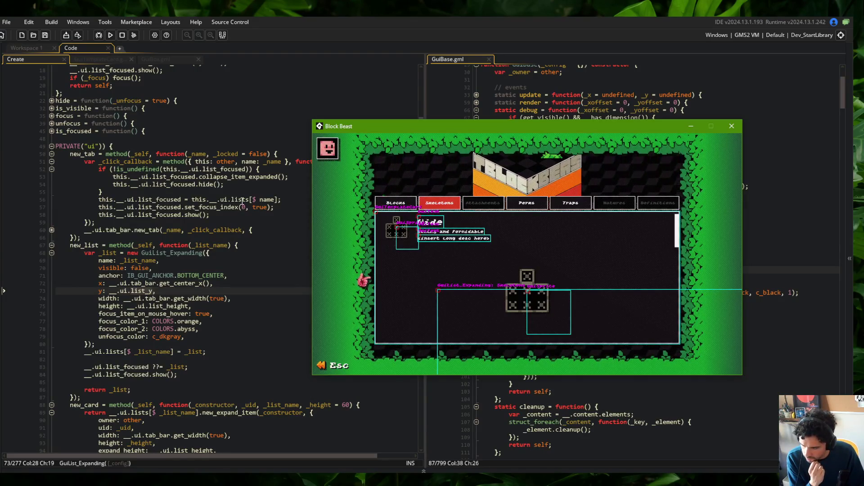
scroll(146, 203, down, 10)
scroll(181, 251, down, 6)
scroll(182, 251, down, 3)
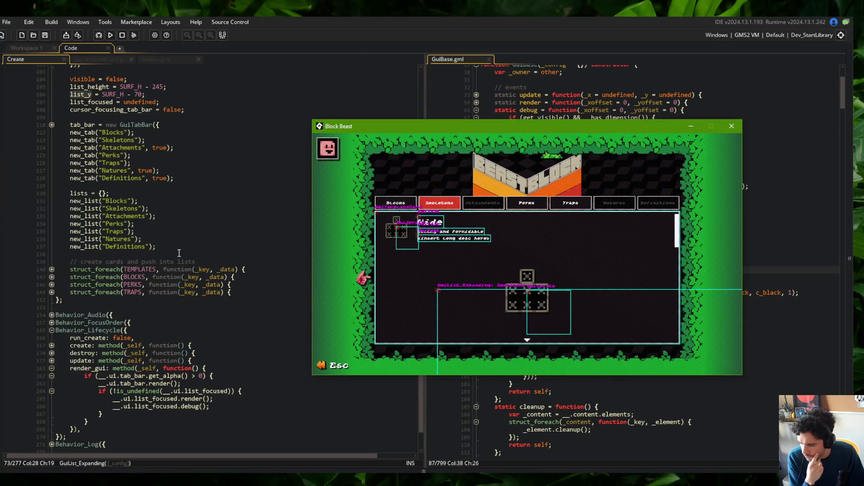
scroll(179, 253, up, 5)
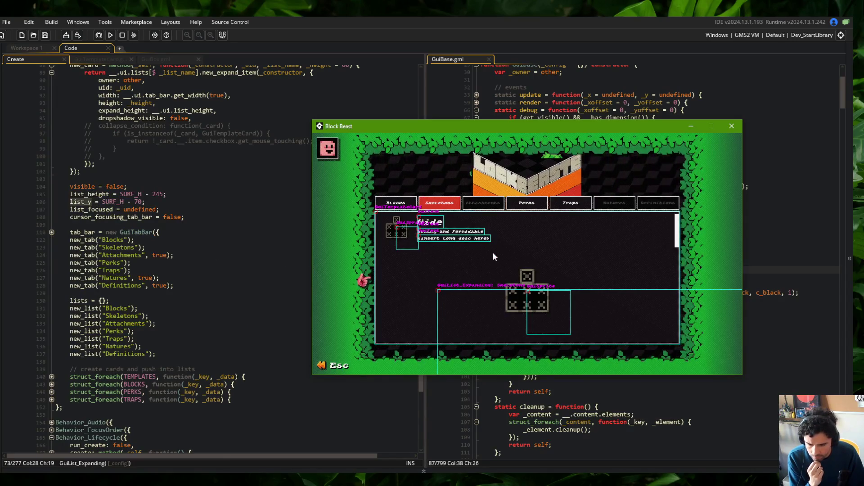
drag(491, 131, 418, 140)
scroll(171, 237, up, 2)
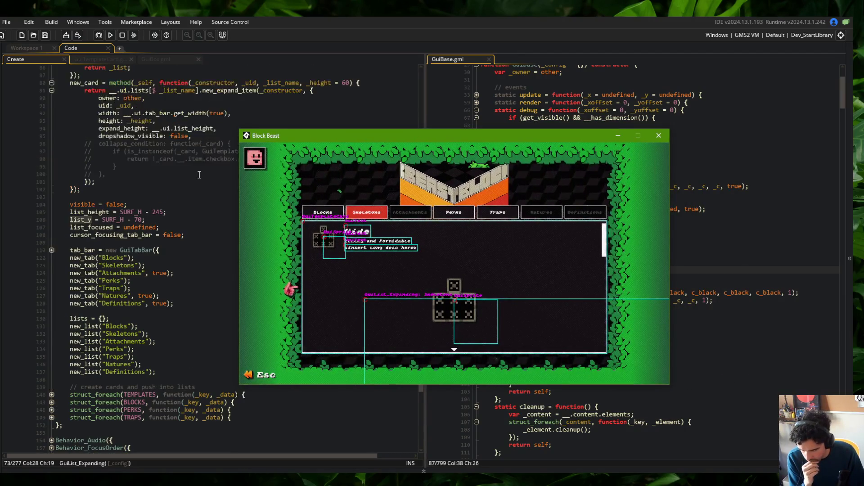
scroll(171, 237, up, 2)
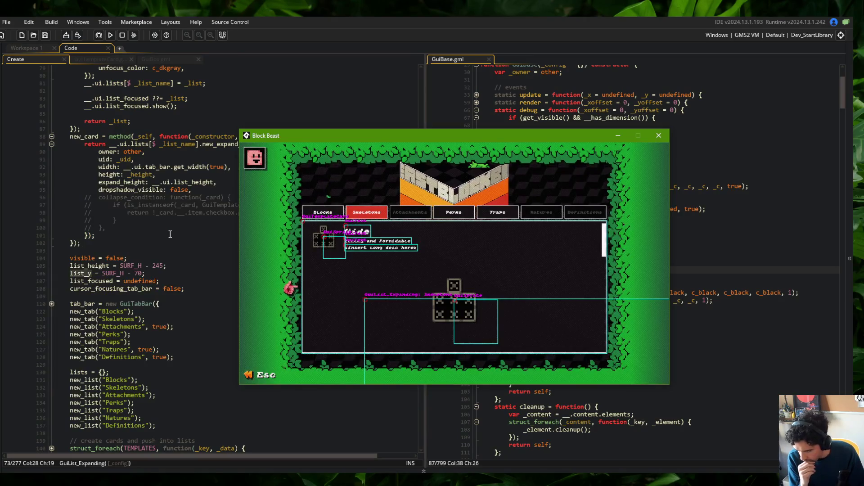
scroll(170, 234, up, 4)
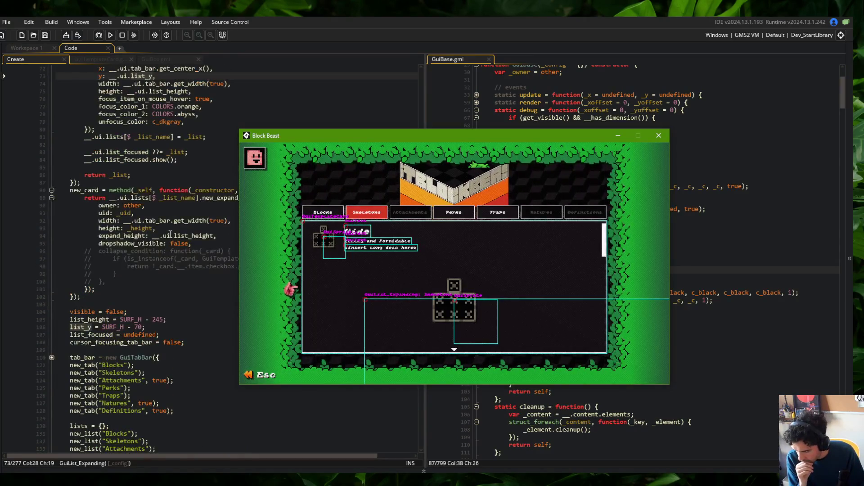
scroll(170, 235, up, 2)
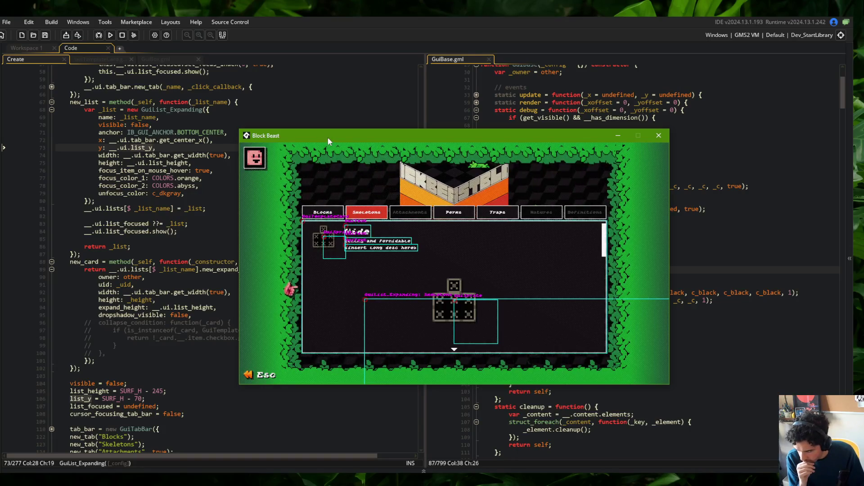
drag(327, 140, 352, 169)
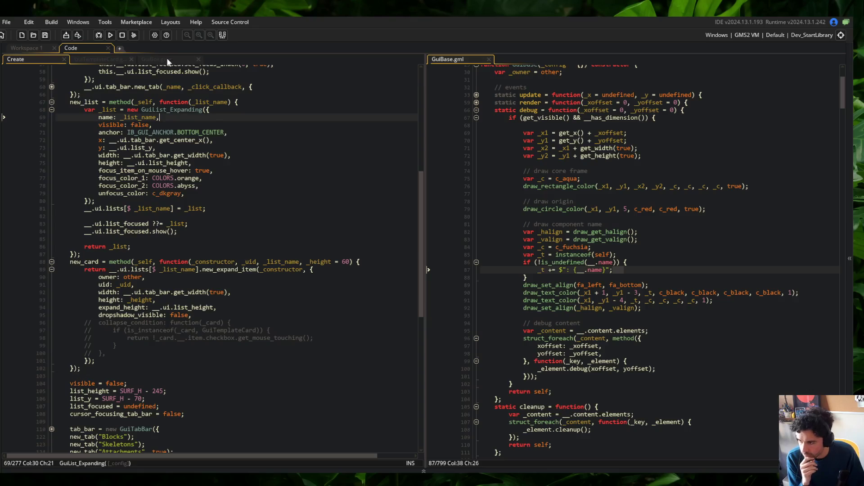
- Close the game and open GuiList_Expanding and GuiList.gml as tabs via a GuiList asset search
click(155, 59)
click(246, 161)
key(ctrl+t)
text(GuiList)
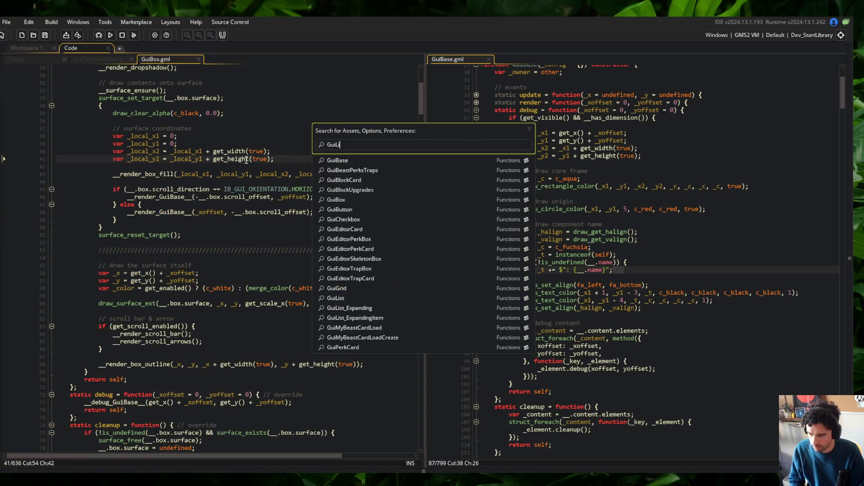
key(Return)
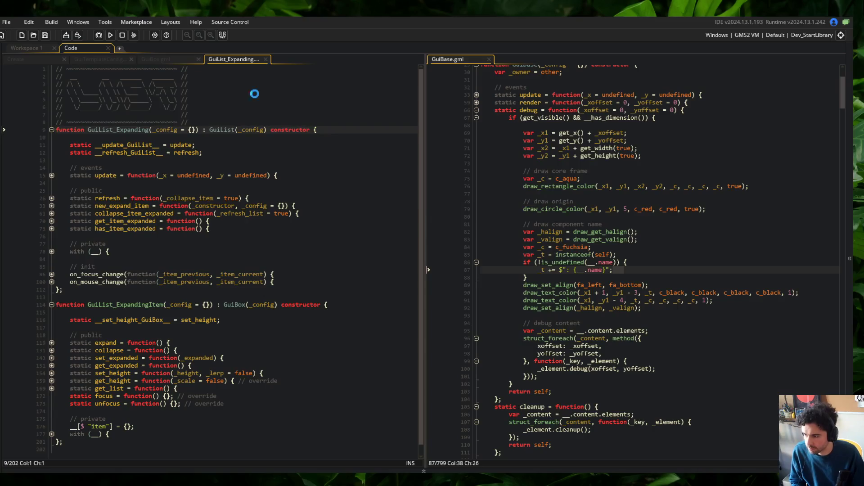
middle_click(220, 129)
drag(296, 58, 238, 72)
- Fold the render, debug, cleanup, within_view and getter functions in GuiBox.gml, leaving debug expanded
scroll(227, 91, up, 10)
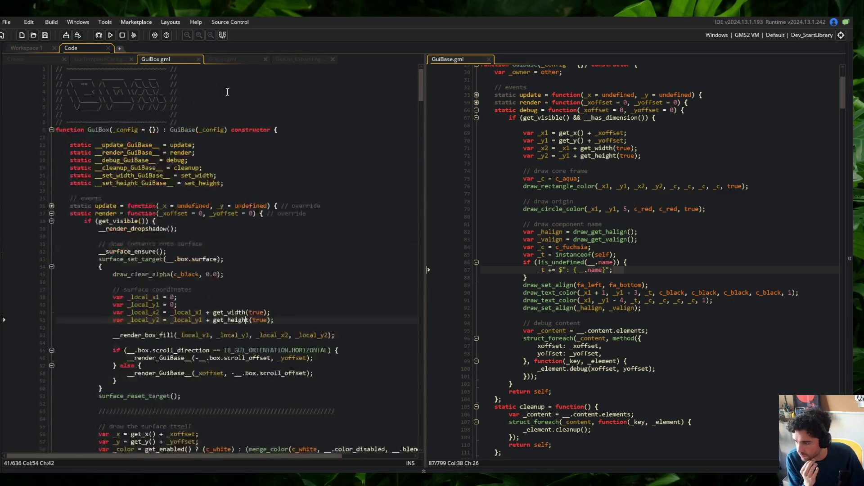
click(51, 213)
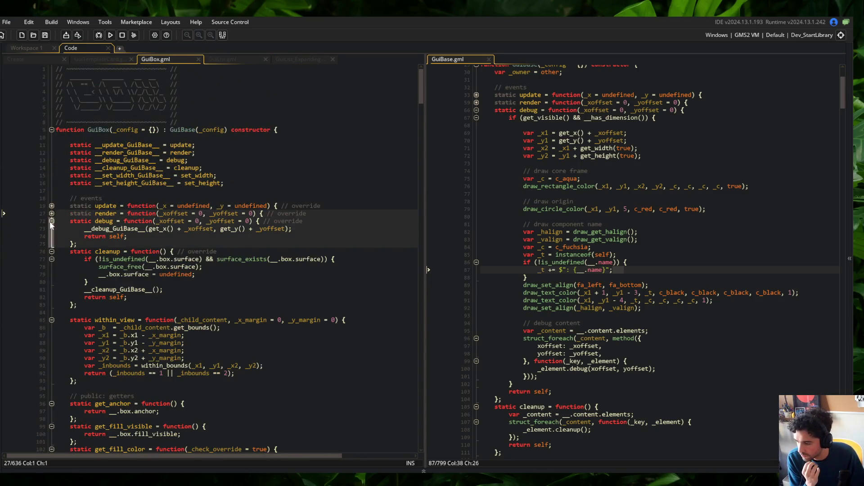
click(51, 221)
click(51, 229)
click(52, 243)
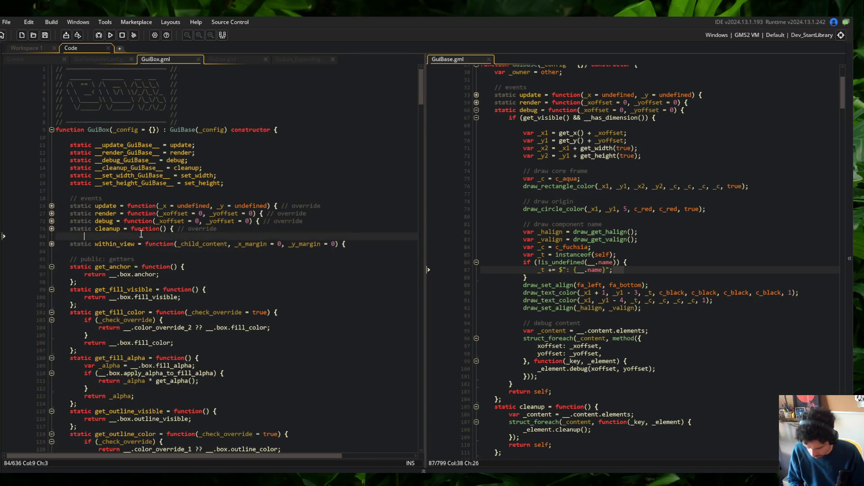
key(ctrl+alt+minus)
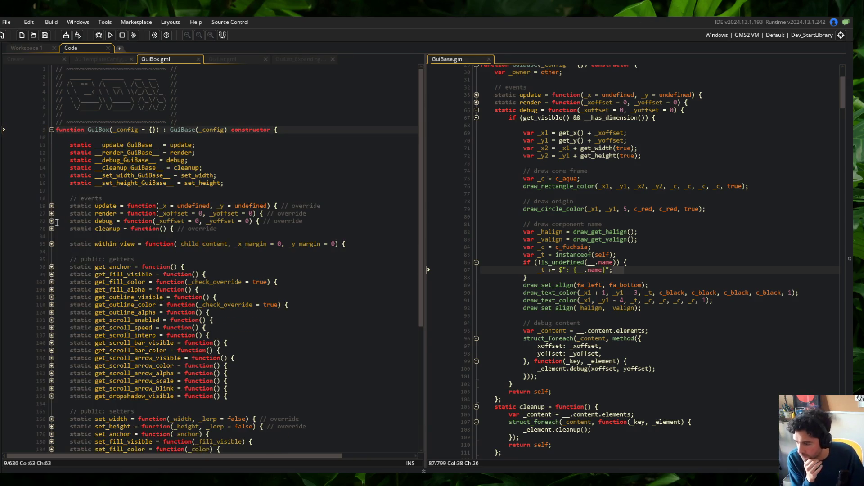
click(51, 221)
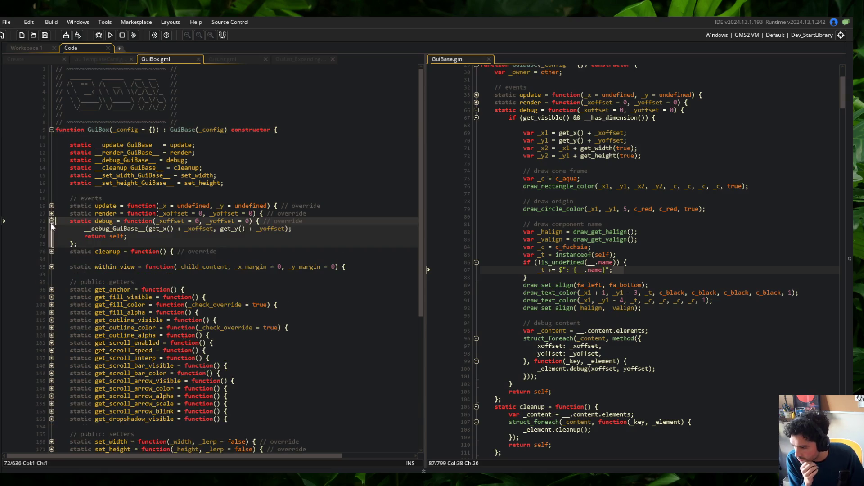
- Comment out GuiBox's debug override with Ctrl+K and rebuild the game
click(239, 62)
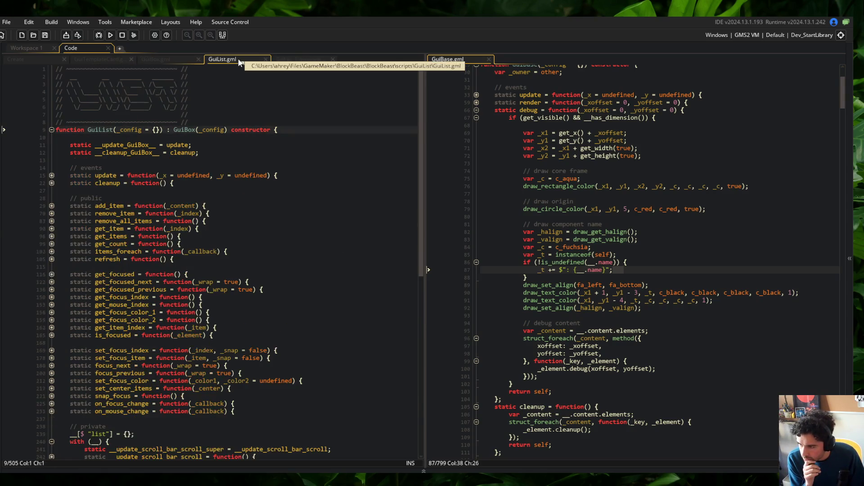
click(177, 58)
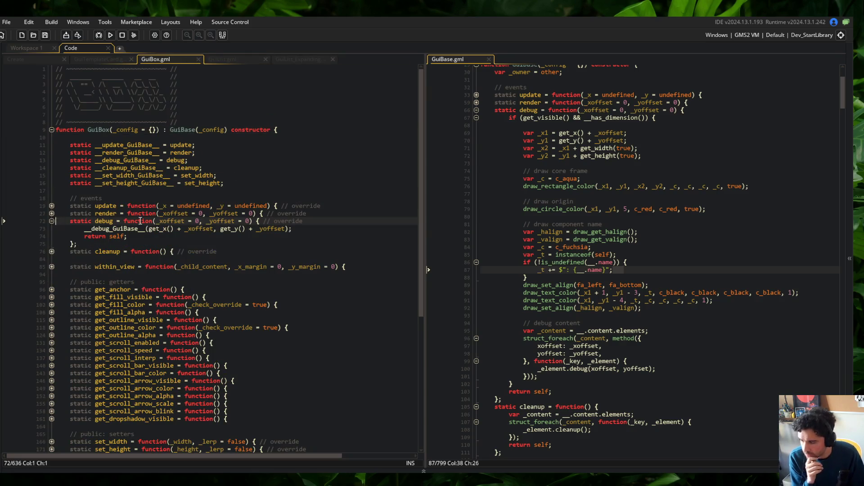
key(shift+Down)
key(shift+Down)
key(shift+Down)
key(ctrl+k)
key(F5)
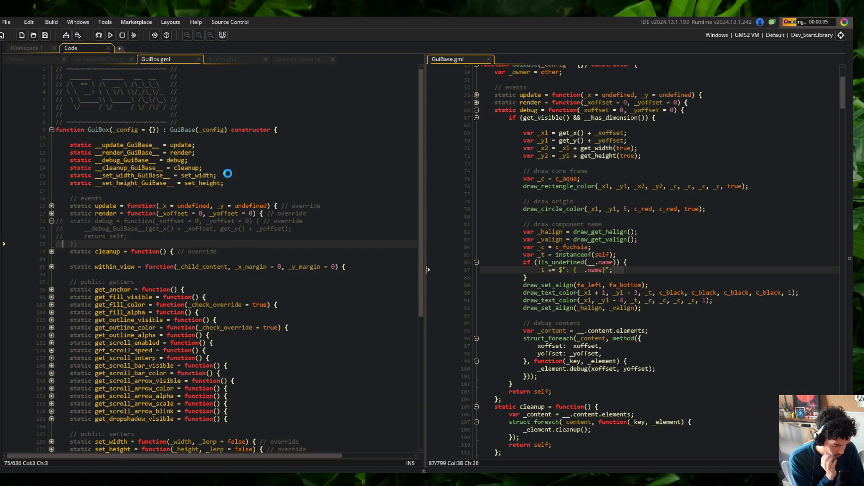
click(219, 59)
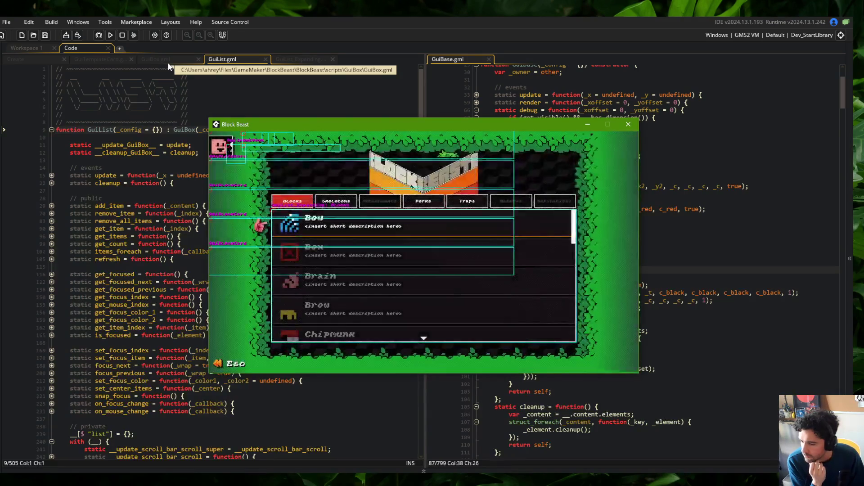
- Toggle the Skeletons list's Wide entry open and closed repeatedly, then flip to Blocks and back
click(336, 201)
click(379, 218)
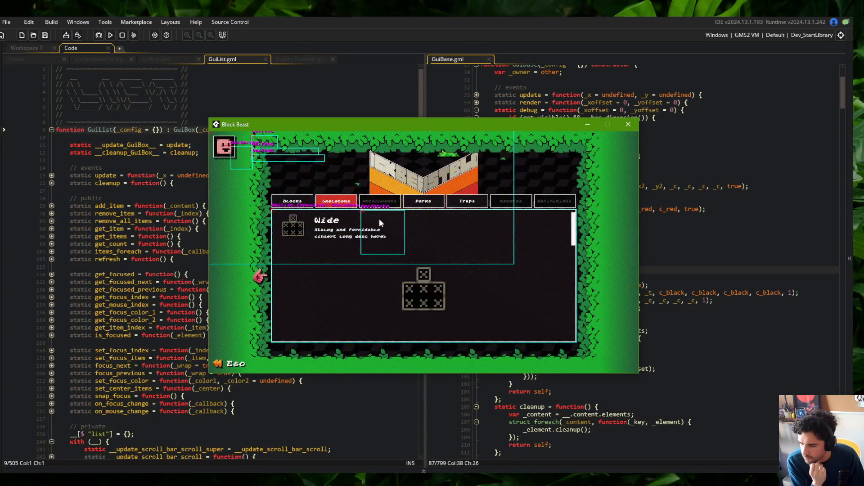
click(380, 217)
click(380, 218)
click(380, 218)
click(379, 218)
click(378, 218)
click(377, 218)
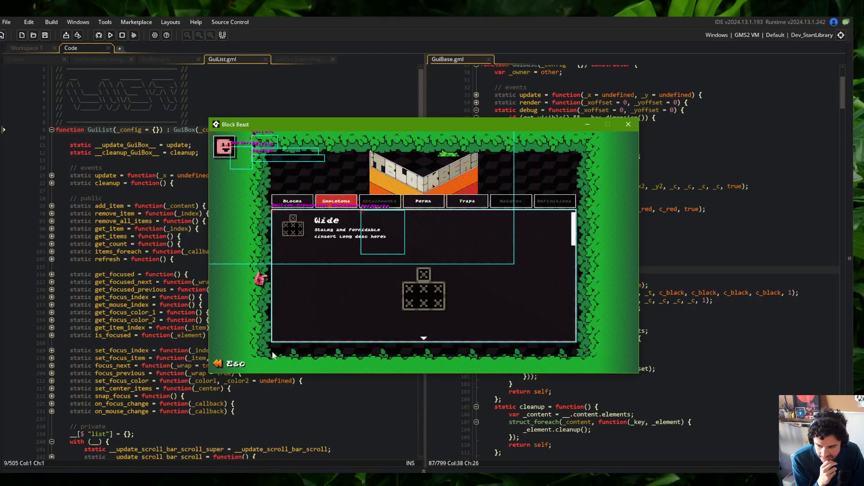
click(292, 202)
click(334, 207)
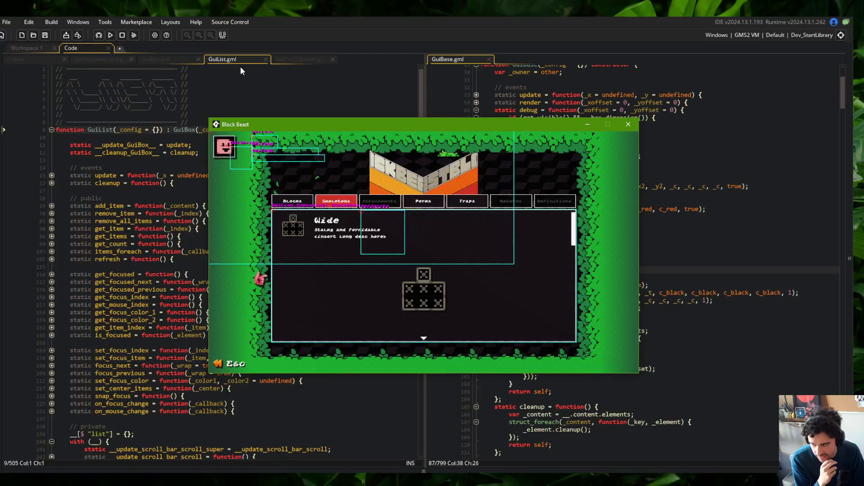
click(163, 92)
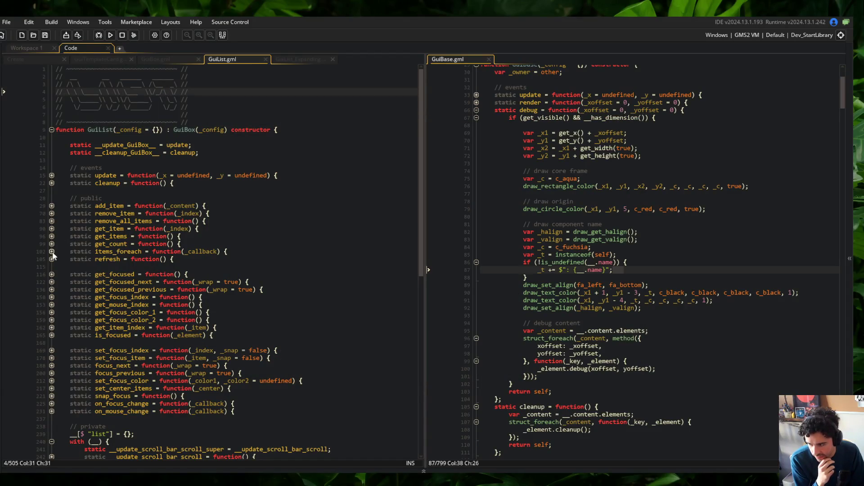
- Place the caret on GuiBox.gml's commented debug line and compare it against GuiList.gml
click(156, 59)
key(Up)
key(Up)
key(Up)
click(281, 221)
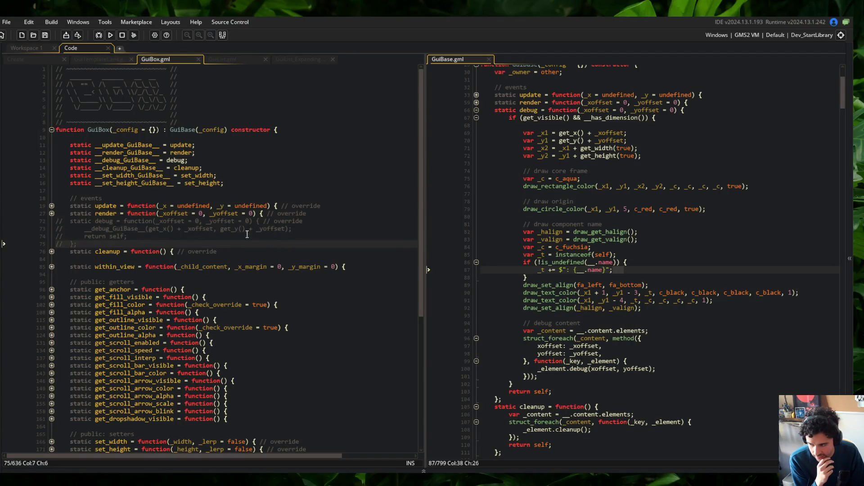
click(239, 57)
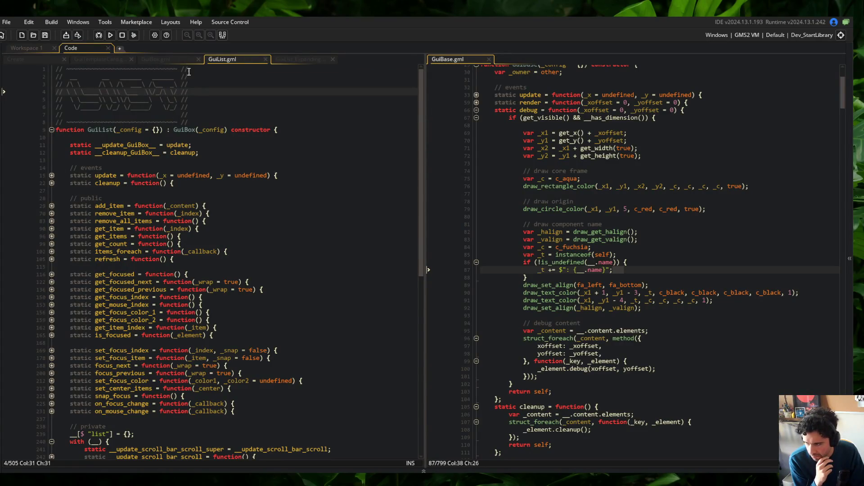
click(178, 58)
click(111, 34)
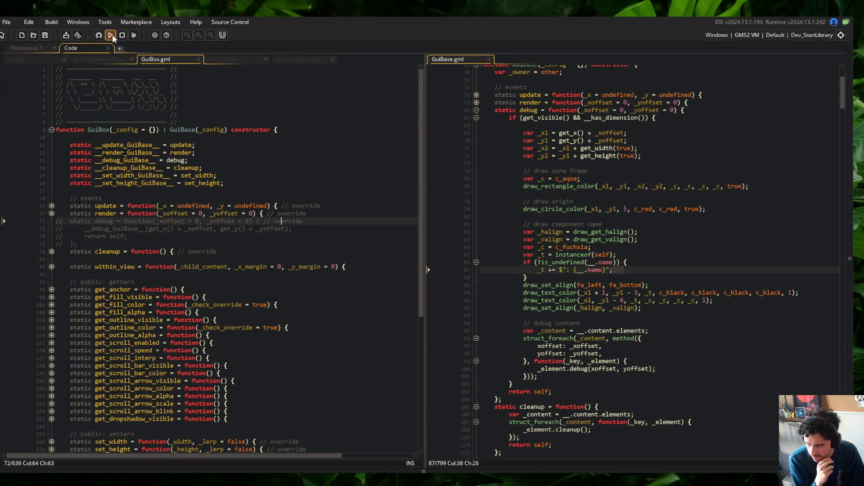
- Run the game, expand the Wide skeleton to check the overlay, close it, and undo the commenting
click(222, 59)
click(169, 59)
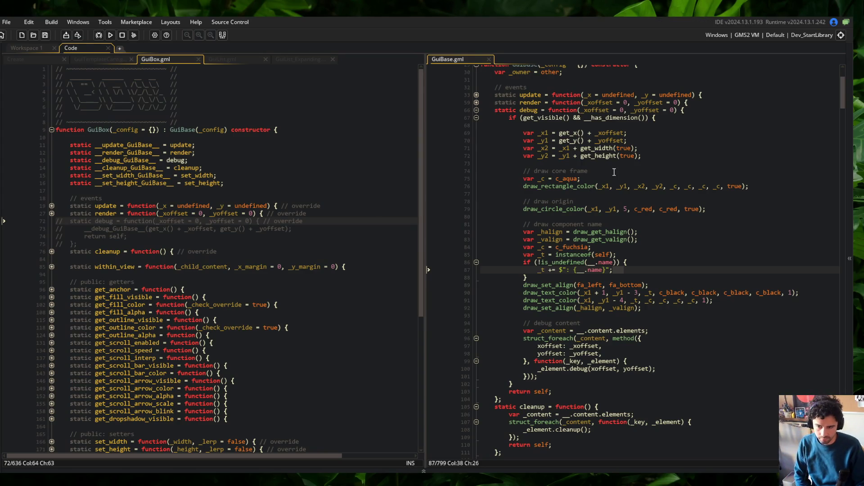
click(336, 202)
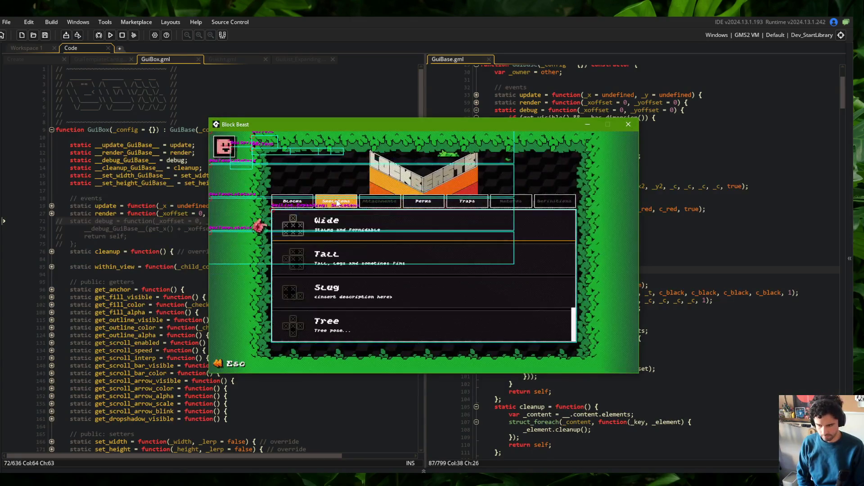
click(339, 222)
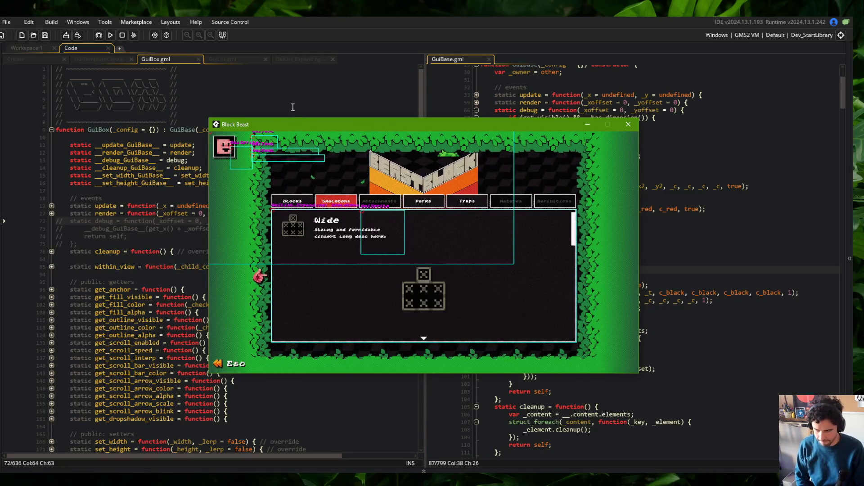
click(293, 86)
key(ctrl+z)
key(ctrl+z)
key(ctrl+z)
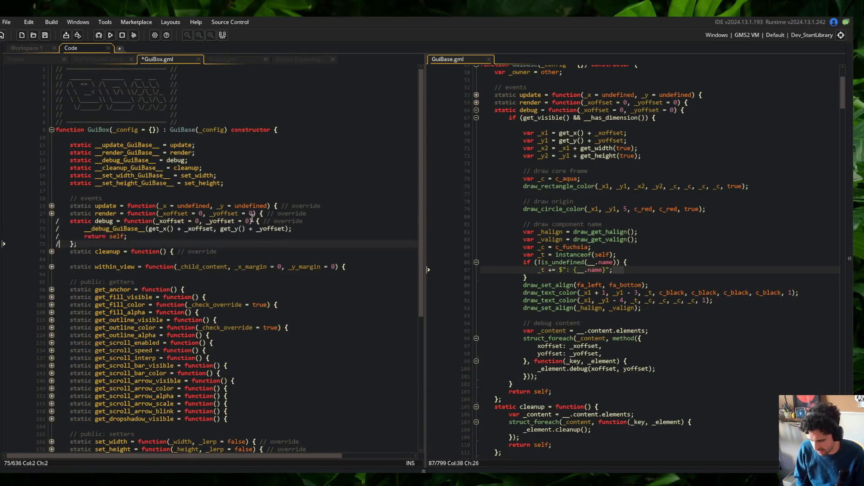
- Save GuiBox.gml, trace the __debug_GuiBase call and _xoffset handling, and widen the GuiBase pane
click(239, 193)
key(ctrl+s)
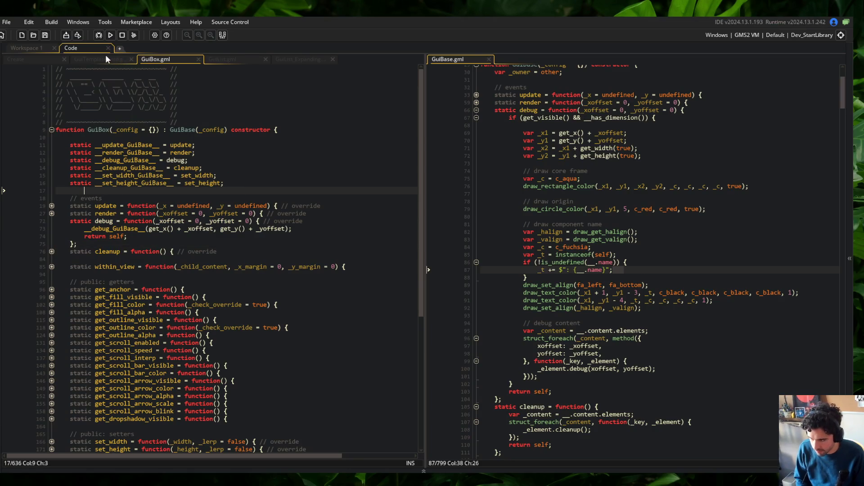
click(146, 229)
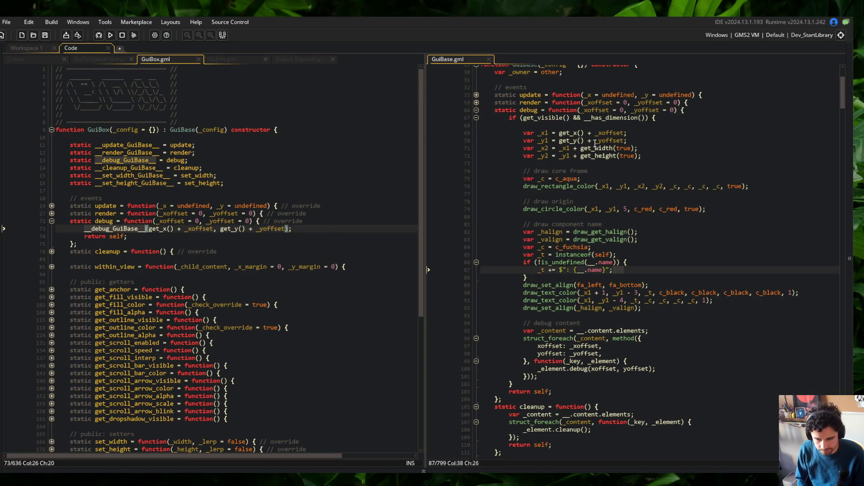
scroll(595, 144, down, 2)
key(Down)
key(Down)
key(Down)
click(634, 311)
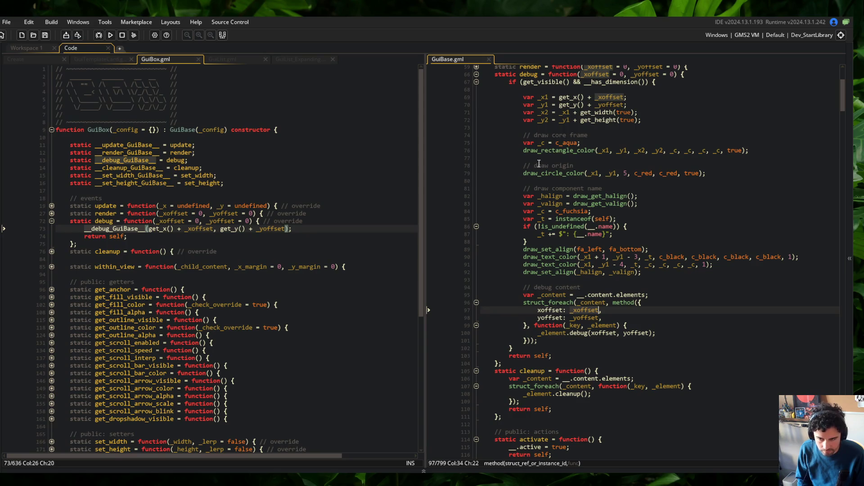
scroll(596, 164, up, 2)
drag(425, 83, 381, 82)
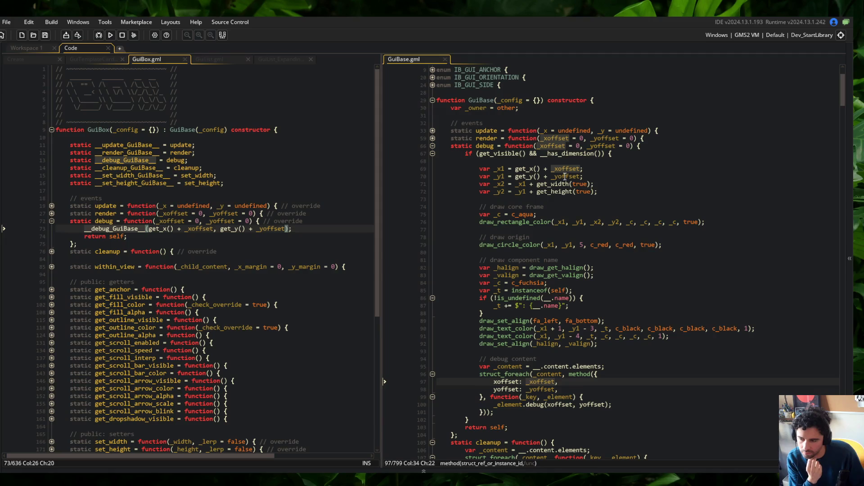
- Bring the Create event's list setup code to the left editor and close GuiTemplateCard
click(94, 58)
click(153, 61)
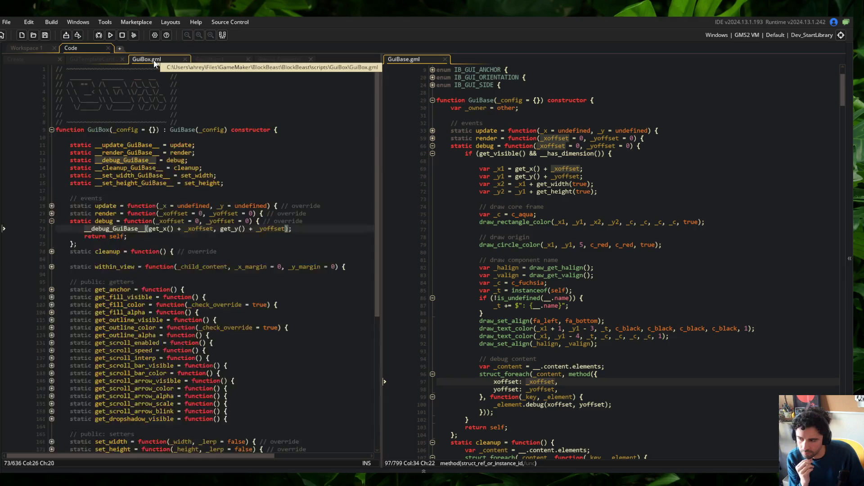
click(91, 59)
click(31, 60)
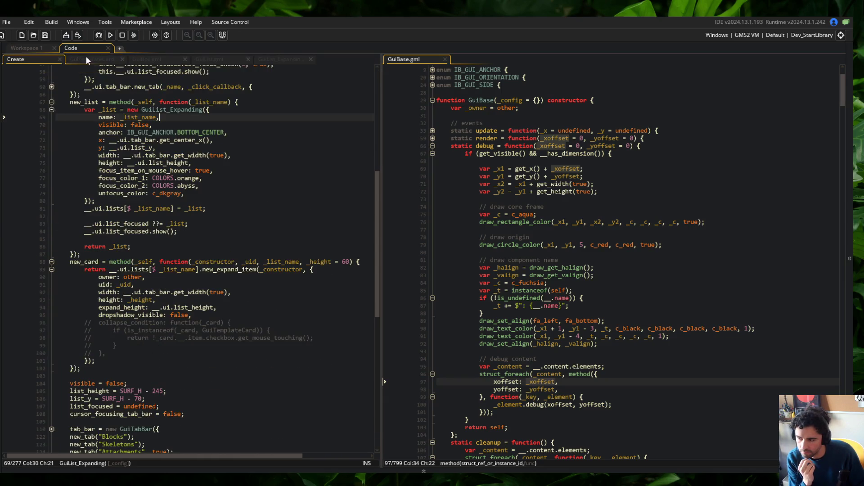
middle_click(88, 57)
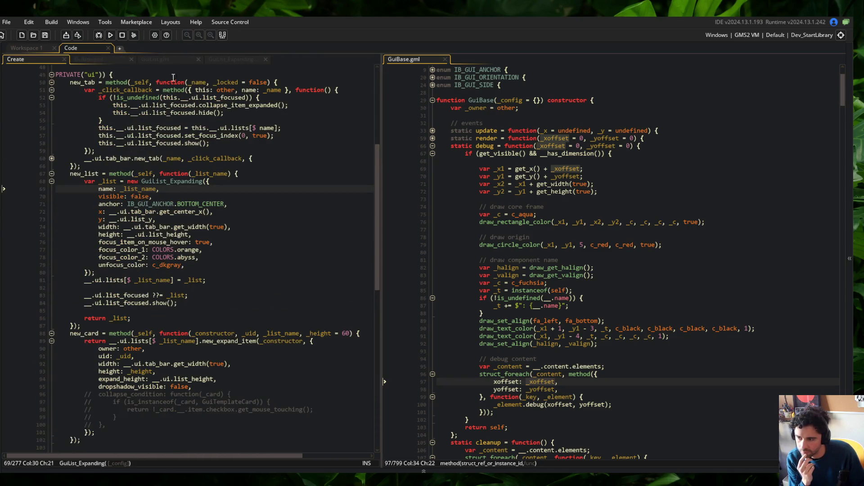
scroll(195, 161, down, 1)
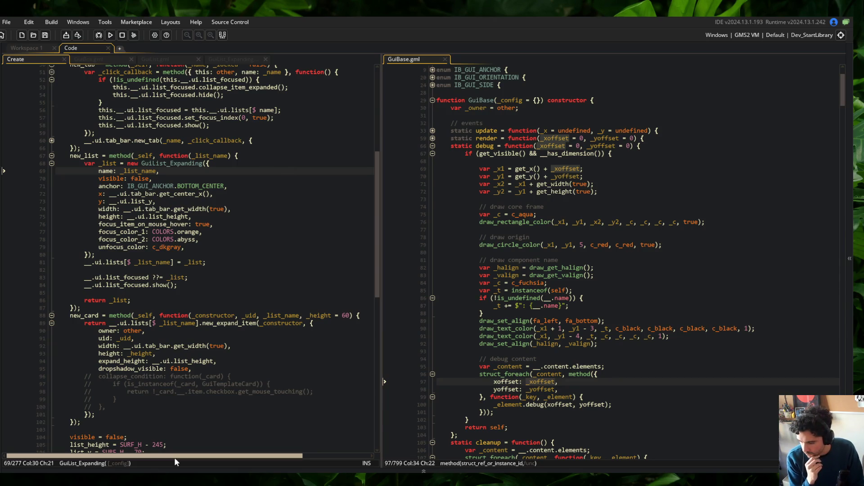
click(275, 229)
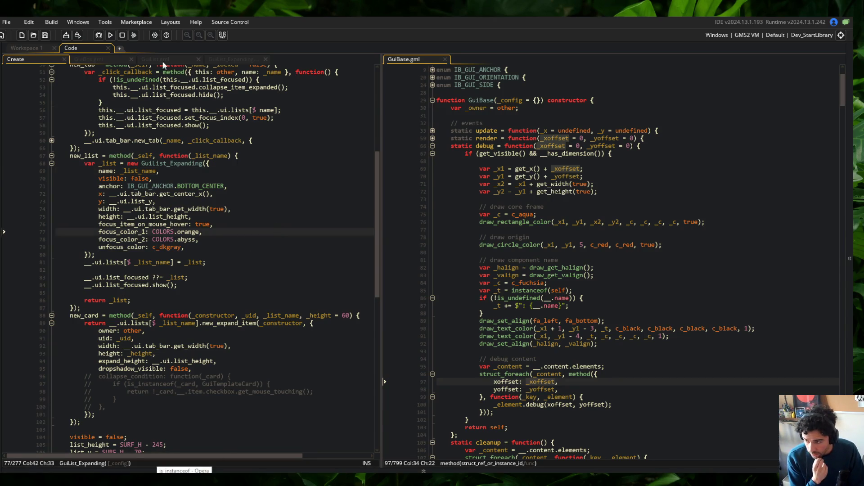
- Stop the running game, bring GuiBox.gml back, and select GuiBase's debug drawing body
click(239, 59)
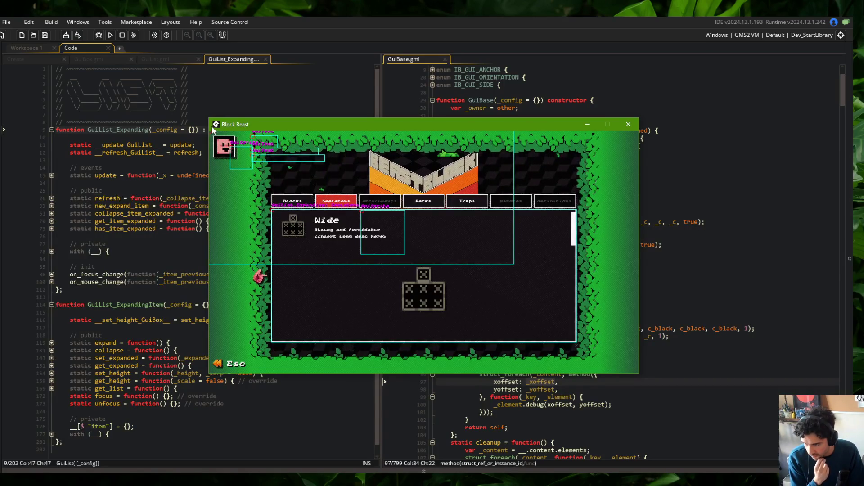
drag(555, 137, 650, 150)
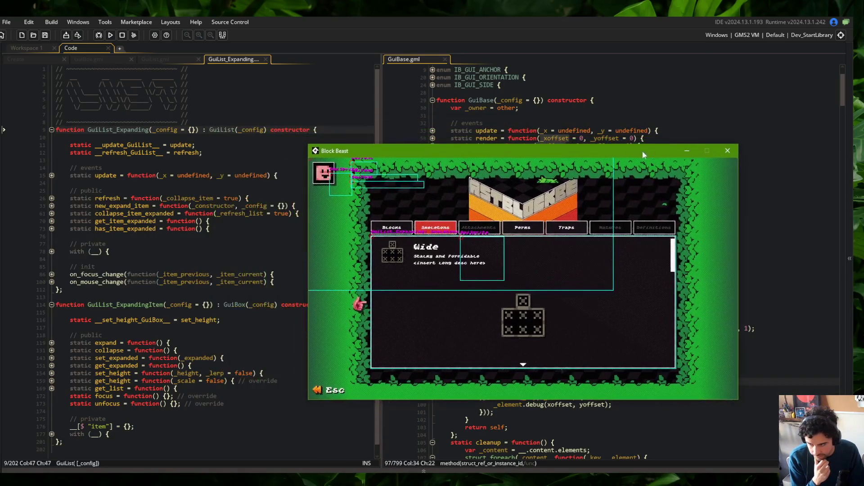
click(122, 34)
click(101, 59)
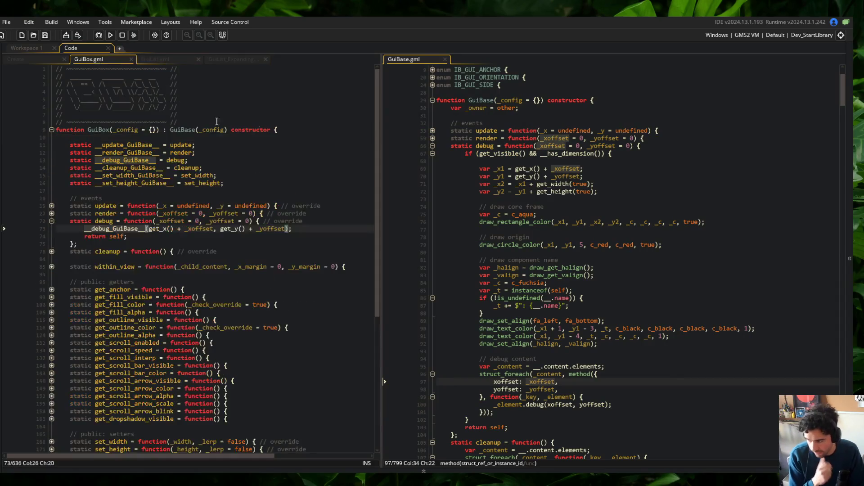
click(513, 230)
click(465, 153)
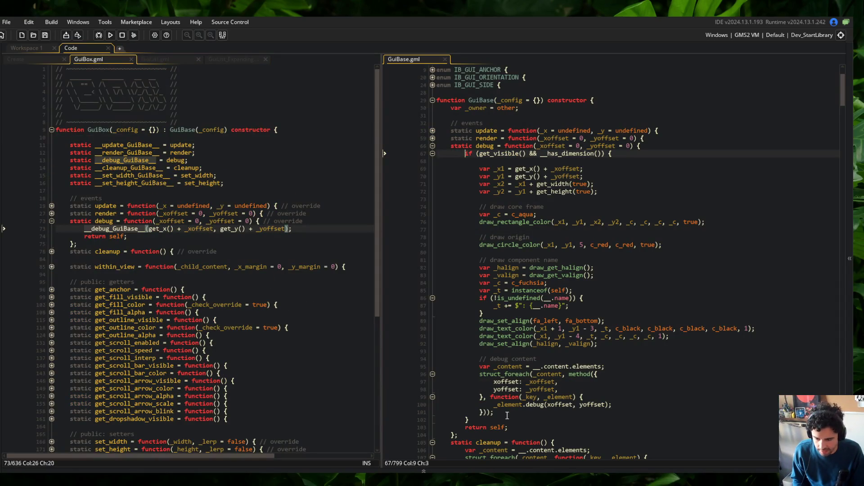
- Paste the debug drawing code into GuiBox's debug call line and review the is_undefined name check
shift+click(506, 420)
click(85, 229)
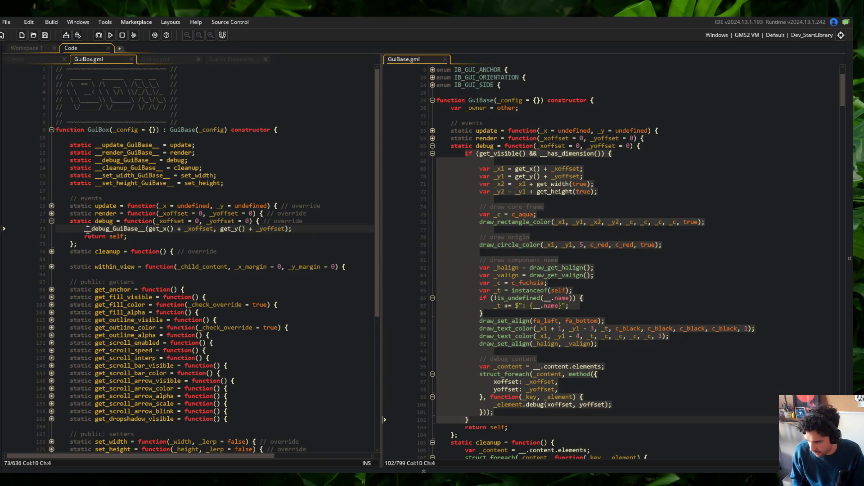
key(shift+End)
text(if (get_visible() && __has_dimension()) {  			var _x1 = get_x() + _xoffset; 			var _y1 = get_y() + _yoffset; 			var _x2 = _x1 + get_width(true); 			var _y2 = _y1 + get_height(true);  			// draw core frame 			var _c = c_aqua; 			draw_rectangle_color(_x1, _y1, _x2, _y2, _c, _c, _c, _c, true);  			// draw origin 			draw_circle_color(_x1, _y1, 5, c_red, c_red, true);  			// draw component name 			var _halign = draw_get_halign(); 			var _valign = draw_get_valign(); 			var _c = c_fuchsia; 			var _t = instanceof(self); 			if (!is_undefined(__.name)) { 				_t += $": {__.name}"; 			} 			draw_set_align(fa_left, fa_bottom); 			draw_text_color(_x1 + 1, _y1 - 3, _t, c_black, c_black, c_black, c_black, 1); 			draw_text_color(_x1, _y1 - 4, _t, _c, _c, _c, _c, 1); 			draw_set_align(_halign, _valign);  			// debug content 			var _content = __.content.elements; 			struct_foreach(_content, method({ 				xoffset: _xoffset, 				yoffset: _yoffset, 			}, function(_key, _element) { 				_element.debug(xoffset, yoffset); 			})); 		})
click(311, 214)
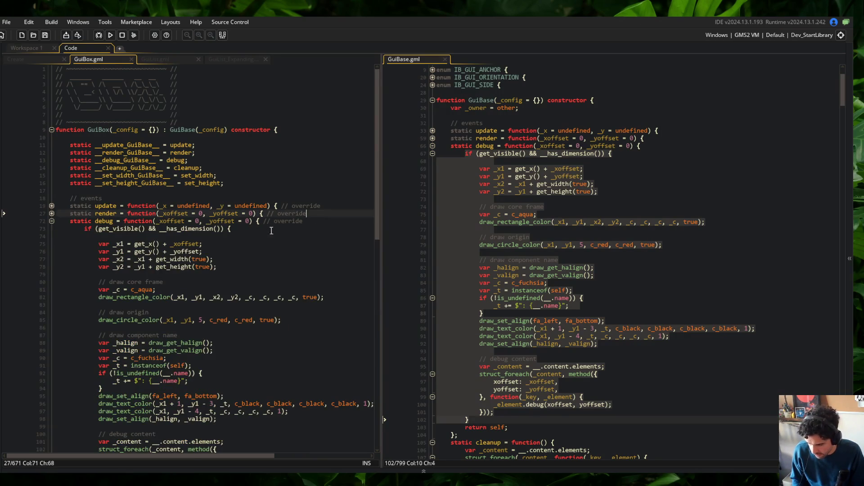
scroll(311, 213, down, 2)
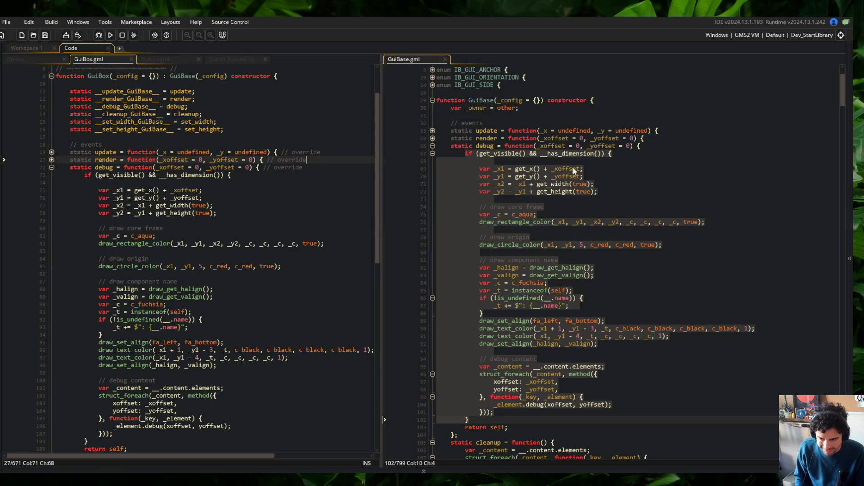
scroll(566, 181, up, 3)
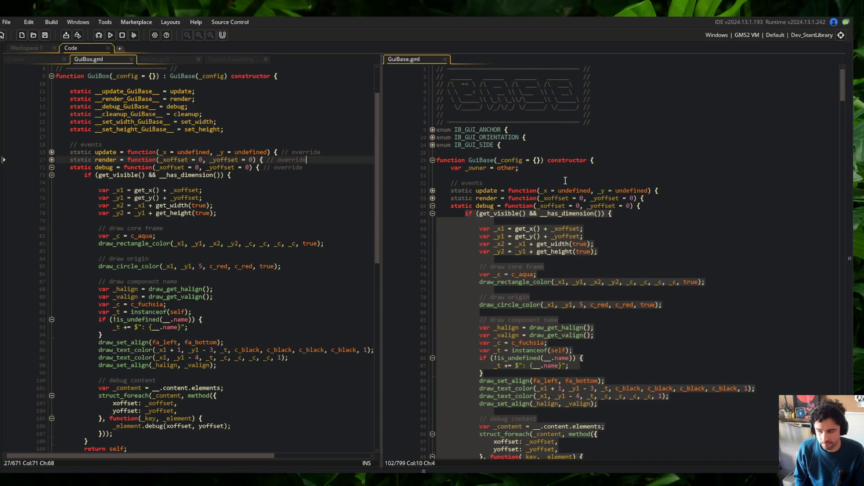
scroll(565, 180, down, 4)
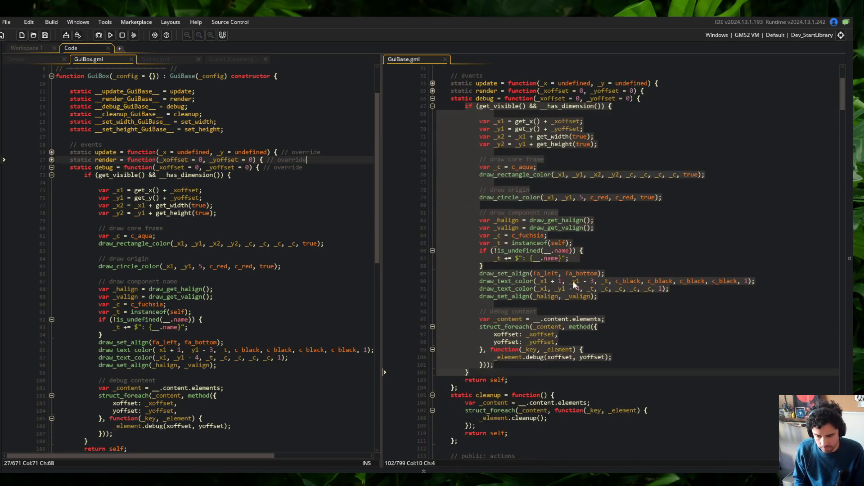
click(571, 251)
scroll(572, 291, down, 10)
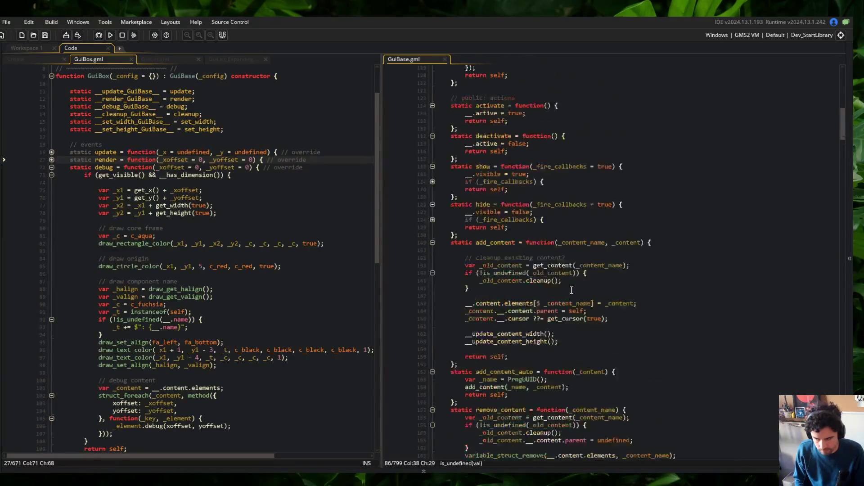
click(568, 255)
- Save GuiBox.gml, fold GuiBase's code, and locate the end of __render_content in the private section
key(ctrl+shift+minus)
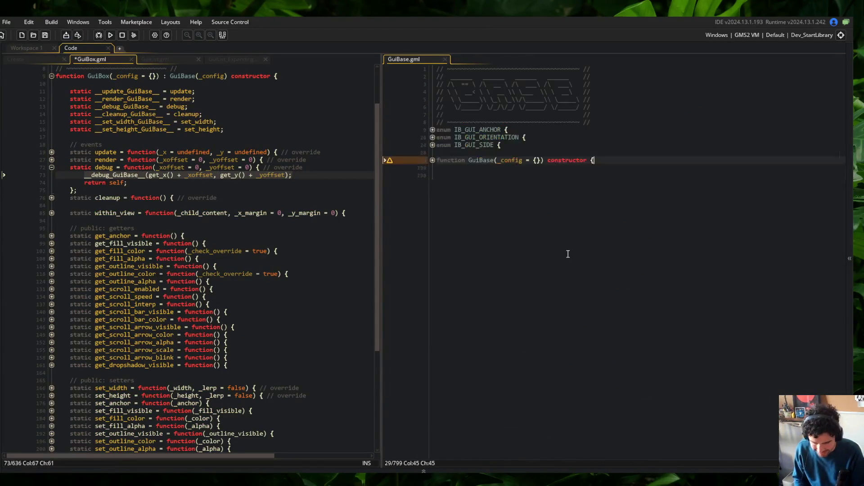
key(ctrl+s)
scroll(563, 248, down, 5)
scroll(561, 243, down, 10)
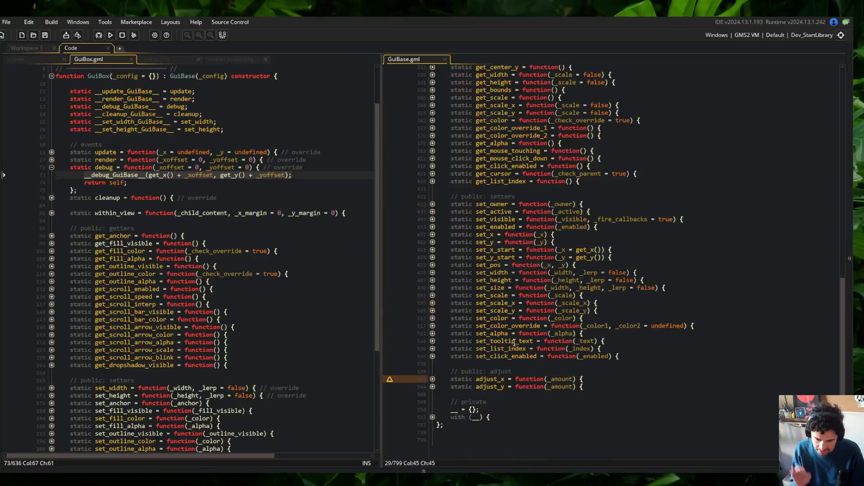
click(433, 417)
scroll(433, 407, down, 9)
click(686, 217)
click(707, 294)
- Add 'static __debug_content = function(_xoffset, _yoffset) {};' after __render_content and save GuiBase.gml
key(Return)
text(static __debug_cont)
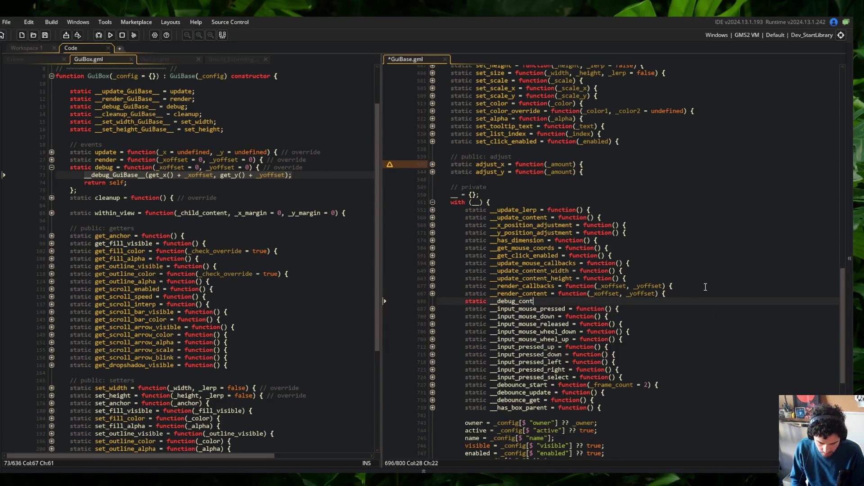
text(ent = function(_)
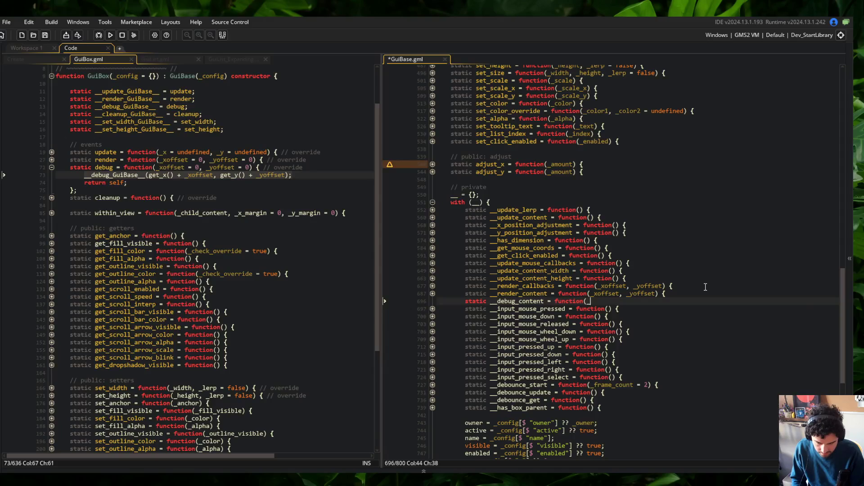
text(xoffset, _yoffset) {)
key(Return)
key(Return)
text(};)
key(ctrl+s)
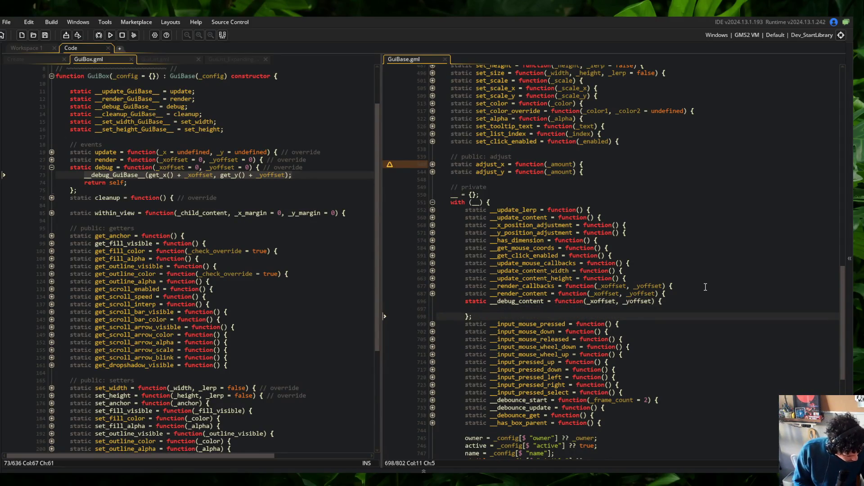
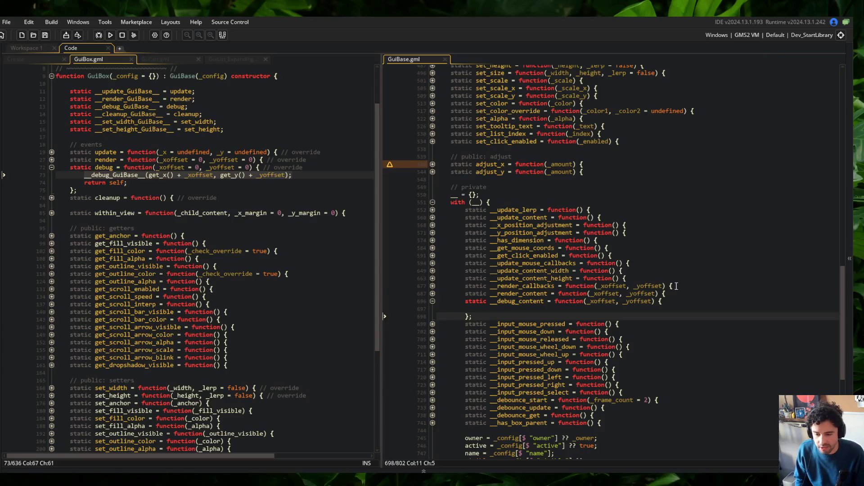
- Replace the debug-content loop in debug() with a __debug_content(_xoffset, _yoffset) call and save GuiBase
click(705, 287)
scroll(675, 285, up, 20)
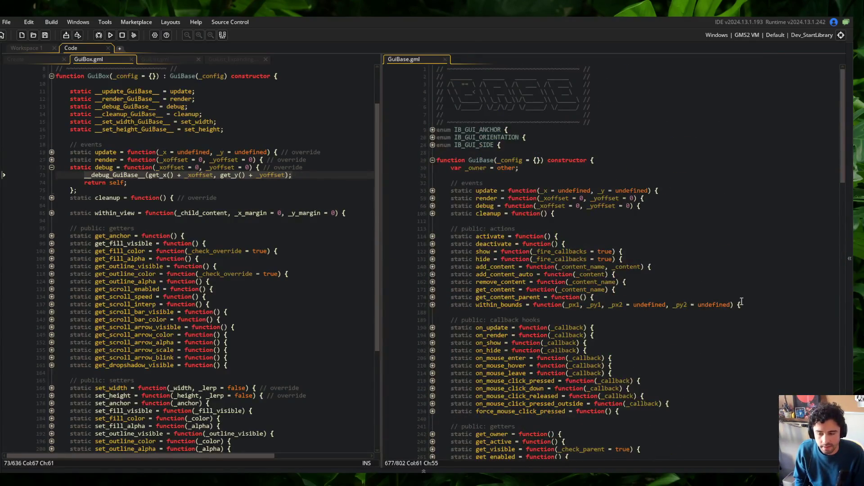
click(433, 207)
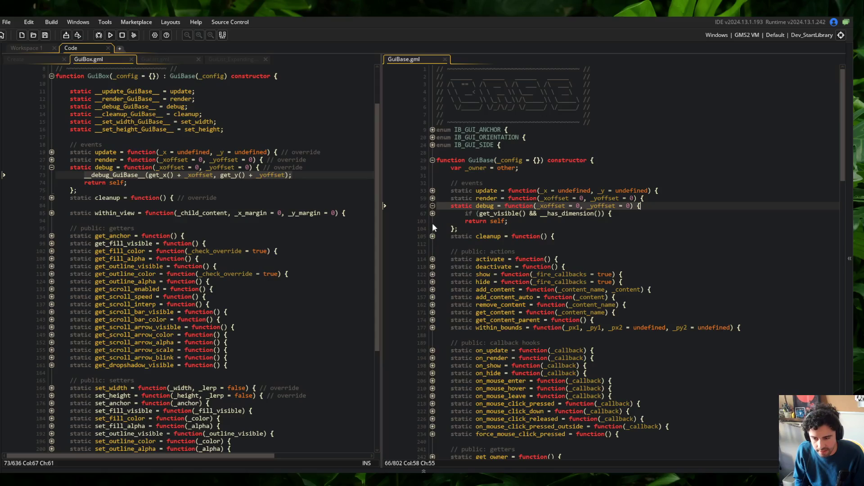
scroll(674, 381, down, 4)
click(432, 337)
key(Up)
key(Up)
key(Up)
drag(479, 313, 560, 354)
click(530, 337)
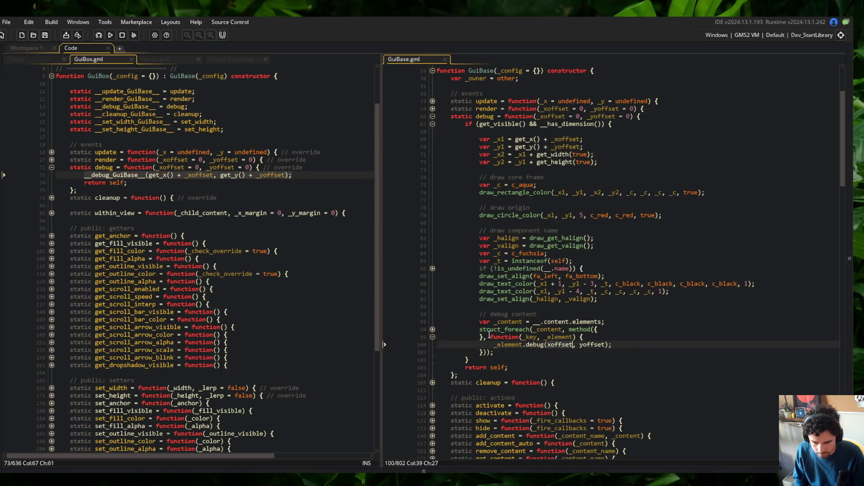
click(432, 329)
drag(480, 314, 556, 368)
key(ctrl+c)
key(BackSpace)
text(__debug_co)
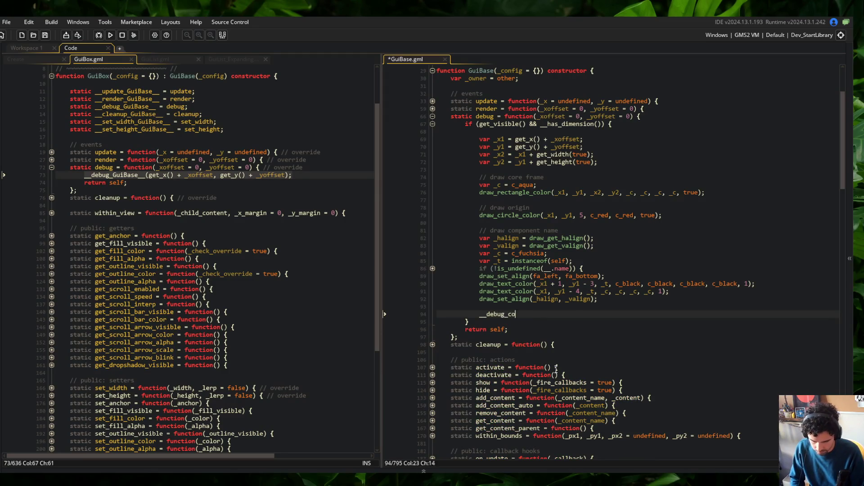
text(ntent(_xoffset, _yoffset);)
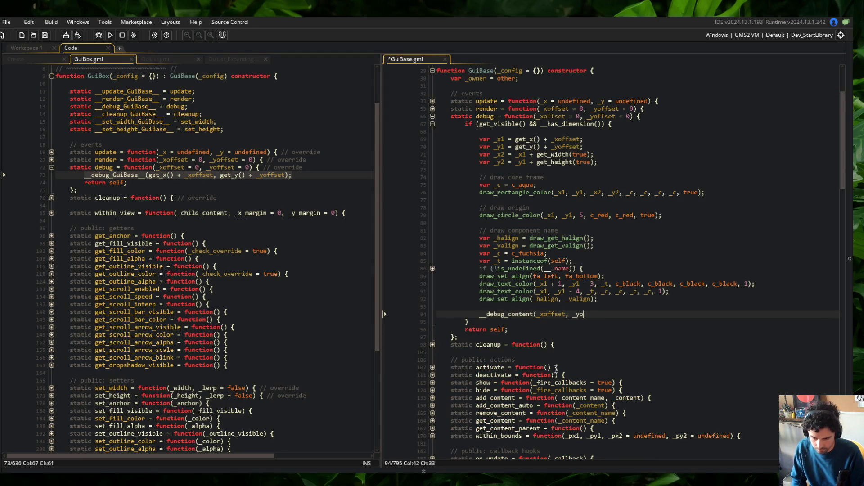
key(ctrl+s)
- Paste the loop into __debug_content, delete the leftover comment line, and fold both private functions
scroll(556, 369, down, 20)
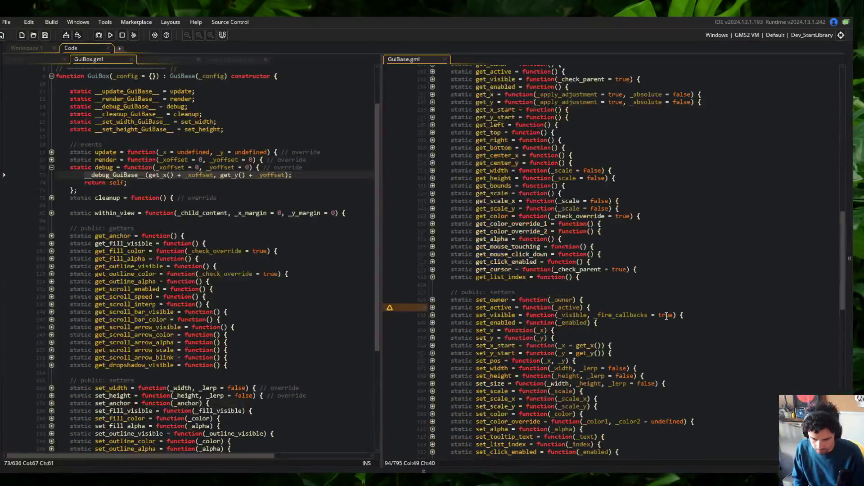
click(500, 226)
key(ctrl+v)
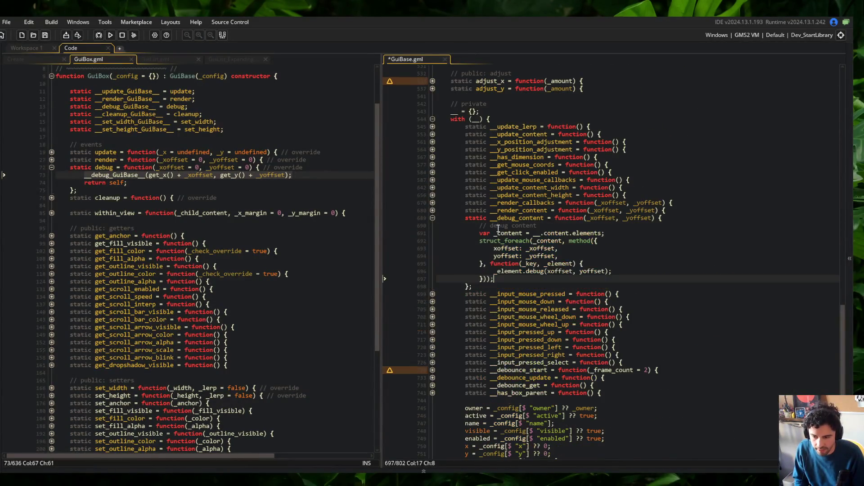
click(432, 210)
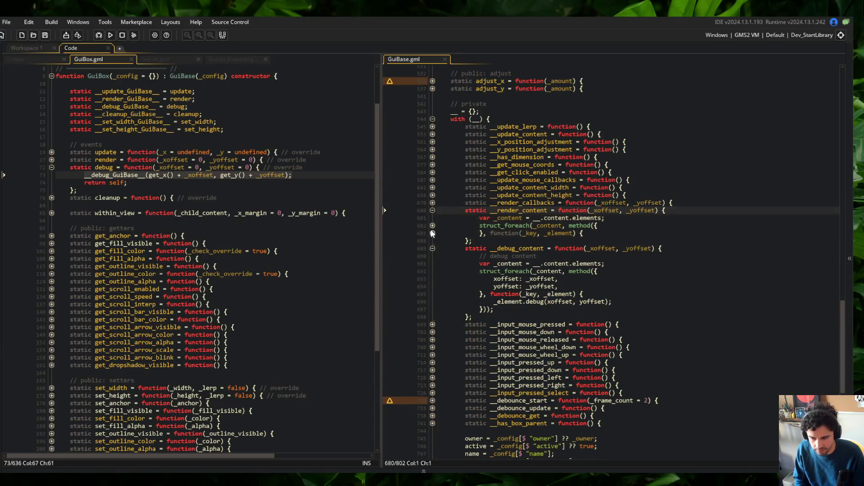
click(538, 286)
key(ctrl+d)
click(495, 264)
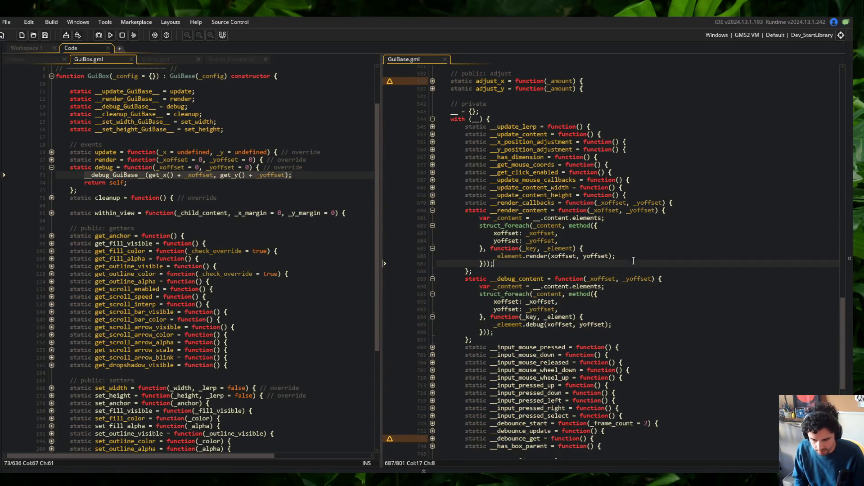
click(432, 210)
click(432, 217)
scroll(600, 211, up, 10)
scroll(600, 212, up, 15)
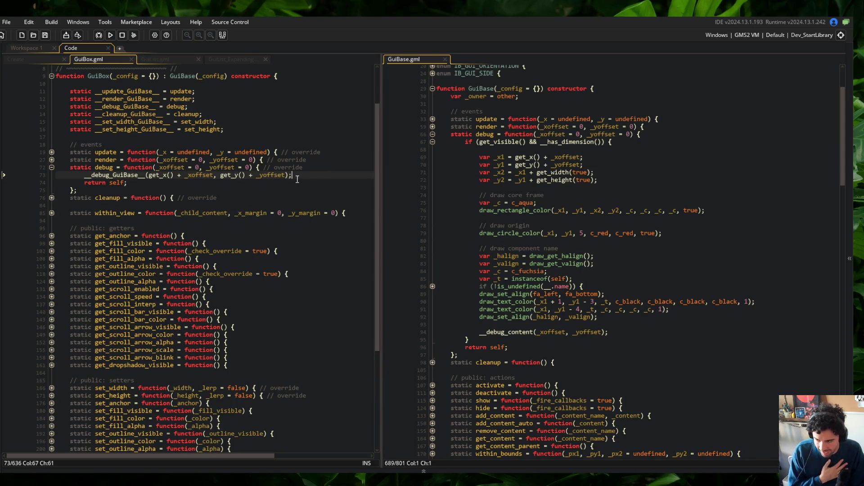
- Add an empty static __debug_content(_xoffset, _yoffset) function to GuiBox's private with block and save
scroll(270, 175, down, 5)
scroll(296, 179, up, 4)
scroll(296, 180, down, 6)
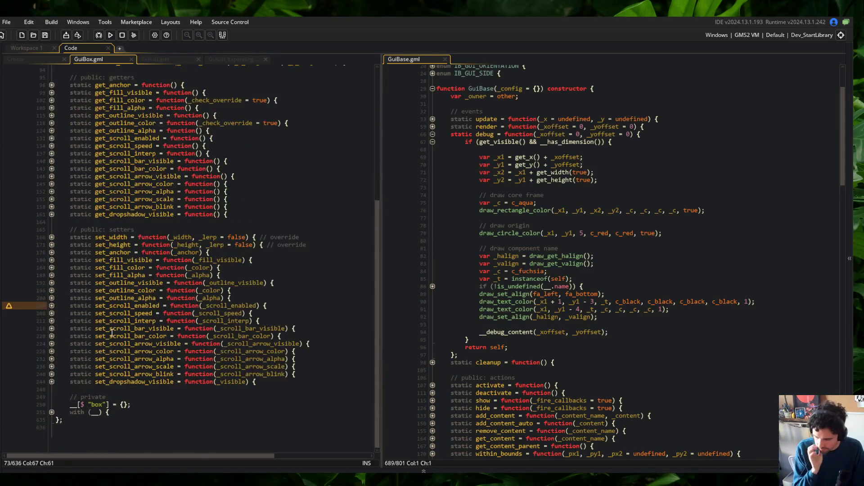
click(52, 412)
scroll(51, 416, down, 5)
scroll(69, 407, down, 3)
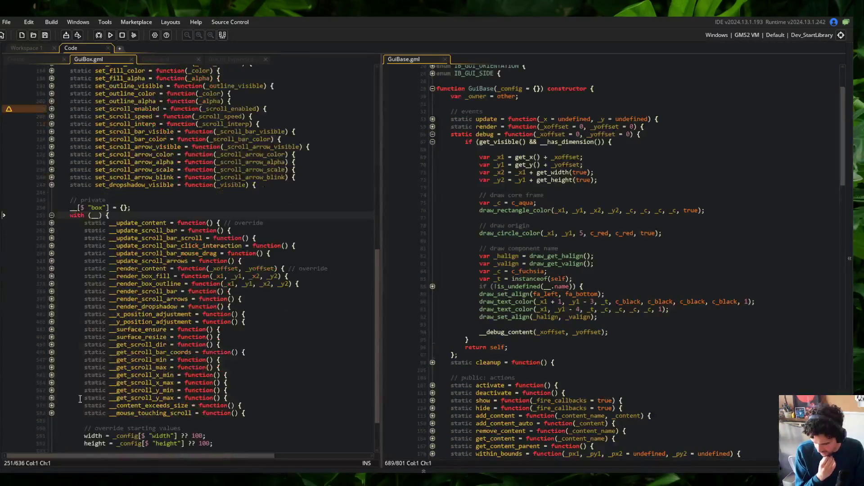
click(297, 298)
key(Down)
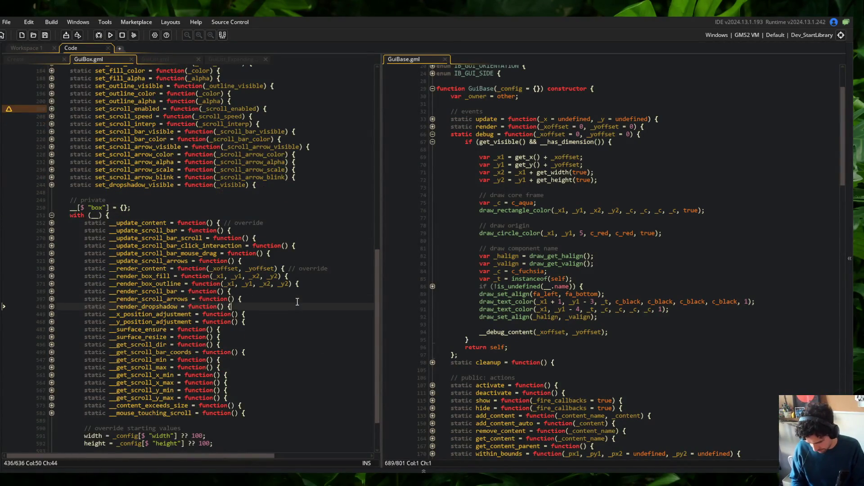
key(Return)
text(static __debug)
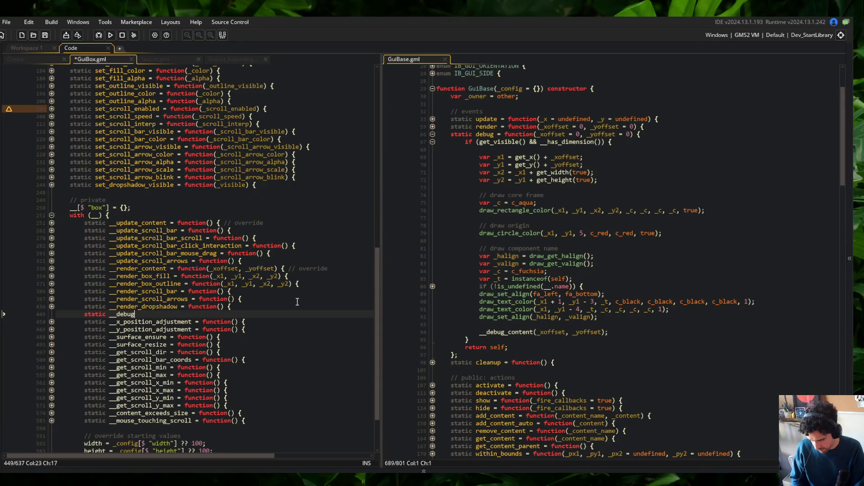
text(_content = function(_x)
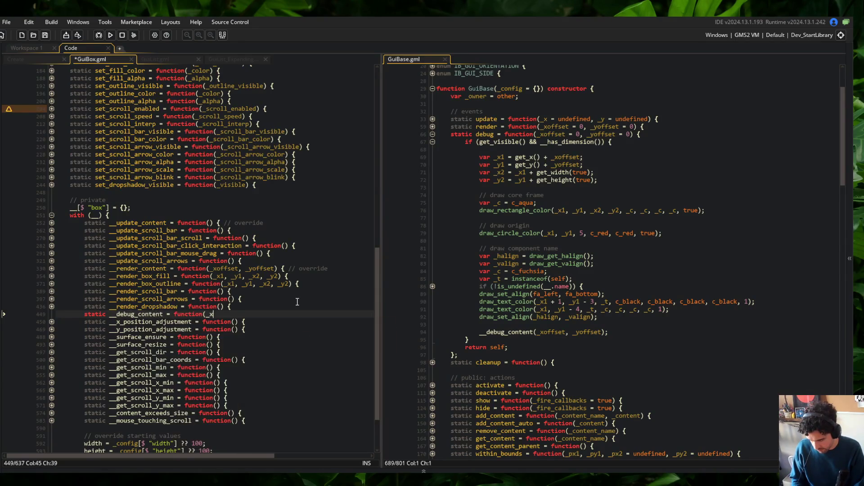
text(offset, _yoffset) {)
key(Return)
key(Return)
text(};)
key(ctrl+s)
- Cut GuiBox's public debug override and paste its parent call into __debug_content
scroll(297, 301, up, 20)
click(297, 228)
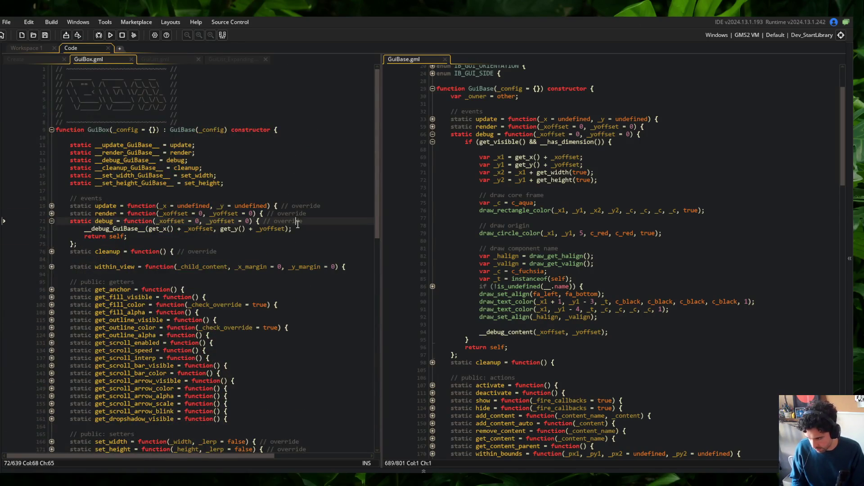
key(Up)
key(Home)
key(shift+Down)
key(shift+Down)
key(shift+Down)
key(Delete)
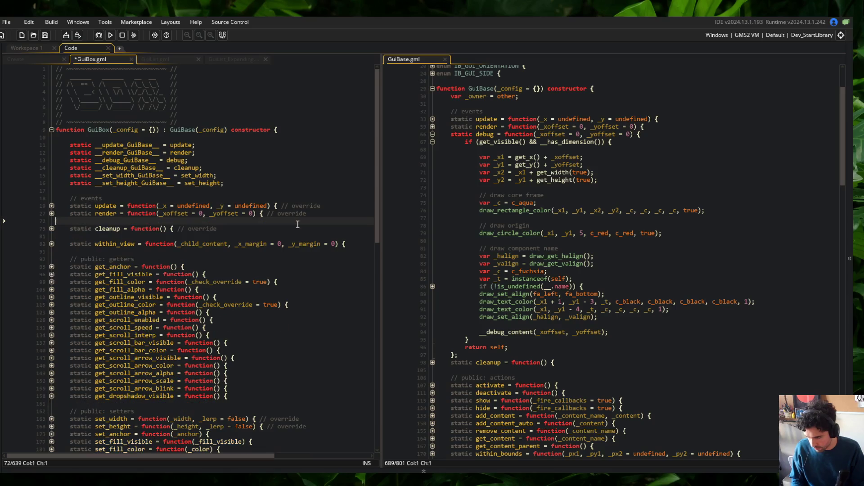
key(ctrl+s)
scroll(297, 224, down, 15)
click(133, 243)
click(126, 251)
text(__debug_GuiBase__(get_x() + _xoffset, get_y() + _yoffset);)
- Rename the debug parent alias to __debug_content_GuiBase__ and save
scroll(126, 249, up, 15)
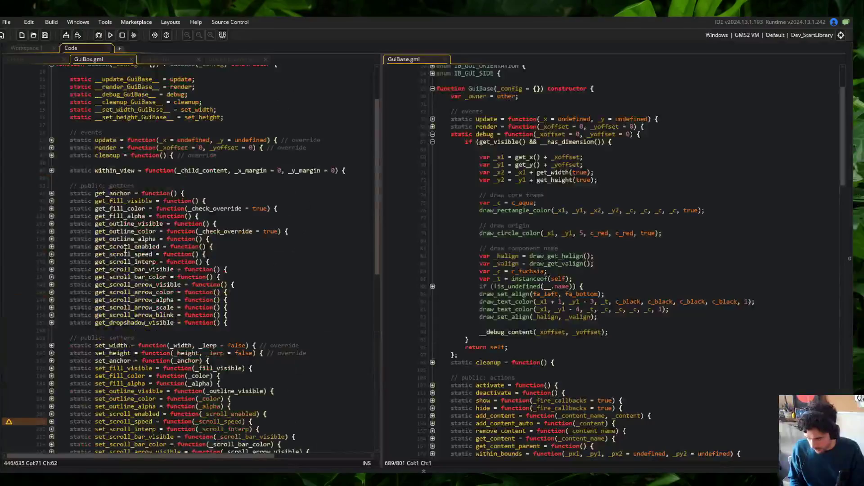
click(102, 168)
key(Up)
key(Up)
click(126, 161)
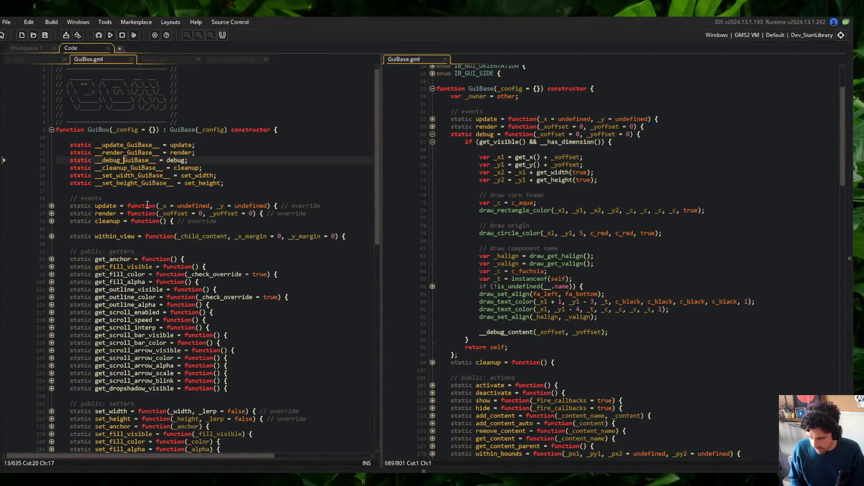
text(content_GuiBase)
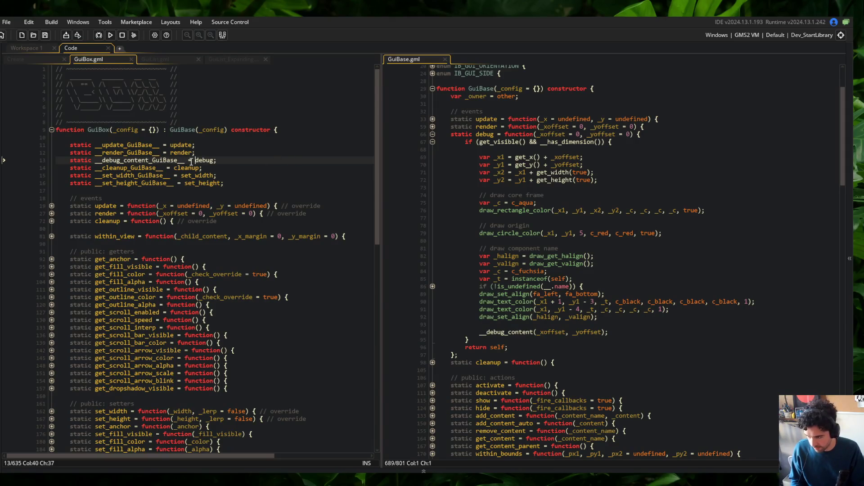
text(__)
key(Return)
key(ctrl+s)
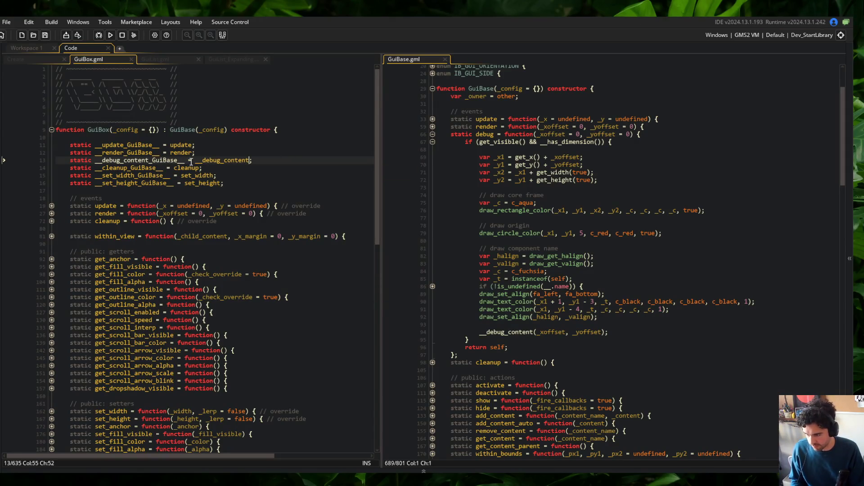
- Change the call inside __debug_content to __debug_content_GuiBase__ and run the game
scroll(155, 160, down, 20)
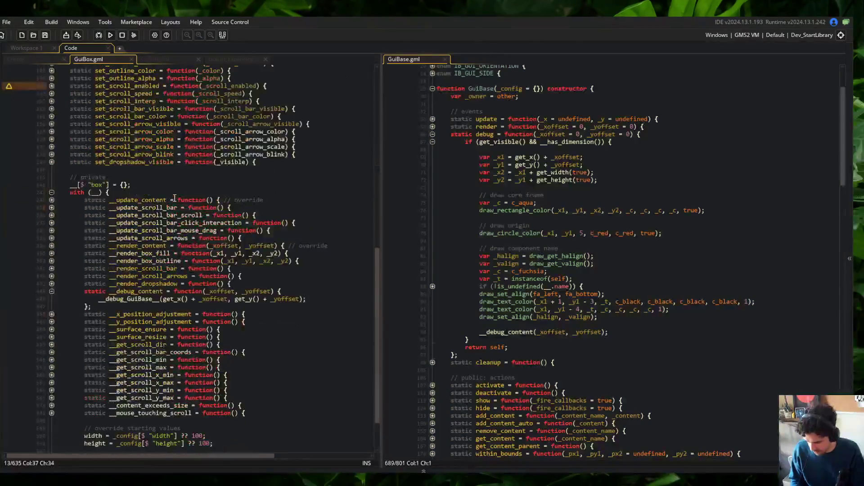
click(137, 250)
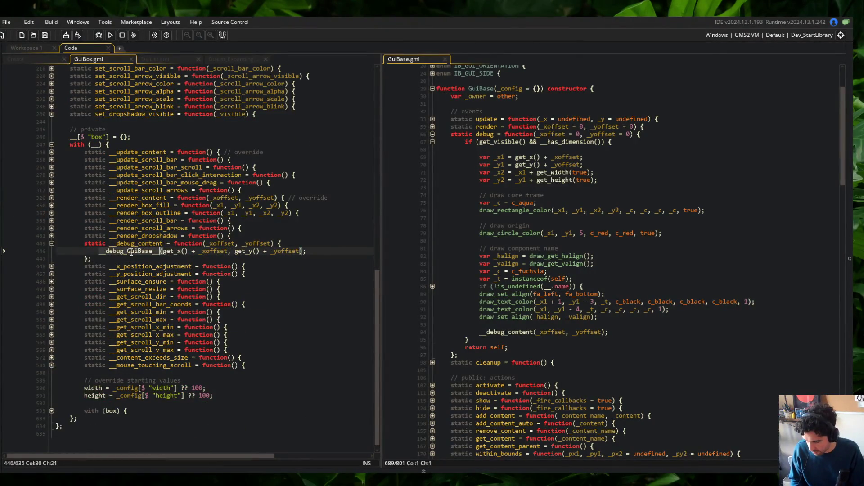
text(content_)
click(184, 213)
click(111, 36)
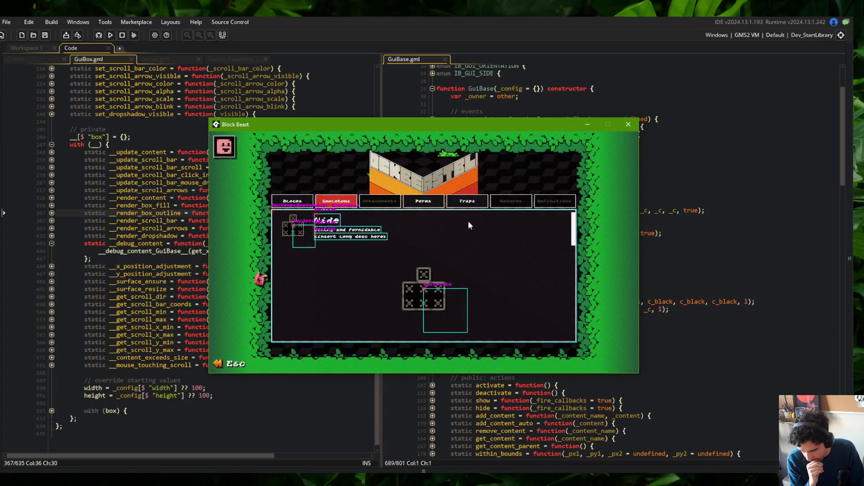
click(628, 124)
click(182, 198)
scroll(182, 204, up, 20)
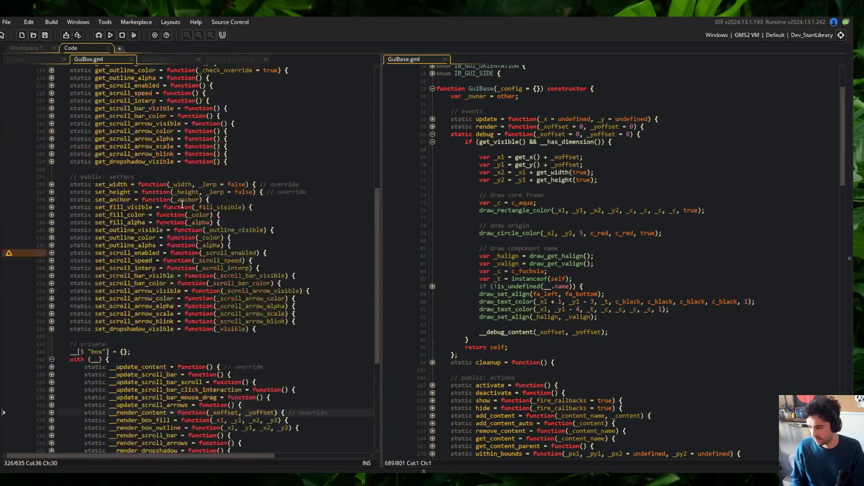
- In Command Prompt, stage all changes, commit them as "fixed box debug visuals" and push
click(288, 198)
key(alt+Tab)
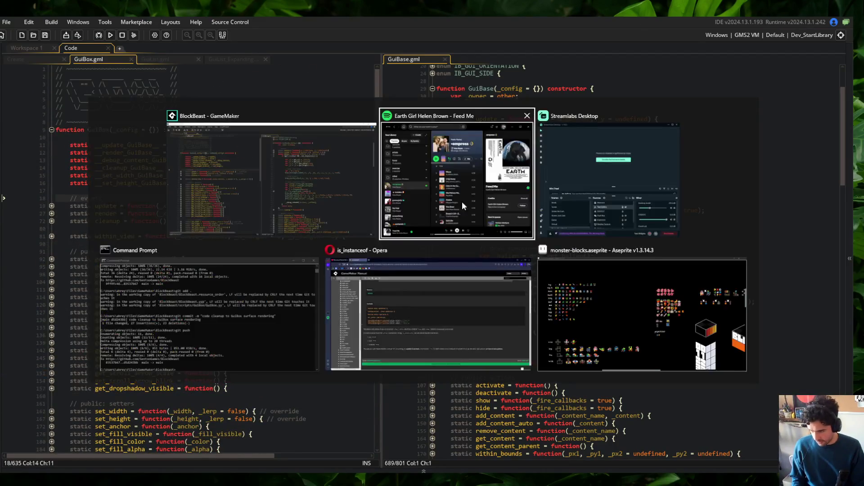
click(231, 305)
text(git add .)
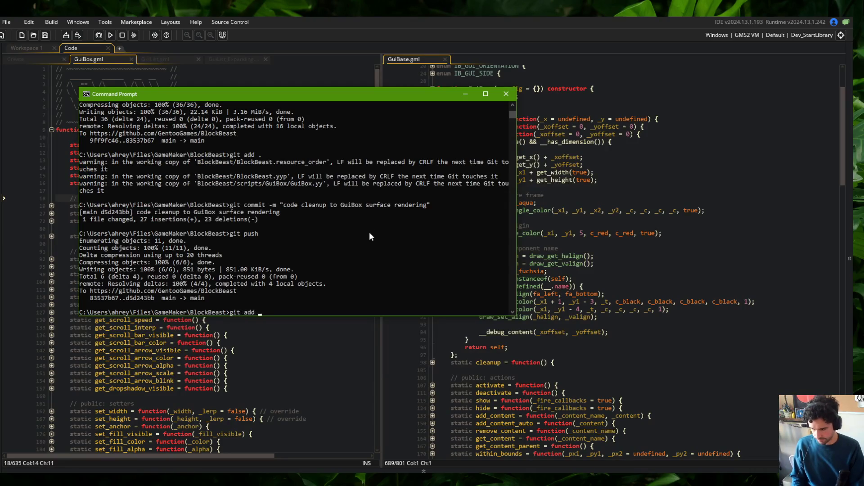
key(Return)
text(git commit -m "fixed box de)
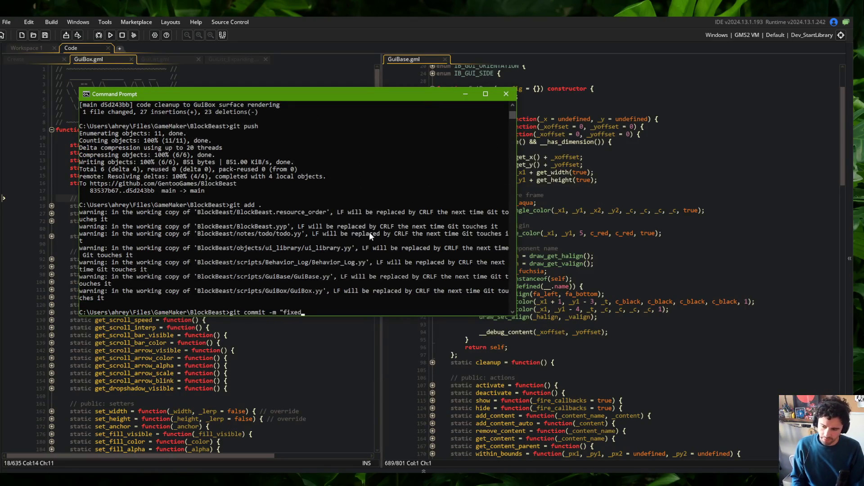
text(bug)
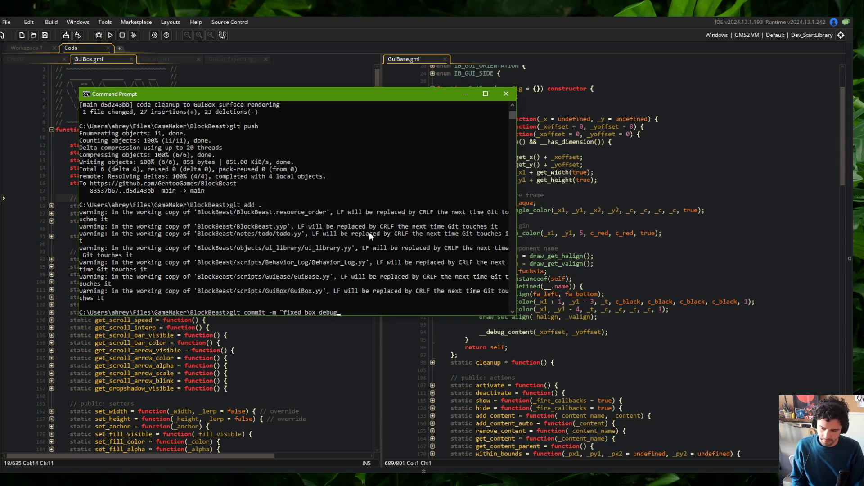
text( visuals")
key(Return)
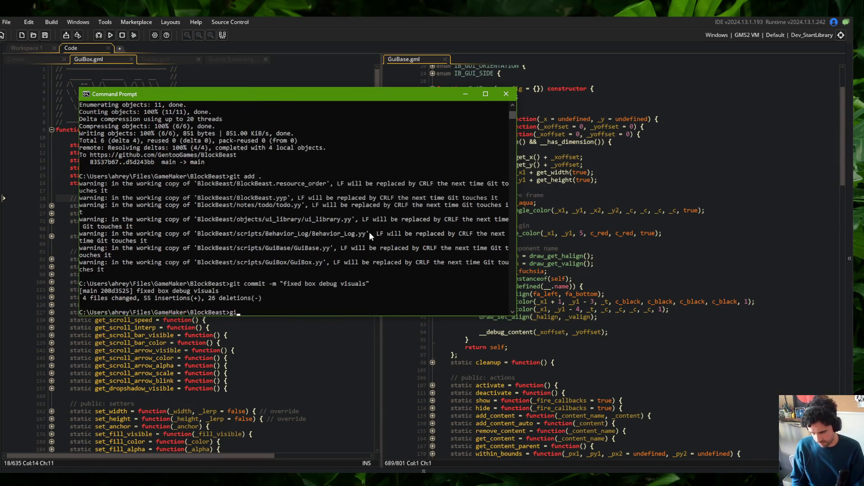
text(git push)
key(Return)
- Return to GameMaker and close the GuiBase.gml tab
click(672, 290)
click(662, 221)
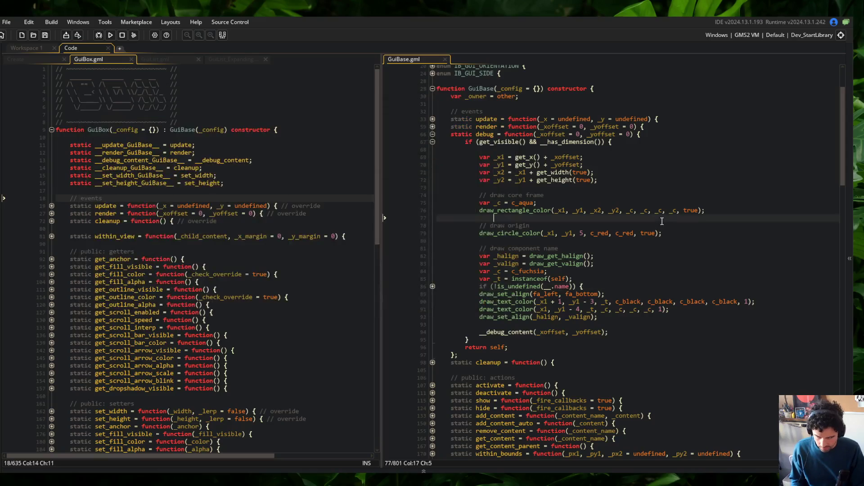
click(315, 138)
middle_click(419, 59)
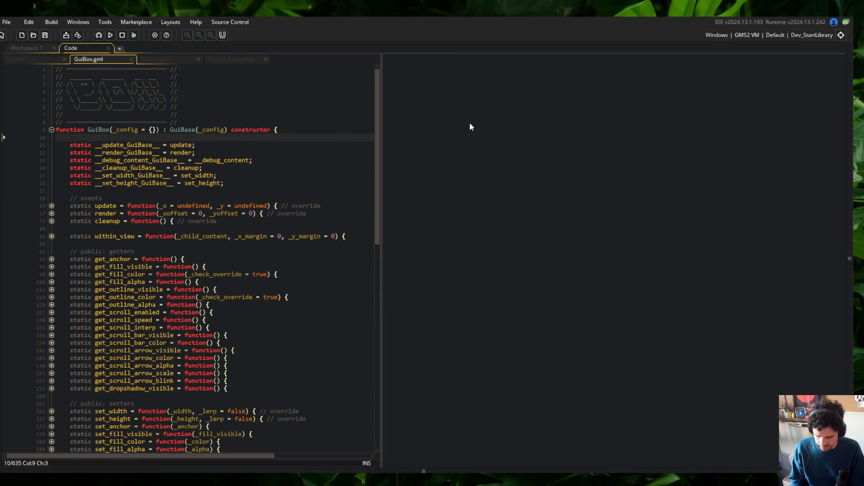
- Open GuiSprite.gml through the asset search
key(ctrl+t)
text(GuiSprite)
key(Return)
click(526, 185)
- Run the game, view its Skeletons page, and move the game window aside
key(alt+Tab)
click(647, 183)
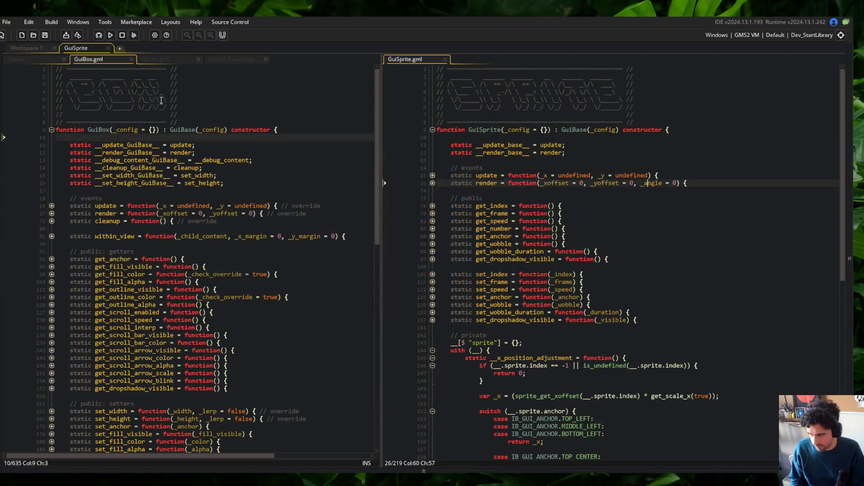
click(110, 35)
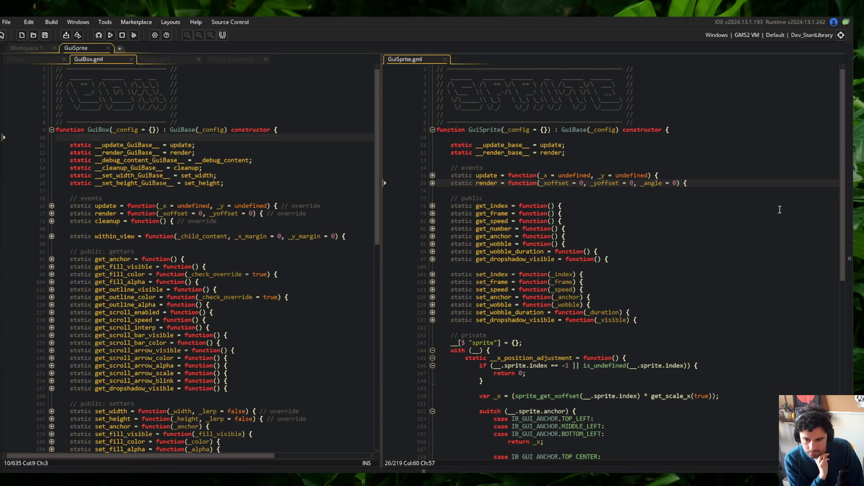
click(336, 201)
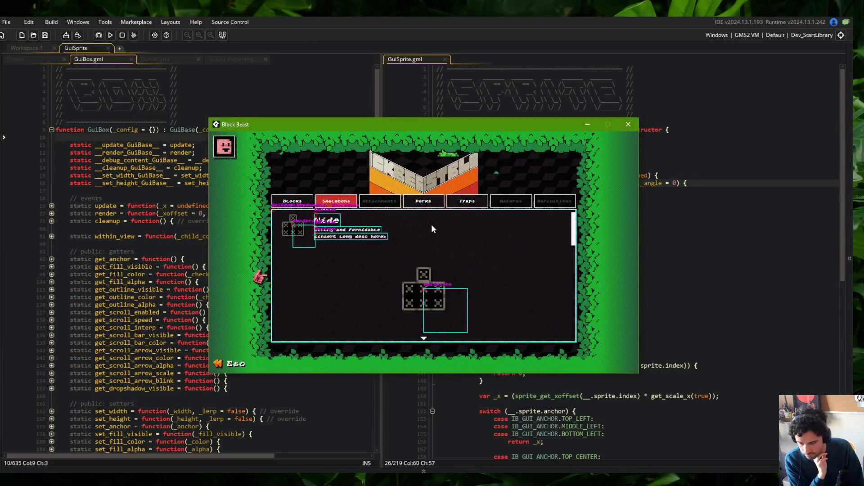
drag(442, 126, 318, 94)
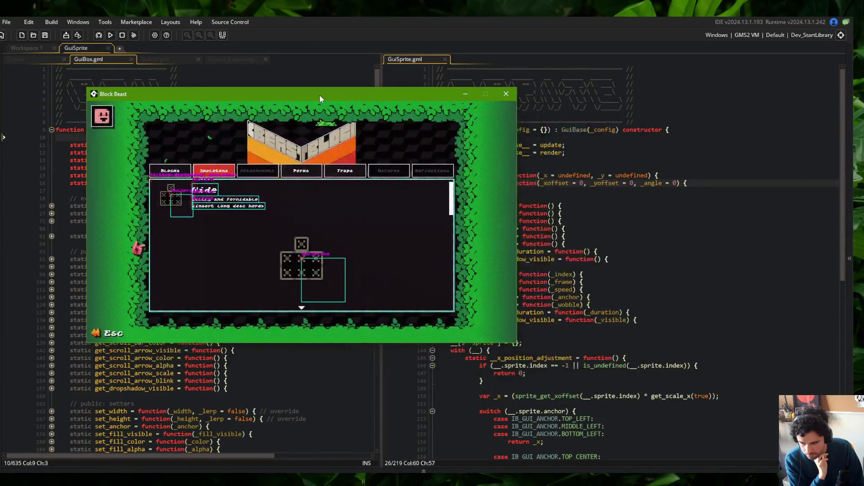
click(563, 214)
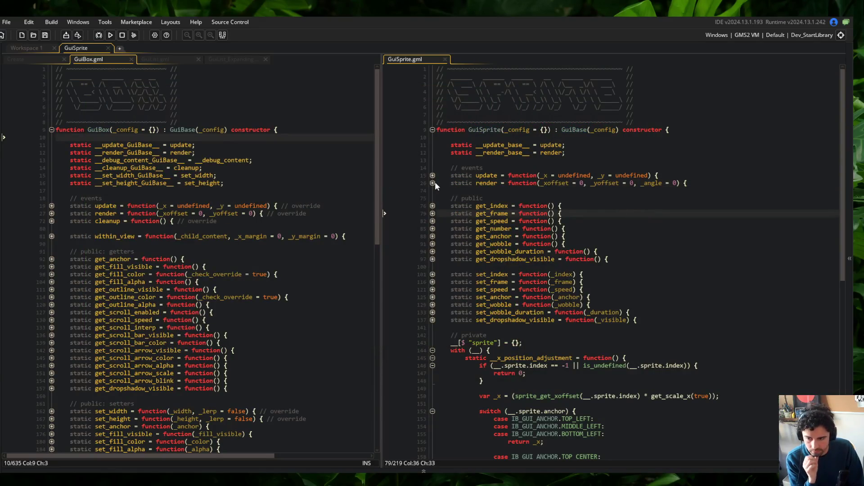
- Expand GuiSprite's render function and open GuiBase.gml in the left pane via asset search
click(432, 183)
click(432, 191)
click(255, 168)
click(214, 100)
key(ctrl+t)
text(Gui)
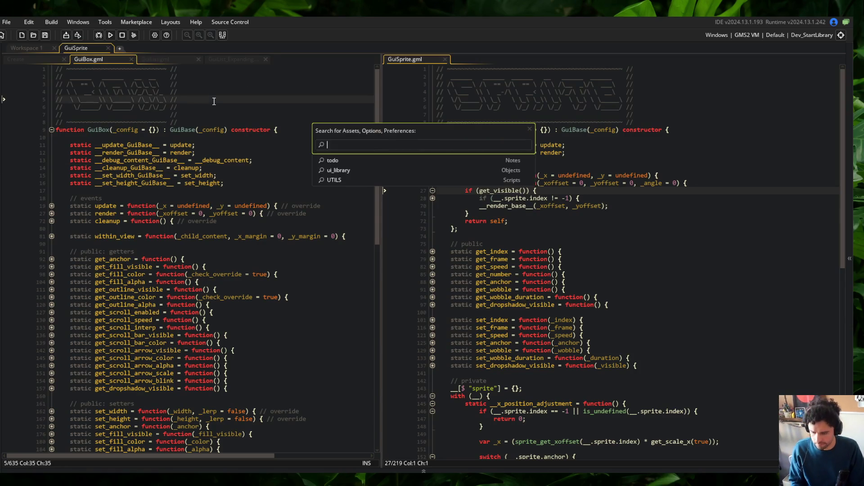
text(e)
key(Return)
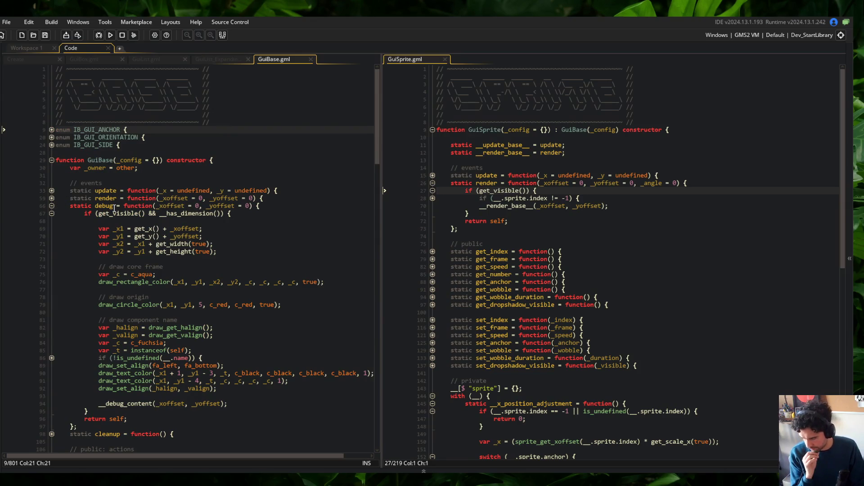
- Review GuiBase's debug code, the x position adjustment and the get_x getter
scroll(114, 207, down, 2)
click(152, 175)
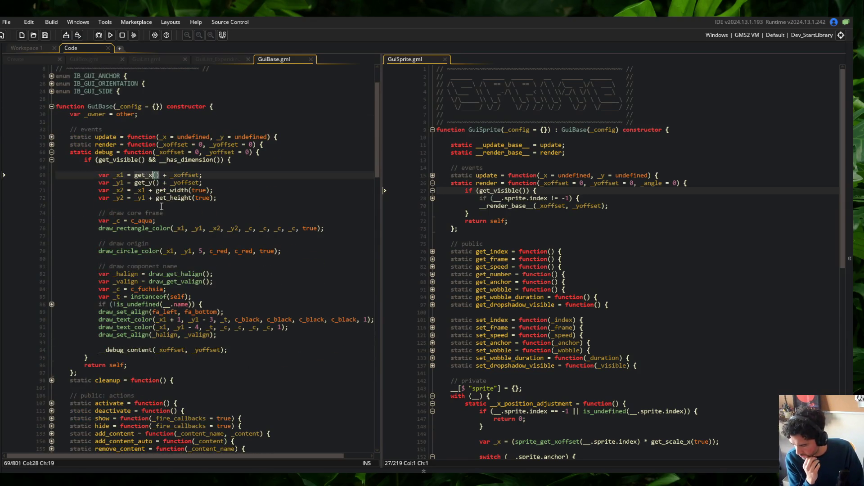
scroll(506, 261, down, 9)
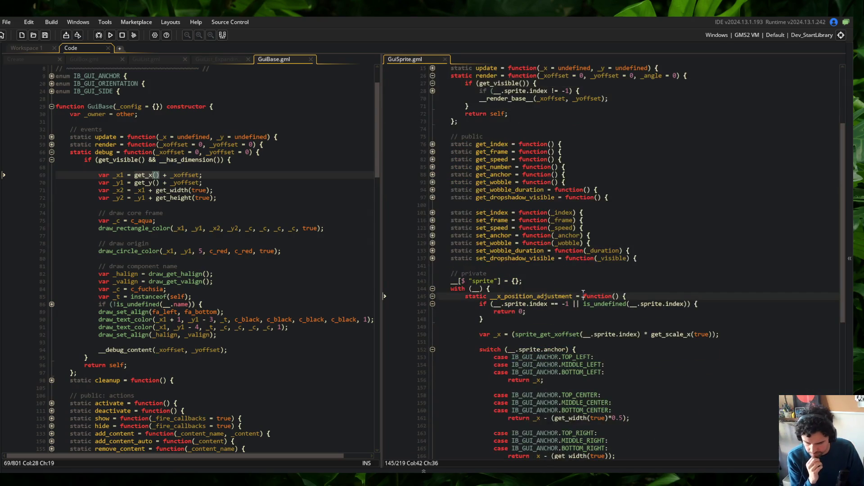
click(586, 189)
click(432, 188)
scroll(431, 188, up, 5)
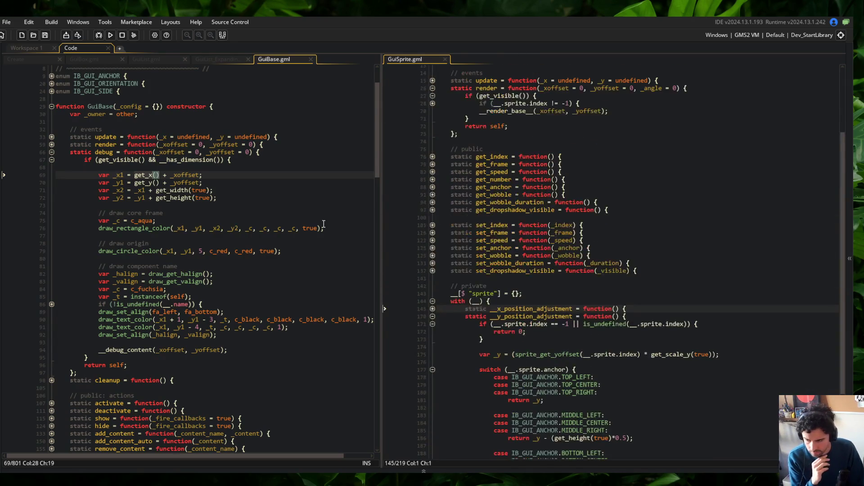
scroll(118, 280, down, 10)
scroll(118, 280, down, 4)
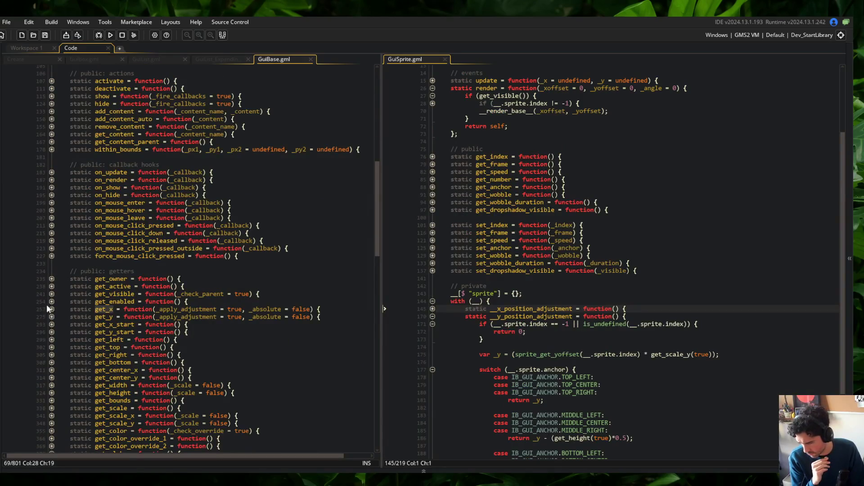
click(51, 309)
scroll(182, 260, up, 10)
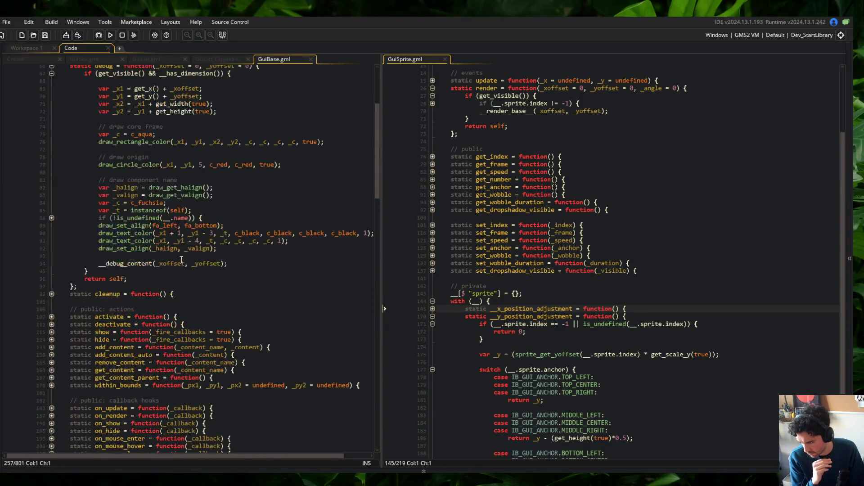
scroll(181, 260, up, 6)
- Fold GuiSprite's render function and place the caret after the base method aliases
click(225, 236)
scroll(494, 235, up, 4)
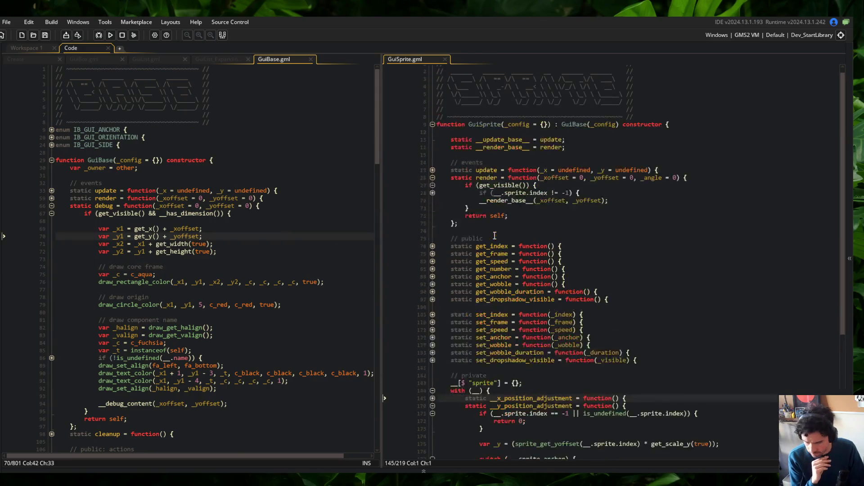
click(432, 178)
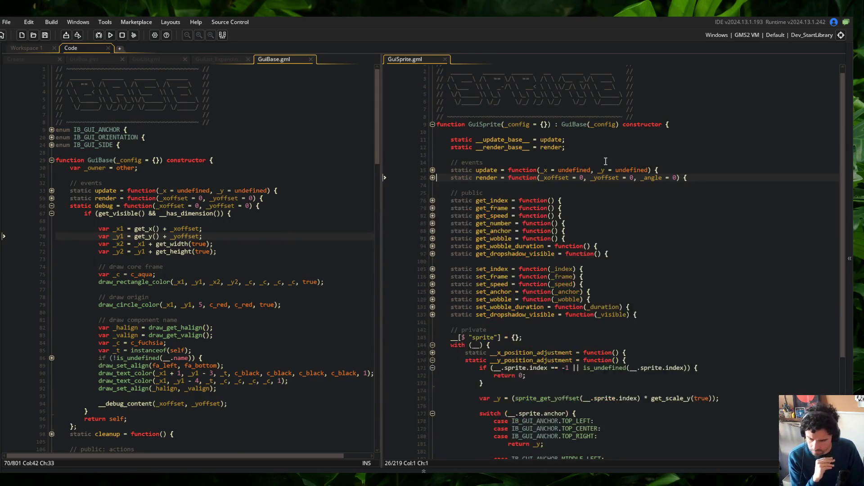
click(622, 147)
- Add a debug base alias and a static debug(_xoffset = 0, _yoffset = 0) override in GuiSprite
key(Return)
text(static __debug_base)
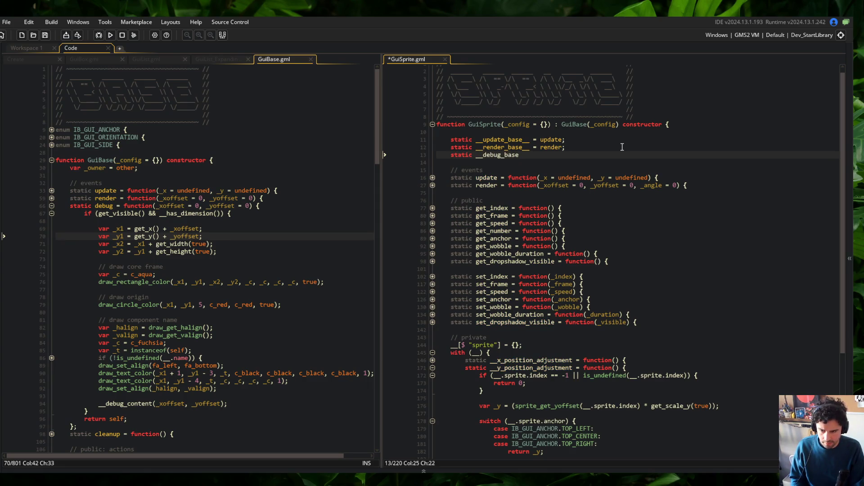
text(debug;)
key(Down)
key(Down)
key(Down)
key(End)
key(Return)
text(static debu)
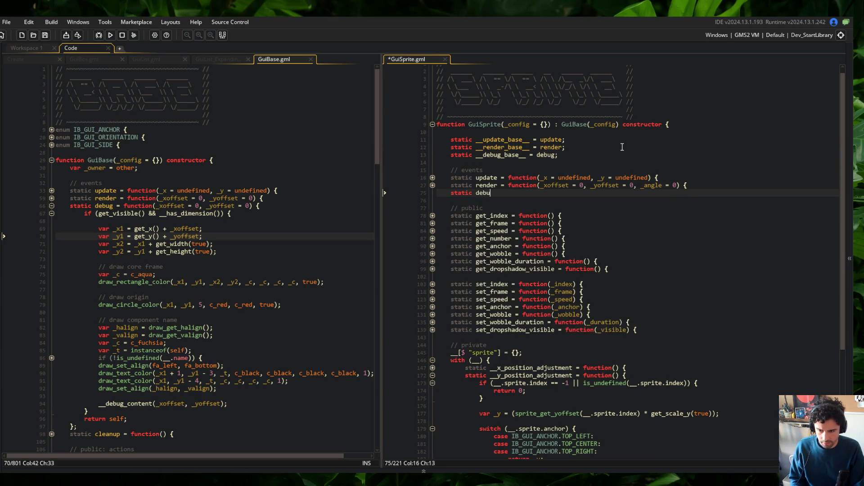
text(g = function(_xoffset = 0, )
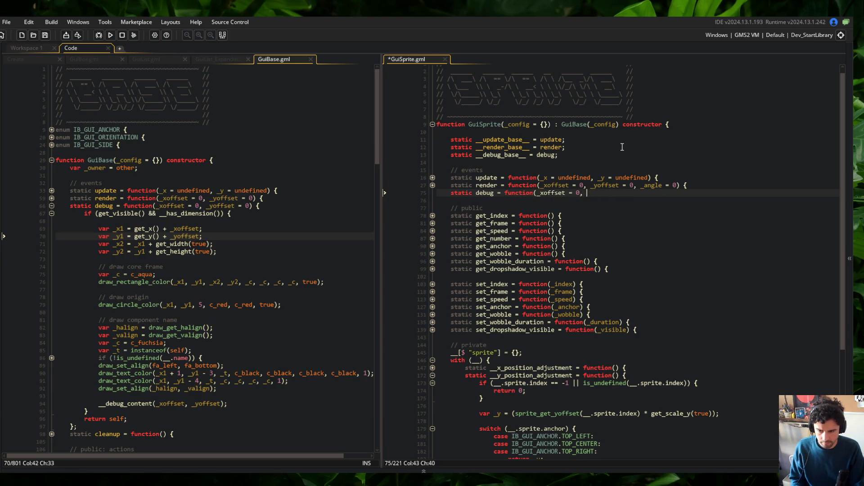
text(_yoff)
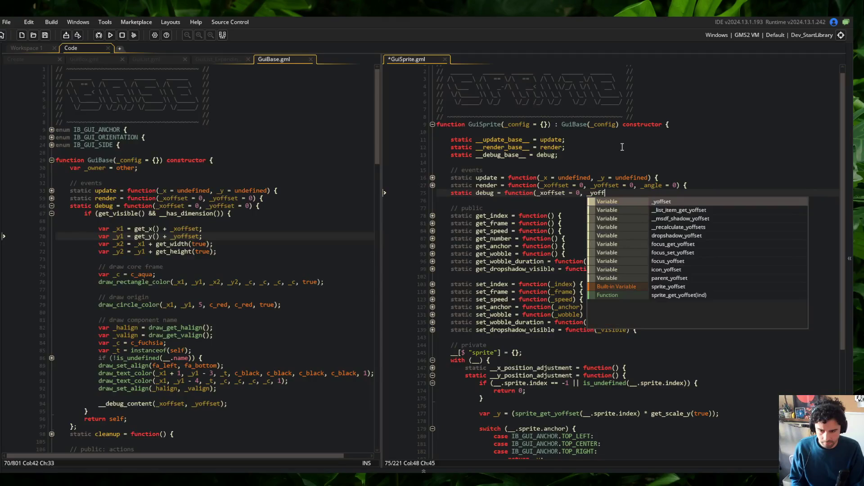
text(set = 0) {)
key(Return)
key(Up)
key(End)
text(e)
key(Down)
key(ctrl+s)
- Give the debug override an if (get_visible()) block and a return self, then save
text(ig)
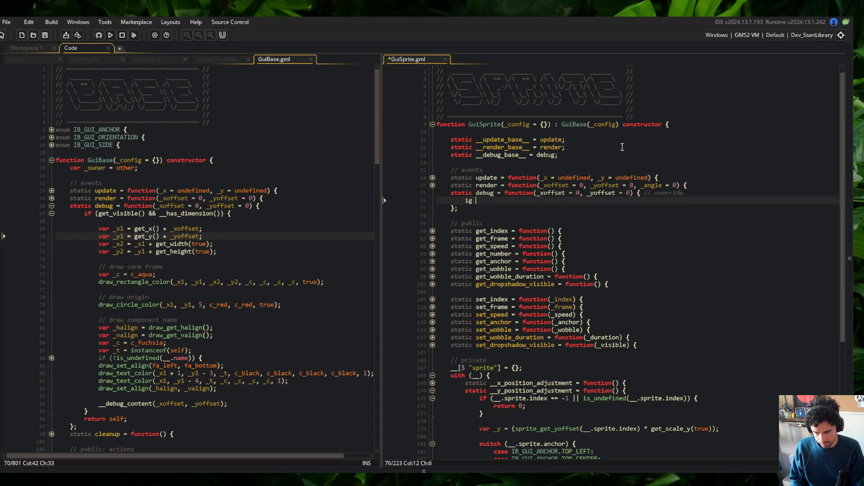
key(BackSpace)
key(BackSpace)
key(BackSpace)
text(get_visible)
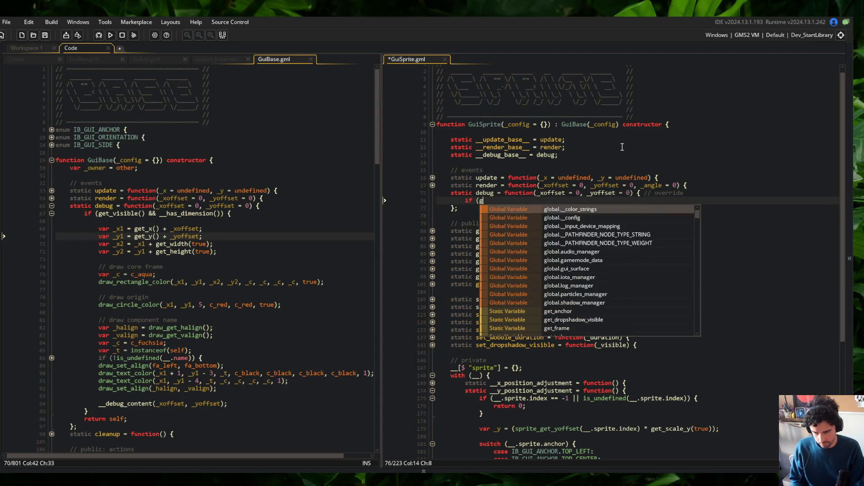
text(()) {)
key(Return)
key(Return)
text(})
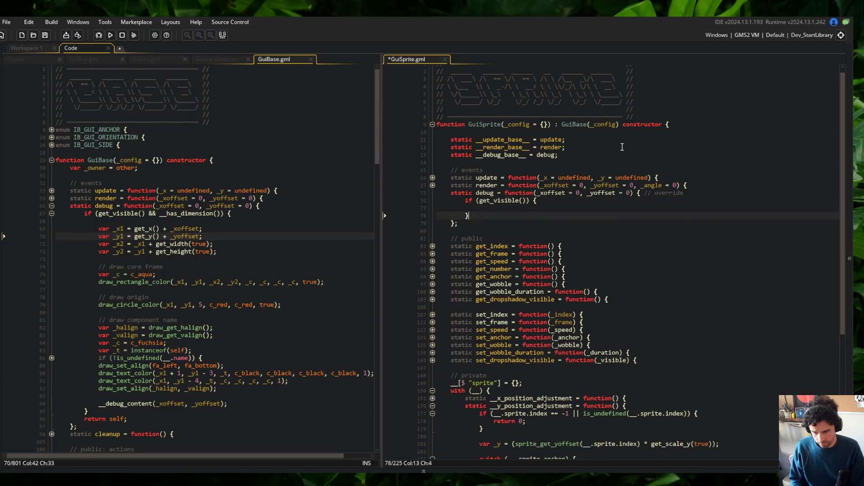
key(Return)
text(return self;)
key(ctrl+s)
- Call __debug_base__ with offsets minus __x_position_adjustment() and __y_position_adjustment(), then build and run
key(Up)
key(Up)
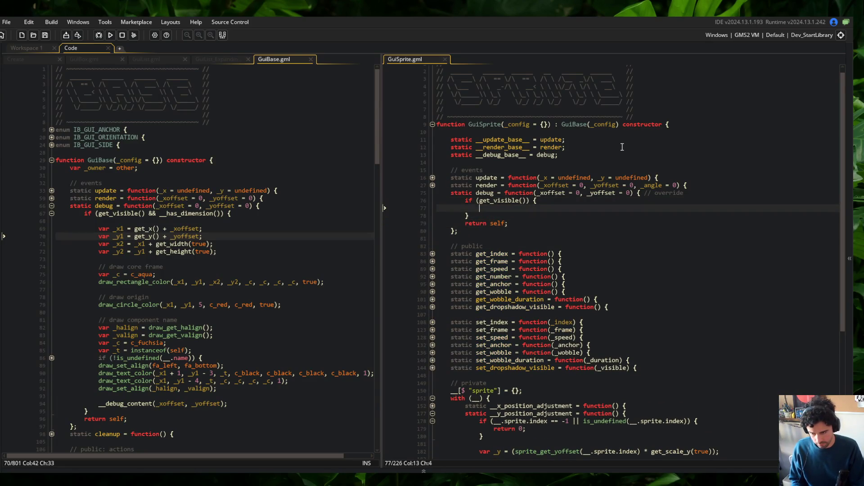
text(__debug_base)
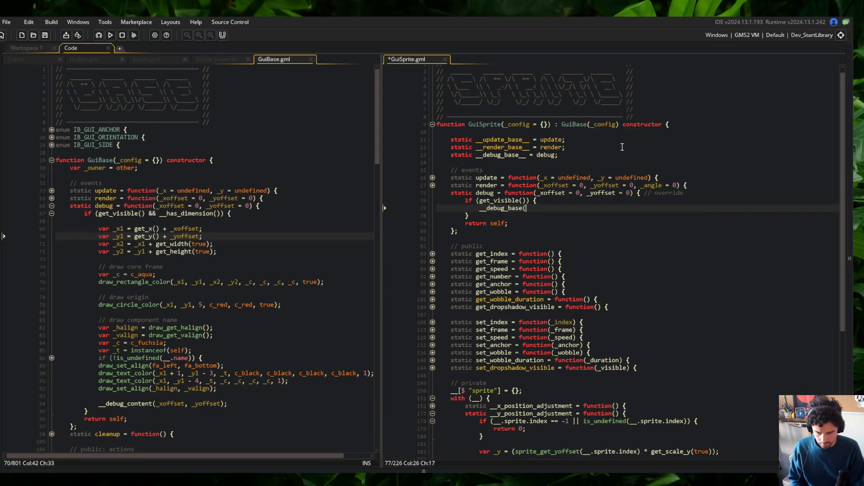
key(ctrl+BackSpace)
key(ctrl+s)
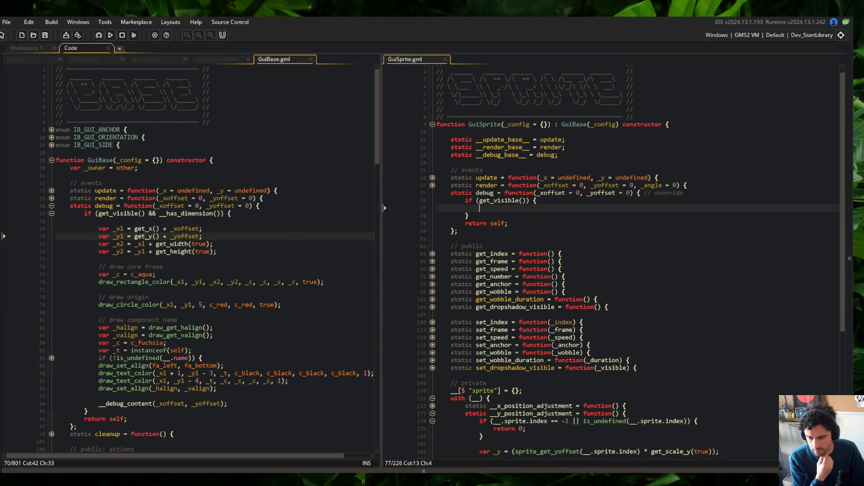
key(Escape)
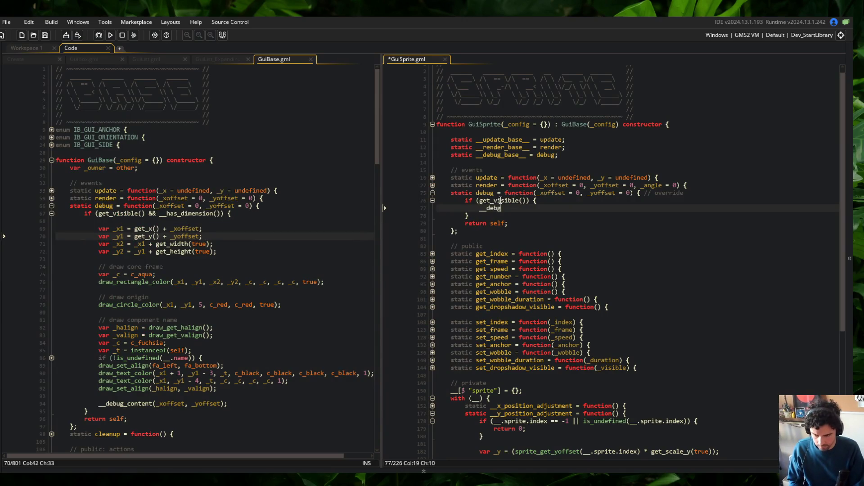
key(ctrl+space)
key(Escape)
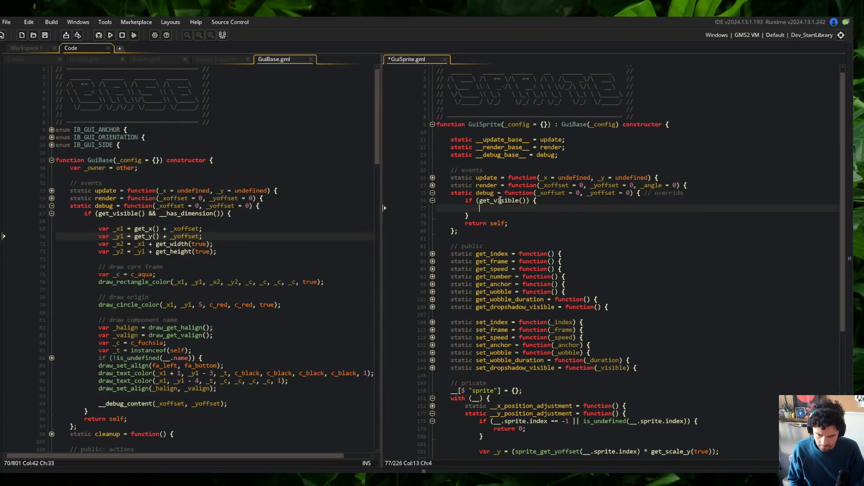
text(__debug_base()
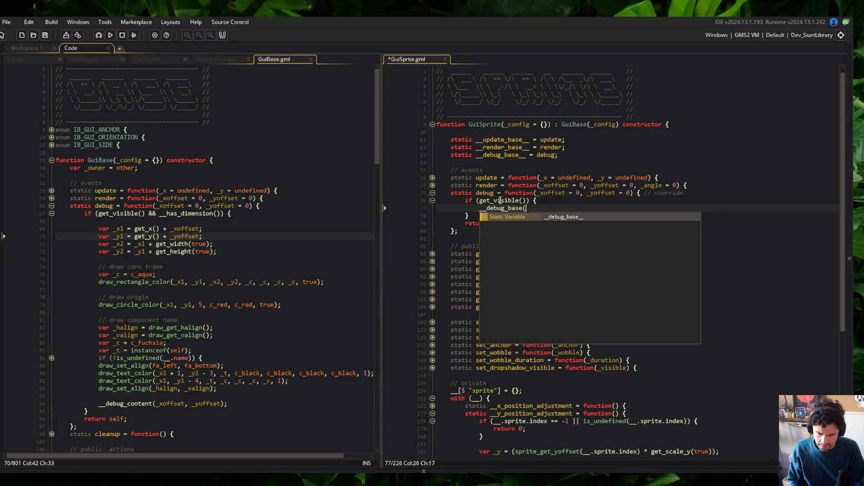
key(BackSpace)
text(__(_xoff)
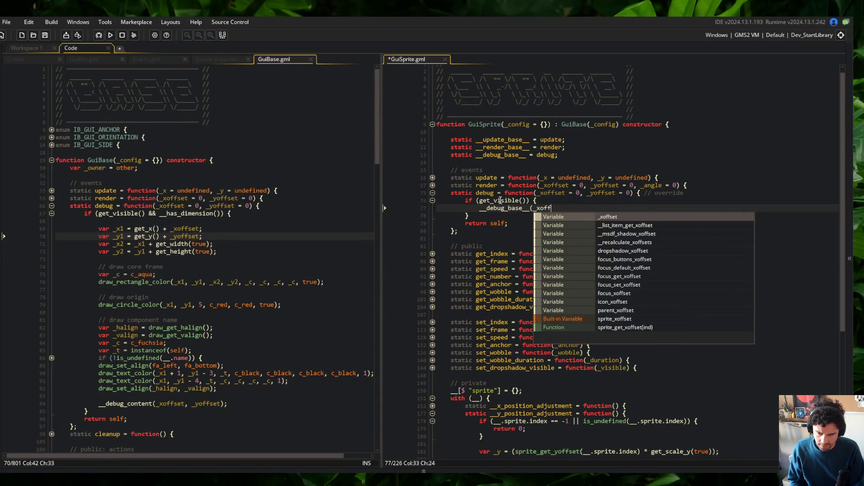
text(set - __x_position_adj)
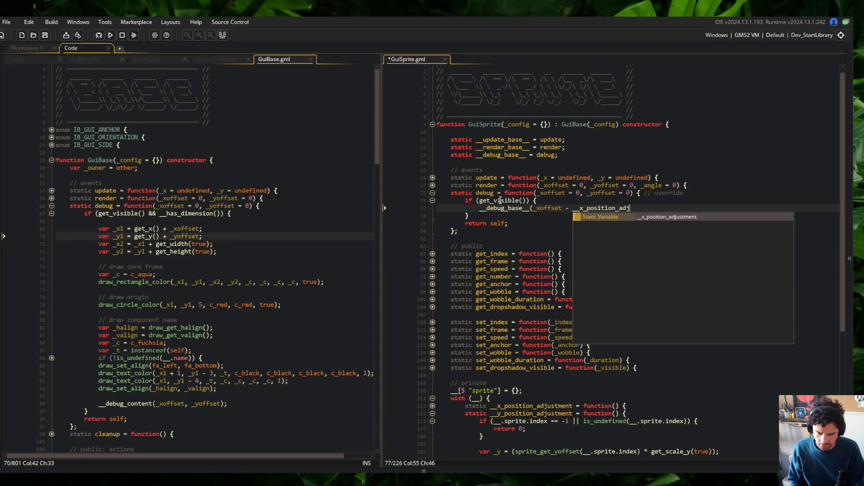
key(Return)
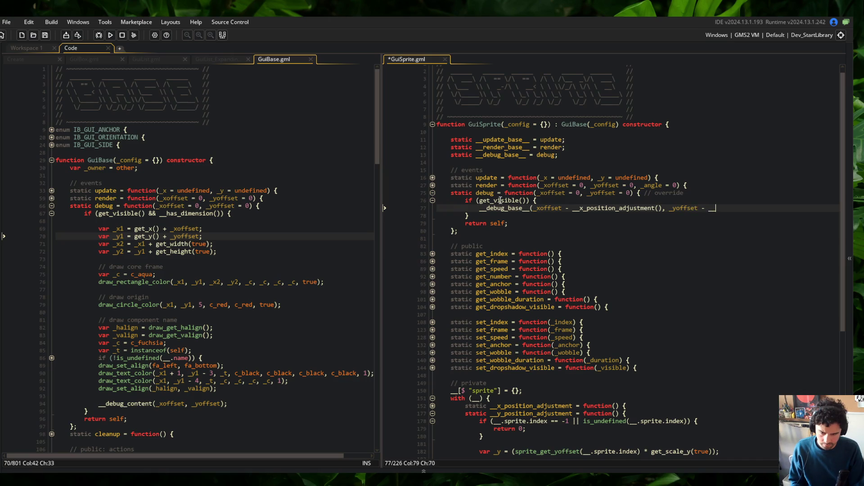
text(y_po)
key(Return)
text(());)
key(F5)
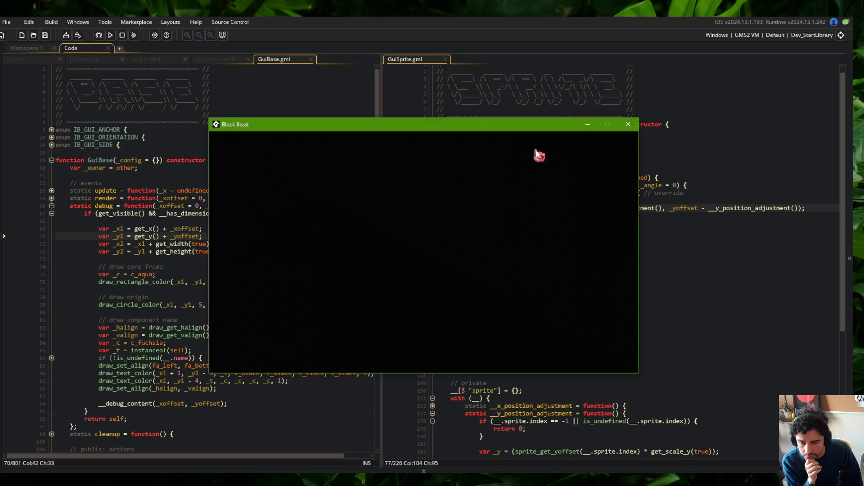
- Inspect the Wide skeleton's detail view, then flip the game between the Blocks and Skeletons lists
click(410, 223)
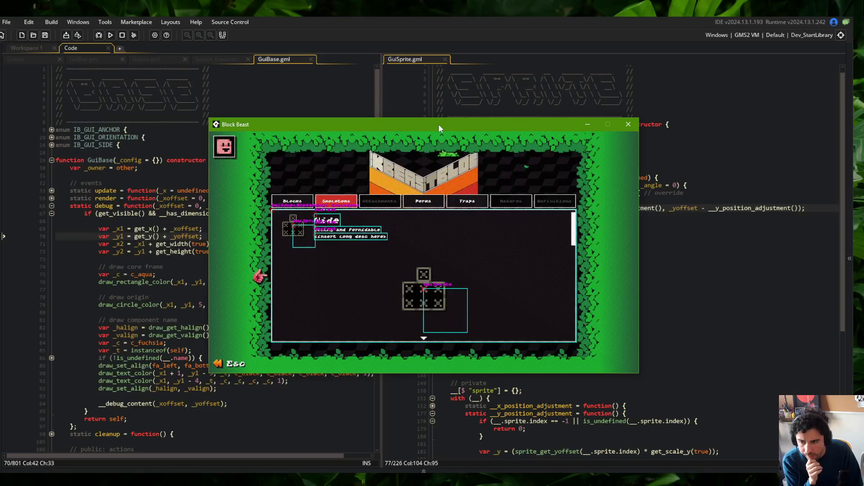
mouse_move(438, 123)
mouse_down()
mouse_move(461, 231)
mouse_move(447, 154)
mouse_move(304, 112)
mouse_move(276, 115)
mouse_up()
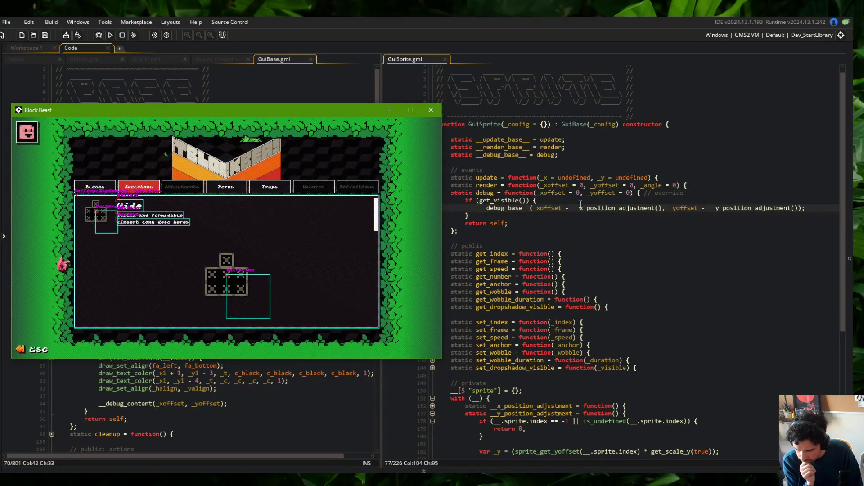
mouse_move(341, 113)
mouse_down()
mouse_move(386, 110)
mouse_move(342, 155)
mouse_move(330, 144)
mouse_up()
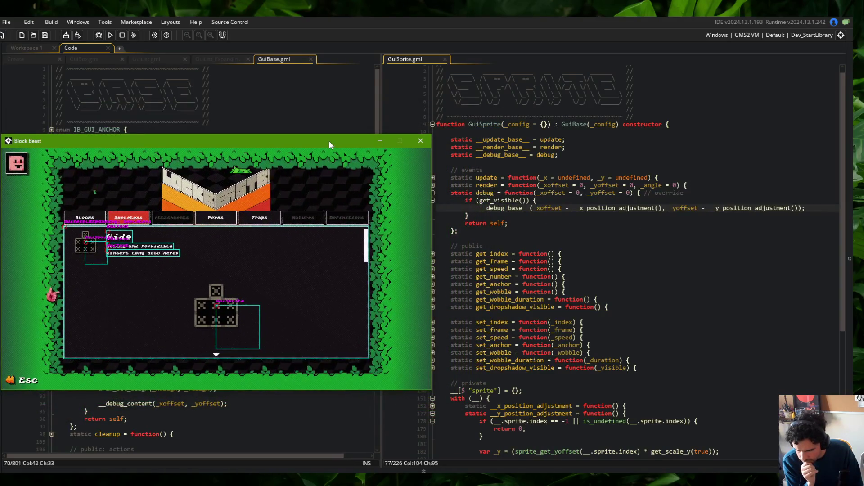
click(85, 218)
click(130, 221)
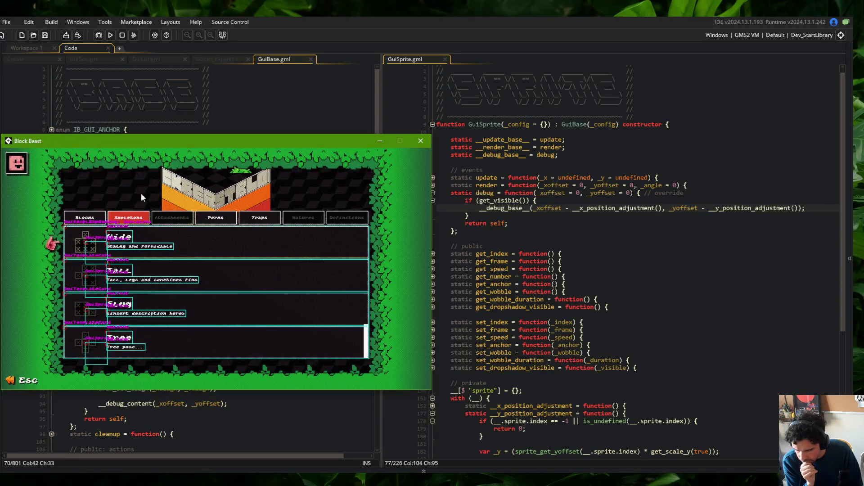
- Expand GuiSprite's render function and its sprite index check block in the editor
drag(177, 139, 184, 110)
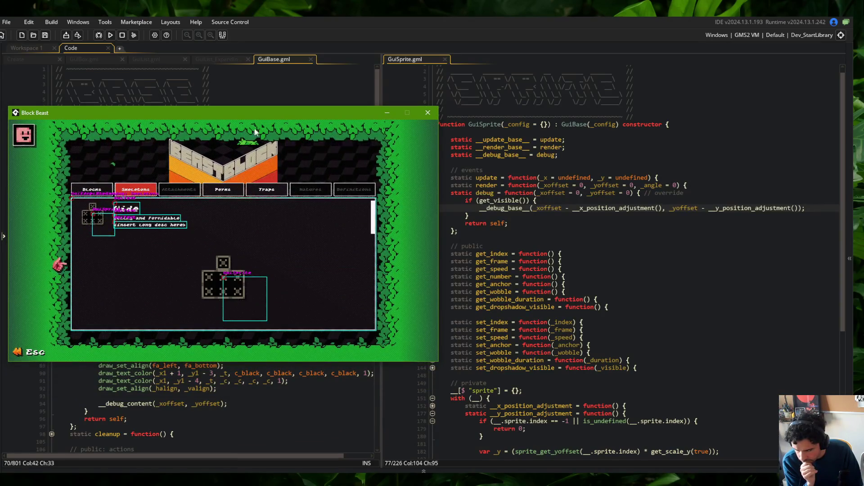
mouse_move(251, 113)
mouse_down()
mouse_move(277, 121)
mouse_move(242, 125)
mouse_up()
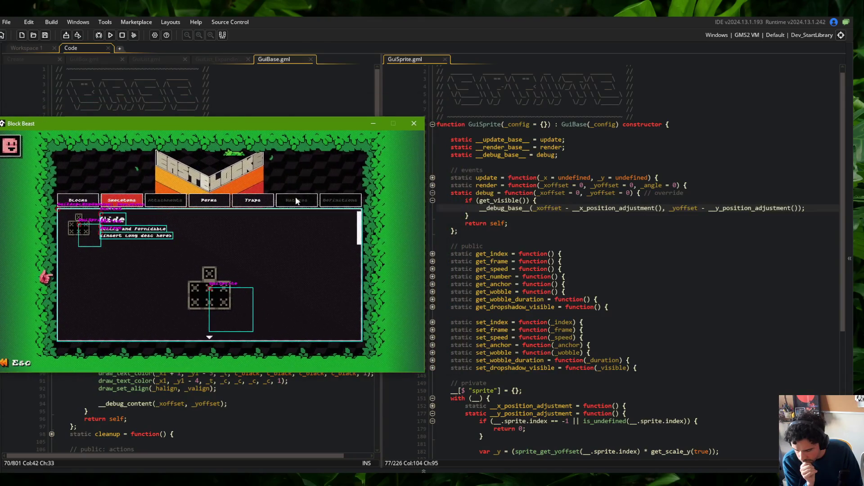
click(432, 185)
click(432, 201)
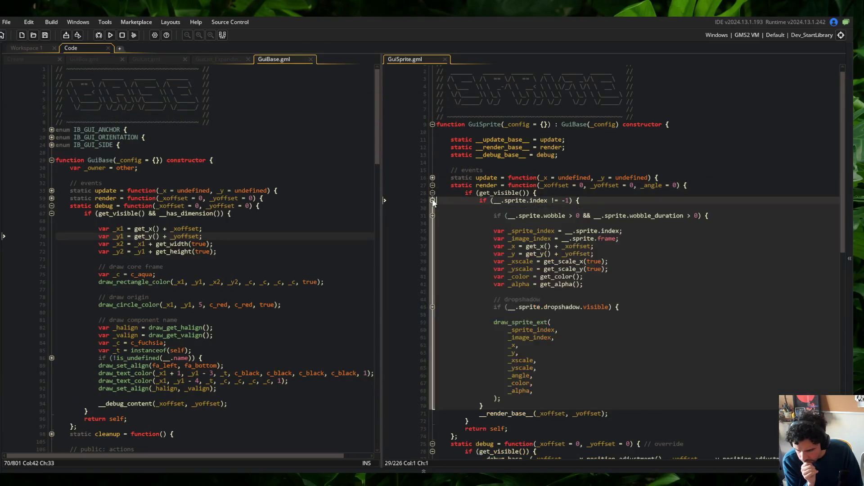
- Expand the dropshadow block and condense its draw_sprite_ext arguments onto two lines
click(539, 216)
click(433, 307)
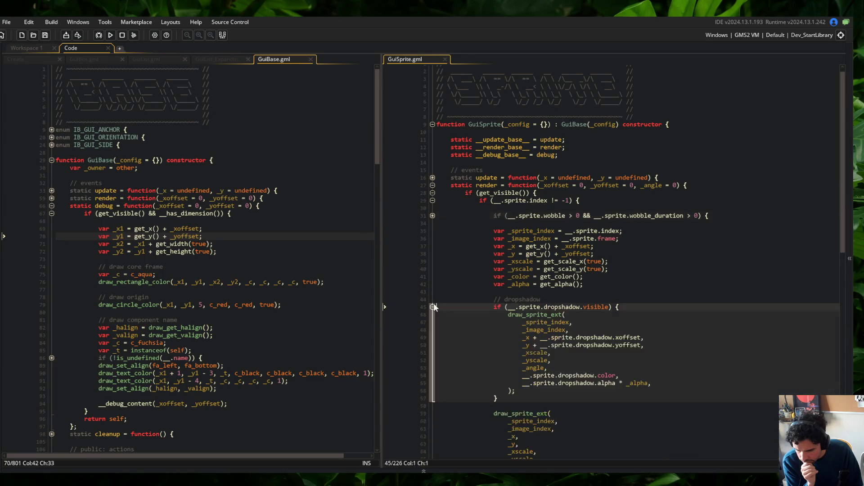
click(611, 327)
key(Up)
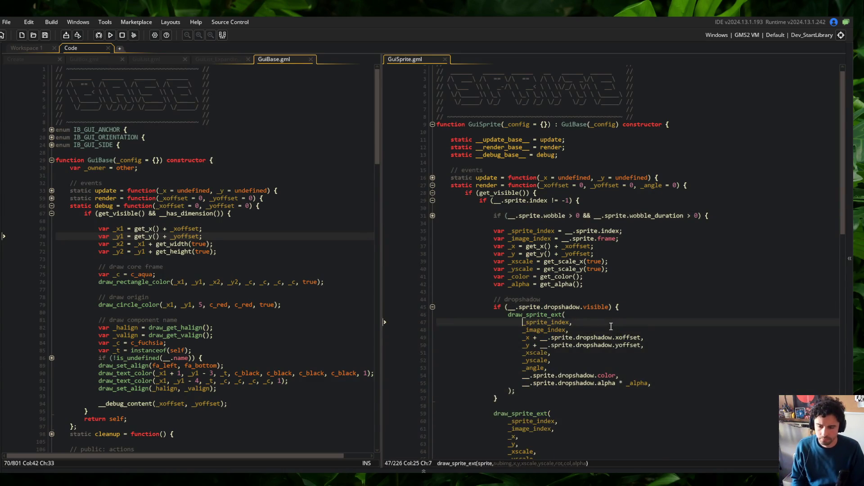
key(shift+Home)
key(BackSpace)
key(BackSpace)
key(Down)
key(Home)
key(shift+Home)
key(BackSpace)
key(BackSpace)
key(Down)
key(Home)
key(shift+Home)
key(BackSpace)
key(BackSpace)
key(Down)
key(Home)
key(shift+Home)
key(BackSpace)
key(BackSpace)
key(Down)
key(Down)
key(Home)
key(shift+Home)
key(BackSpace)
key(BackSpace)
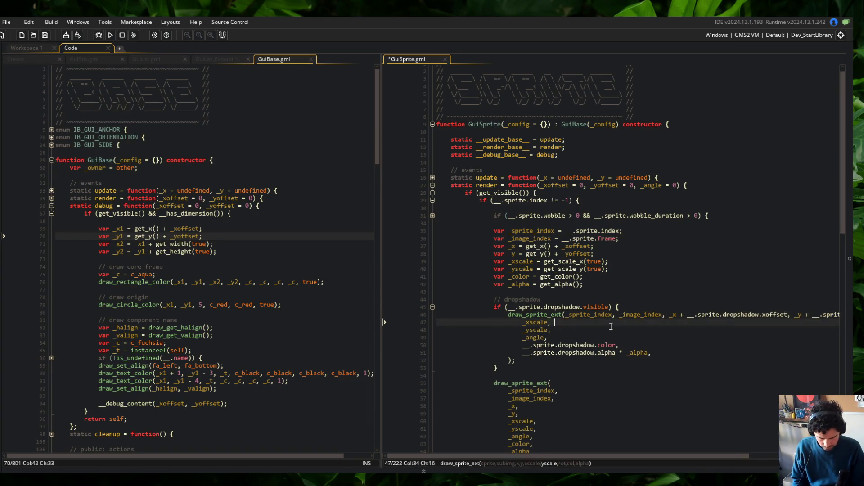
key(Down)
key(End)
key(Home)
key(shift+Home)
key(BackSpace)
key(BackSpace)
key(Down)
key(Home)
key(shift+Home)
key(BackSpace)
key(BackSpace)
key(Down)
key(Home)
key(shift+Home)
key(BackSpace)
key(BackSpace)
key(Down)
key(Home)
key(shift+Home)
key(BackSpace)
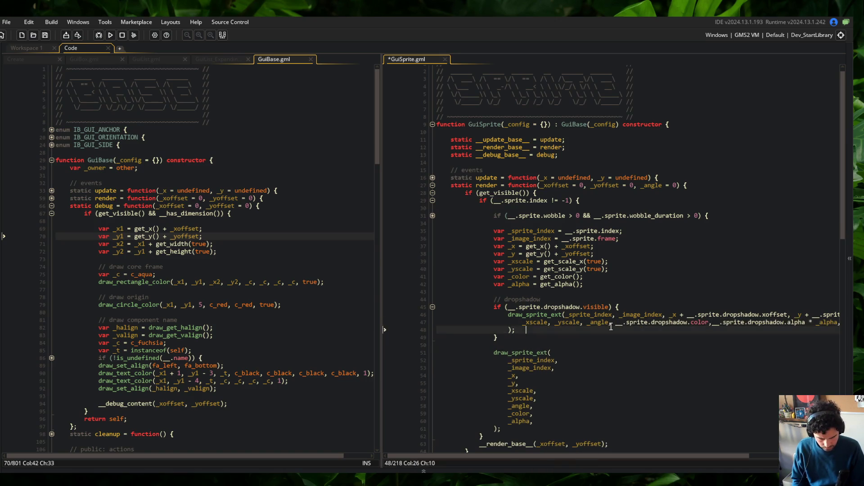
- Condense the main draw_sprite_ext call's arguments, _sprite_index through _alpha, onto two lines
key(BackSpace)
key(BackSpace)
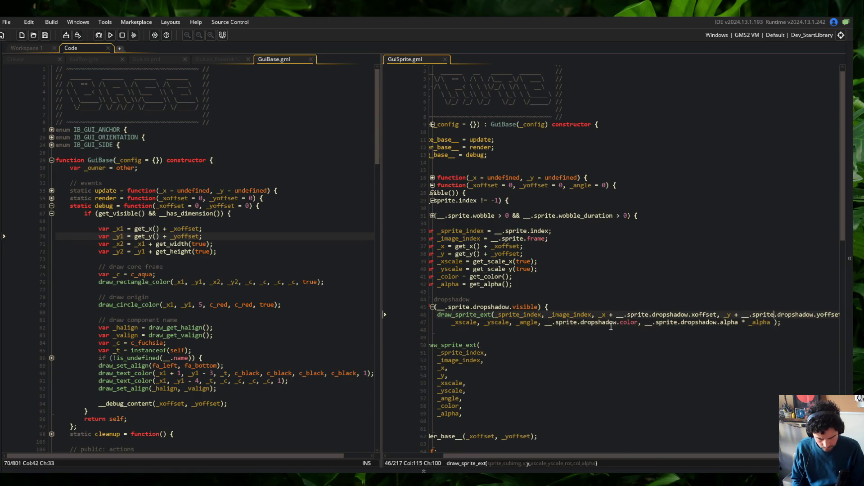
key(Escape)
key(Down)
key(Down)
key(Down)
key(Home)
key(shift+Home)
key(BackSpace)
key(BackSpace)
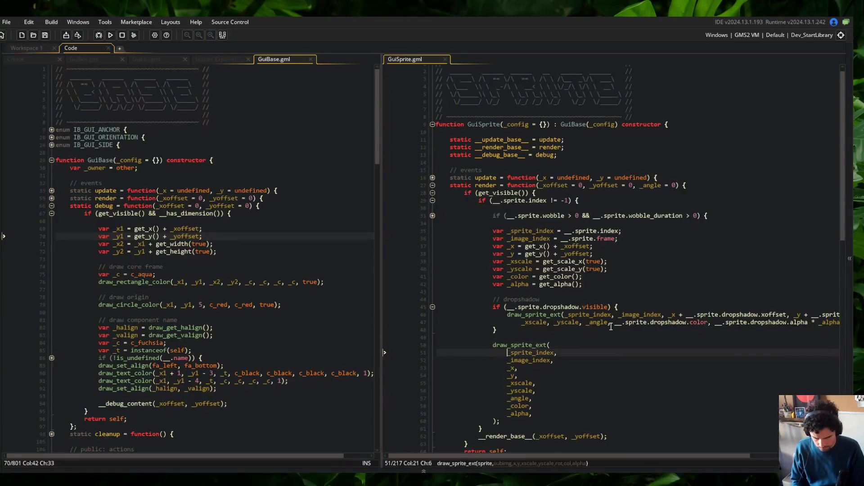
key(Down)
key(Home)
key(shift+Home)
key(BackSpace)
key(BackSpace)
key(Down)
key(Home)
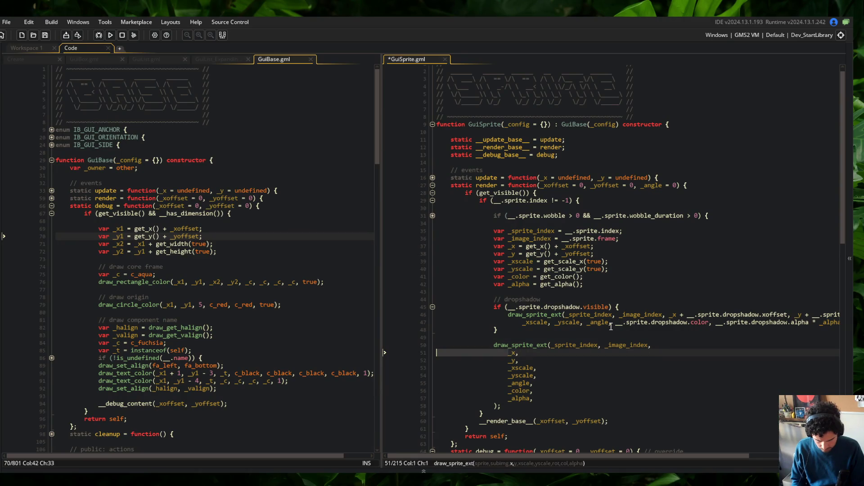
key(shift+Home)
key(BackSpace)
key(BackSpace)
key(Down)
key(Home)
key(shift+Home)
key(BackSpace)
key(BackSpace)
key(Down)
key(Down)
key(Home)
key(shift+Home)
key(BackSpace)
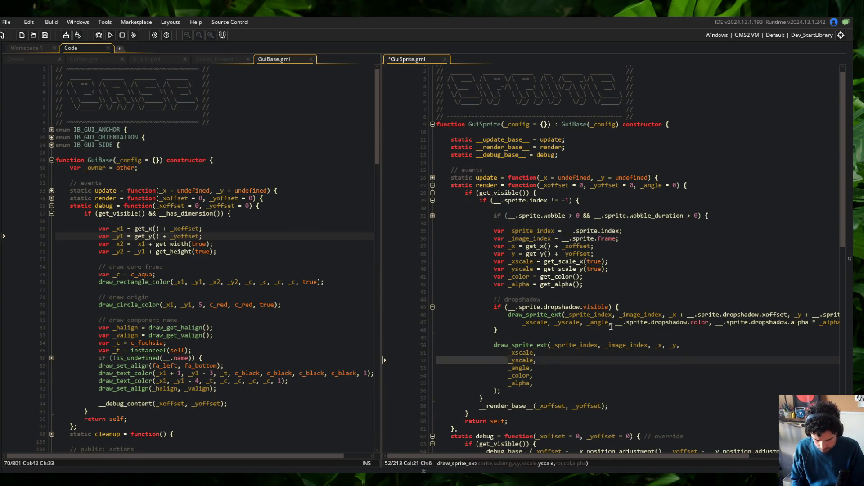
key(BackSpace)
key(Down)
key(Home)
key(shift+Home)
key(BackSpace)
key(BackSpace)
key(Down)
key(Home)
key(shift+Home)
key(BackSpace)
key(BackSpace)
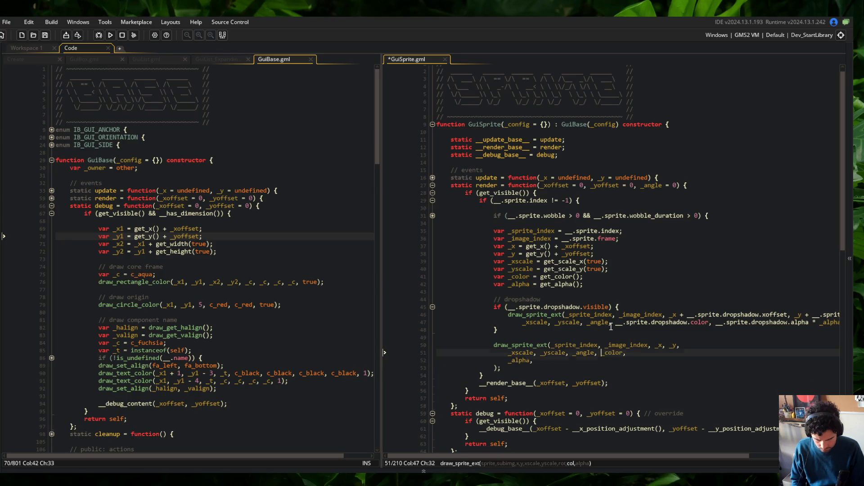
key(Down)
key(Home)
key(shift+Home)
key(BackSpace)
key(BackSpace)
key(Down)
key(Home)
key(shift+Home)
key(BackSpace)
key(BackSpace)
key(BackSpace)
- Save GuiSprite.gml with Ctrl+S
key(ctrl+s)
key(Up)
key(Up)
click(594, 307)
scroll(540, 247, down, 2)
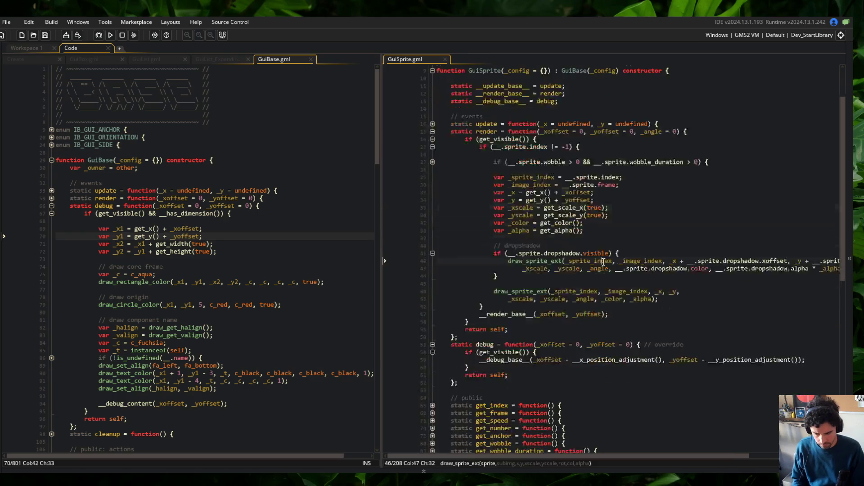
- Review the render function's local variables and delete its stray blank line
click(432, 162)
click(564, 276)
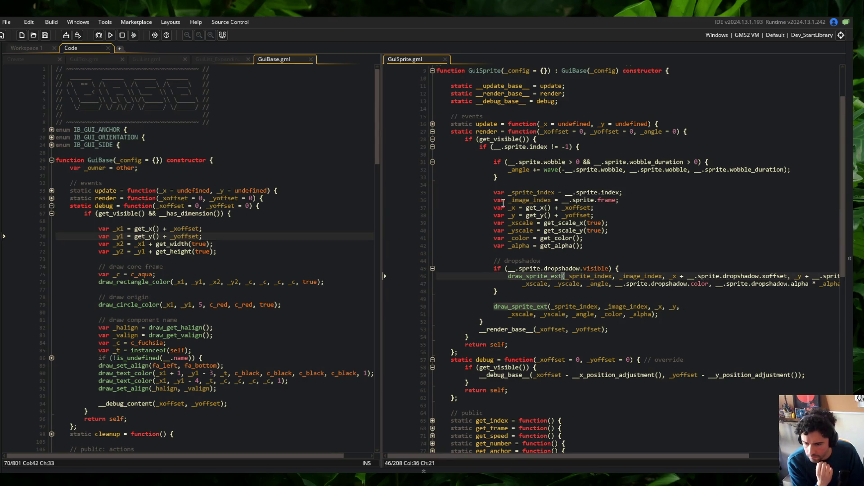
click(512, 216)
click(510, 208)
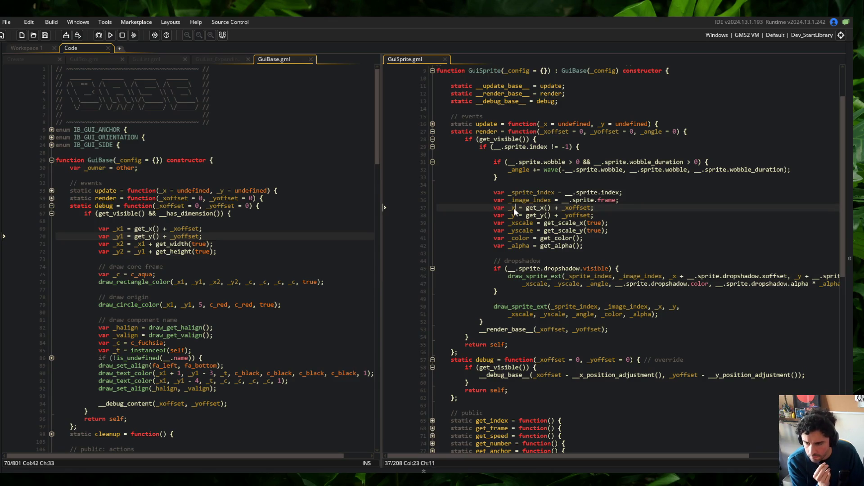
double_click(510, 208)
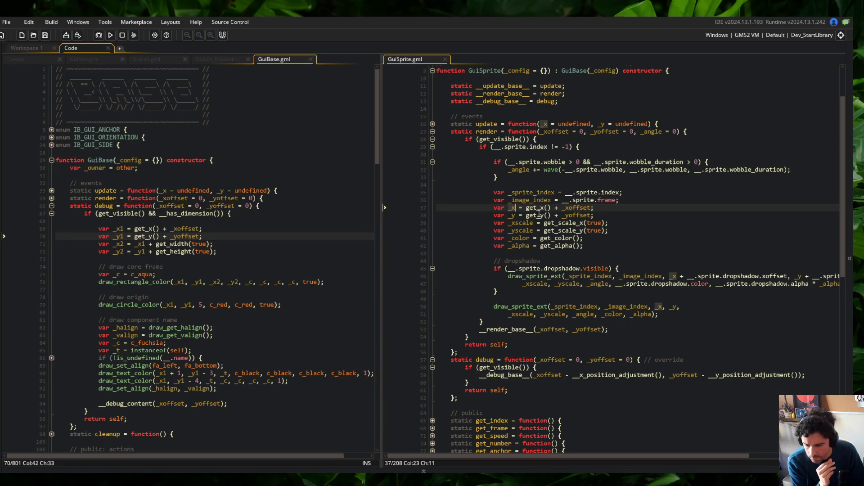
scroll(589, 144, up, 3)
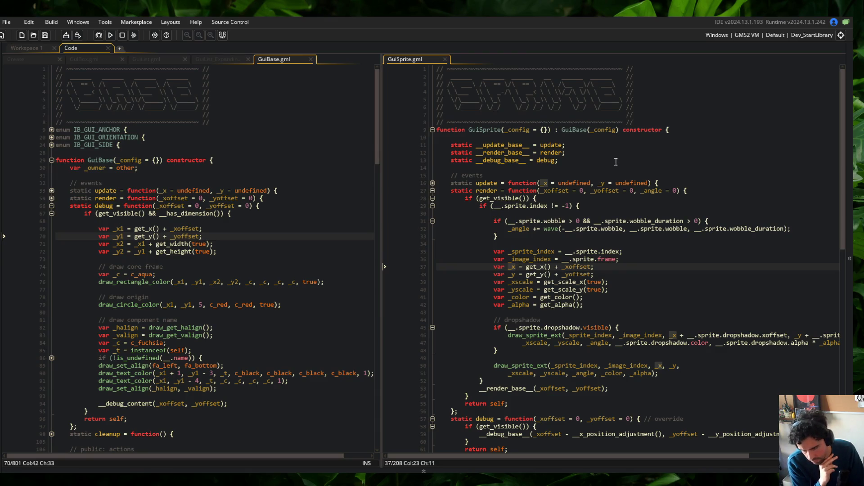
click(549, 214)
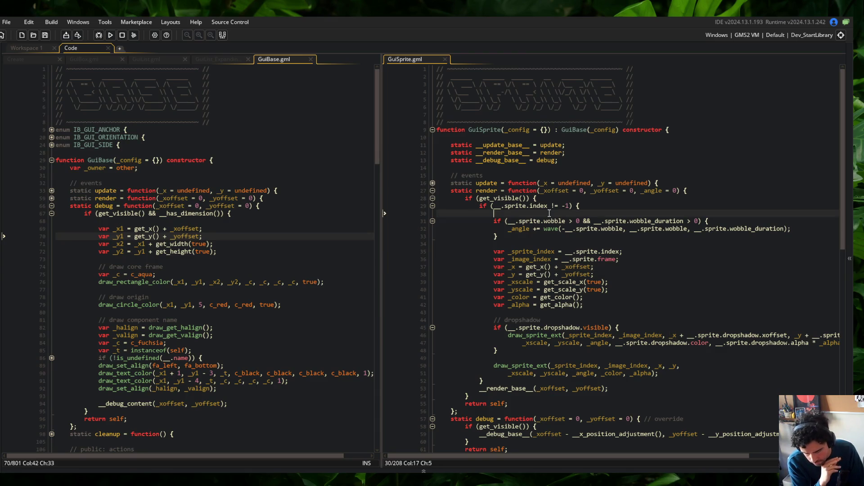
key(ctrl+d)
- Cut the _sprite_index and _image_index declarations and paste them below _alpha
click(590, 177)
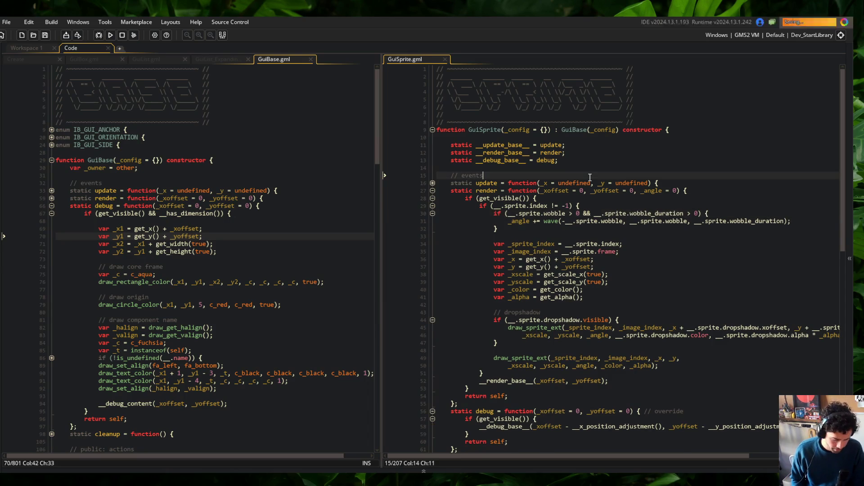
scroll(590, 182, down, 2)
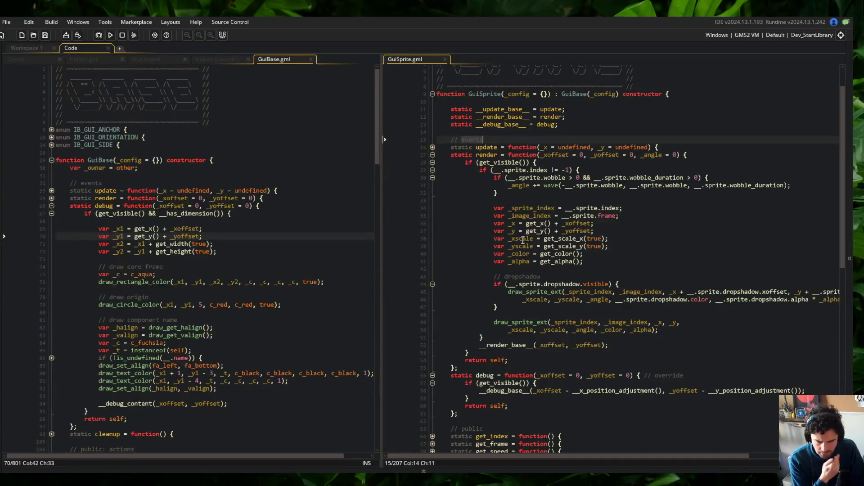
click(529, 231)
click(511, 223)
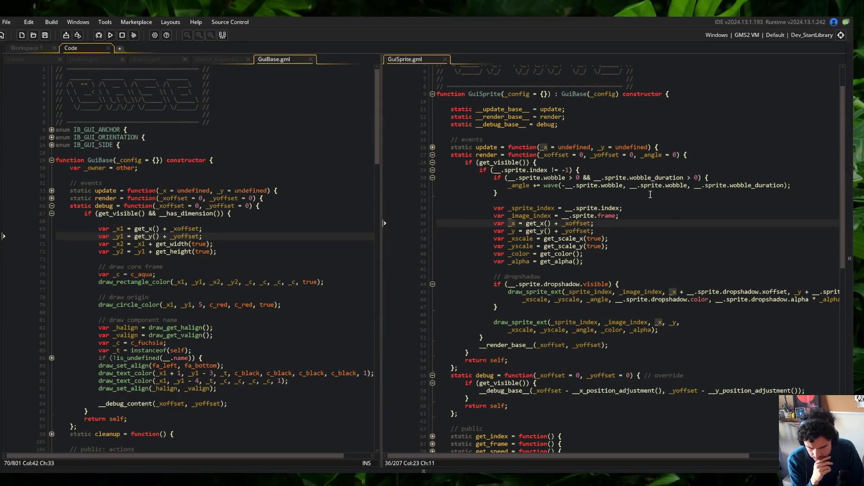
double_click(533, 207)
click(641, 217)
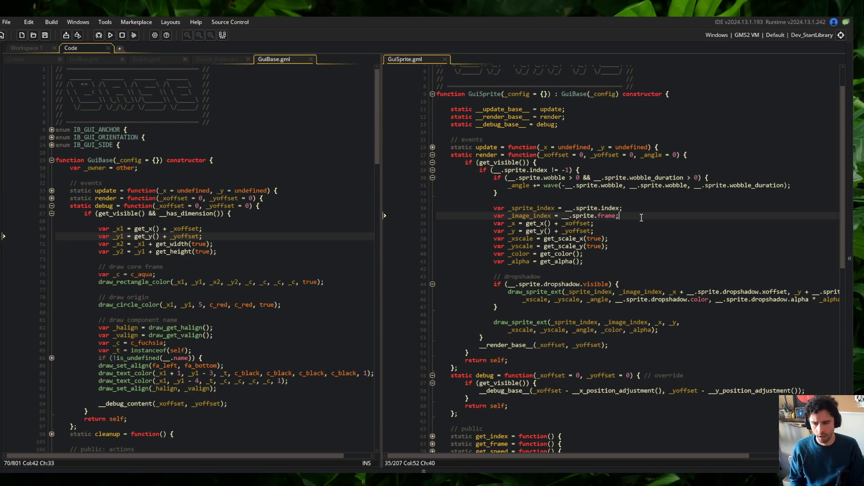
key(shift+Up)
key(shift+Home)
key(Delete)
key(Down)
key(Down)
key(Down)
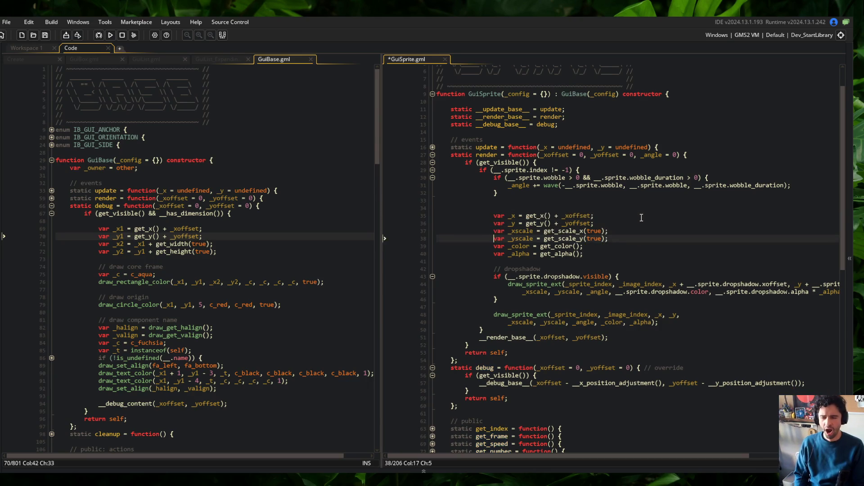
key(Down)
key(Down)
text(var _sprite_index = __.sprite.index; var _image_index = __.sprite.frame;)
key(Up)
key(Up)
key(Up)
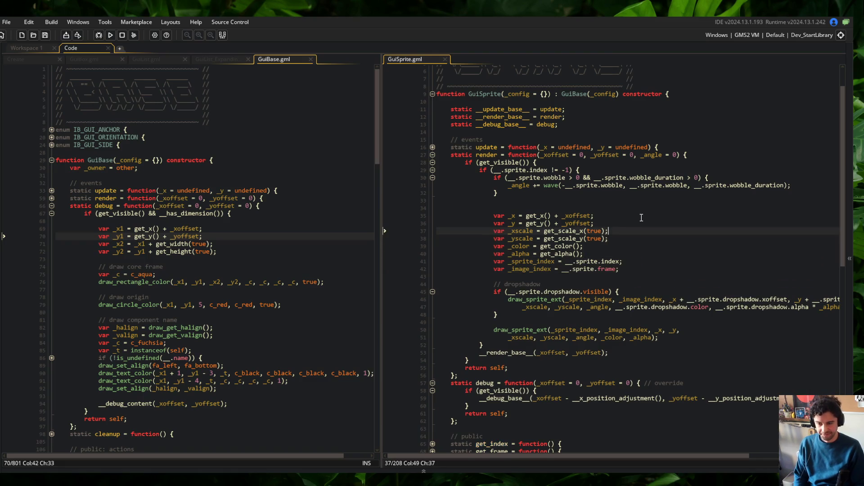
key(Delete)
- Move the two index declarations back above _x with Alt+Up
click(668, 262)
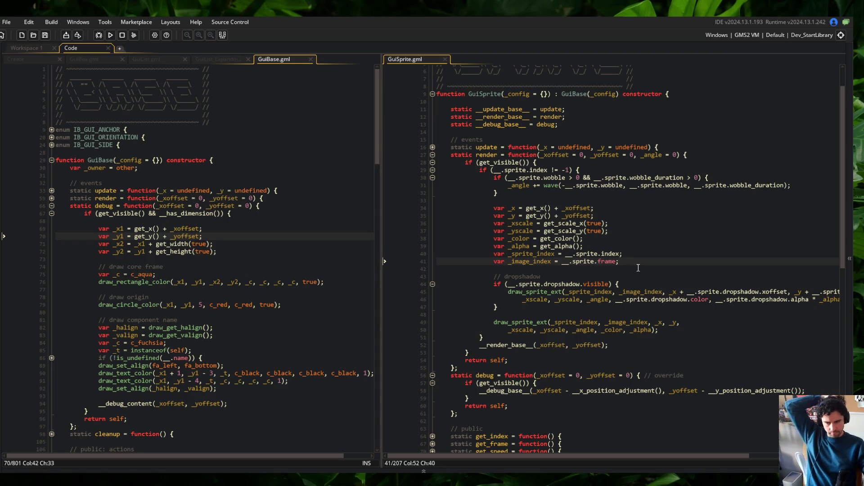
key(shift+Up)
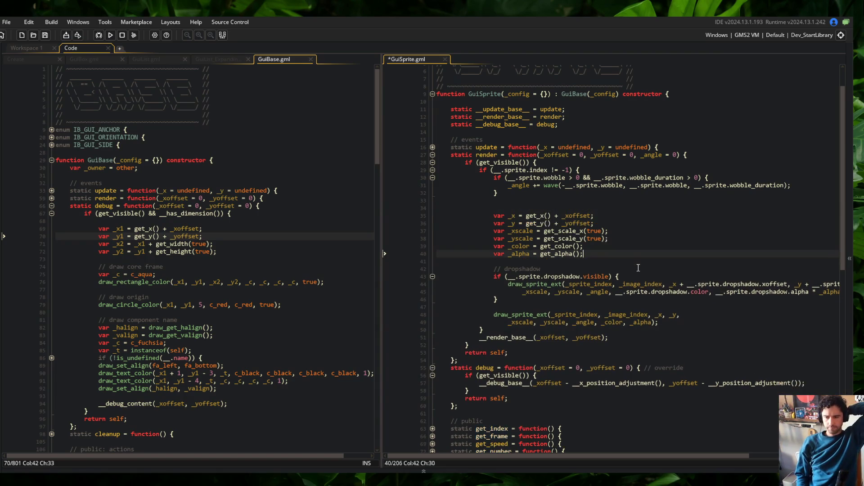
key(alt+Up)
key(alt+Up)
key(alt+Up)
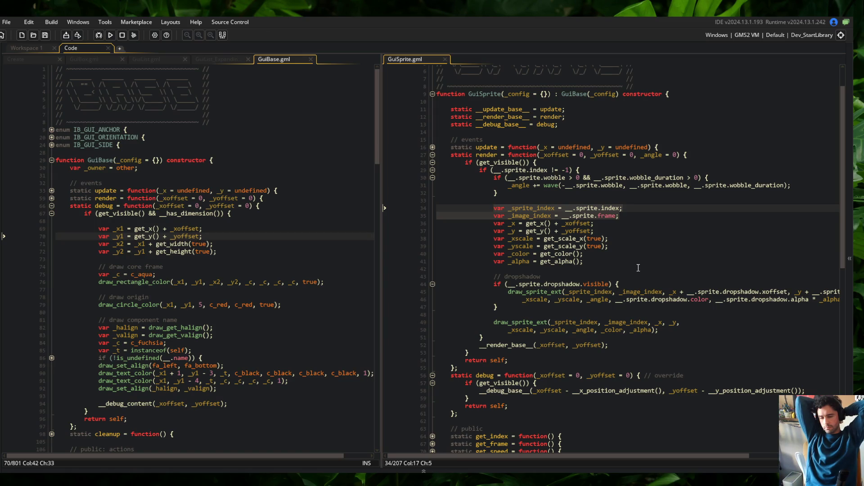
scroll(638, 268, down, 10)
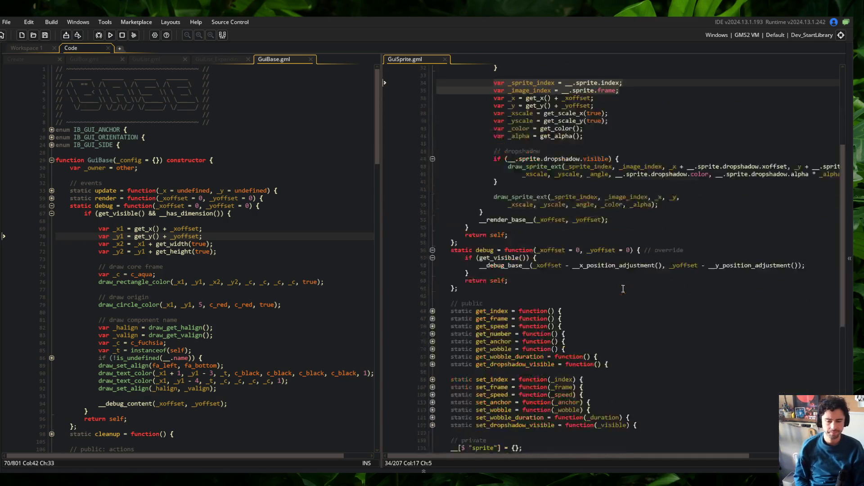
- Change both debug offset adjustments from '-' to '+' and run the game with F5
click(574, 176)
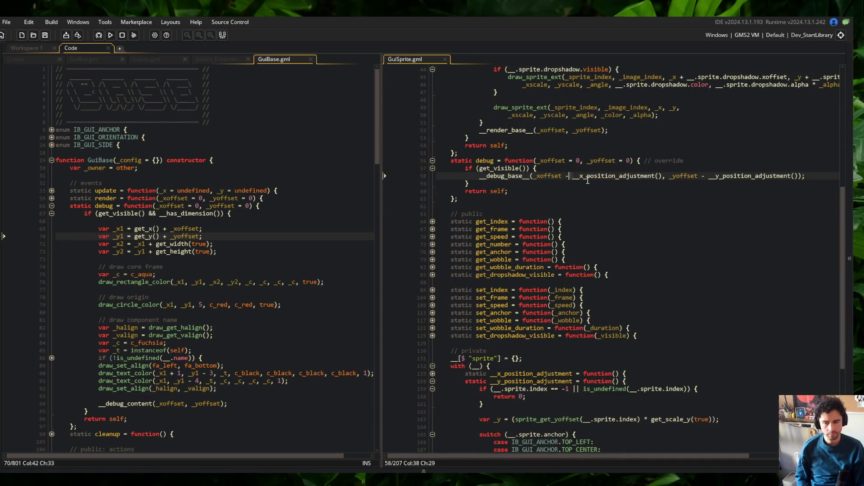
key(BackSpace)
text(+)
key(ctrl+Right)
key(ctrl+Right)
key(ctrl+Right)
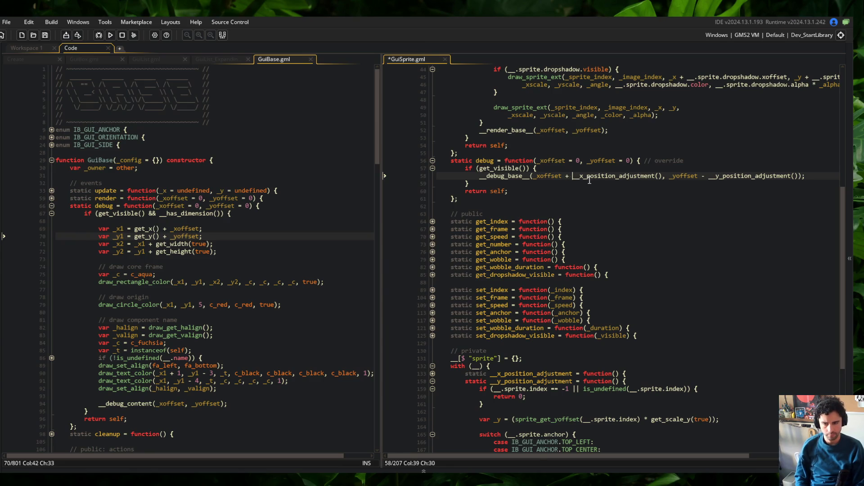
key(ctrl+Left)
key(Left)
key(BackSpace)
text(+)
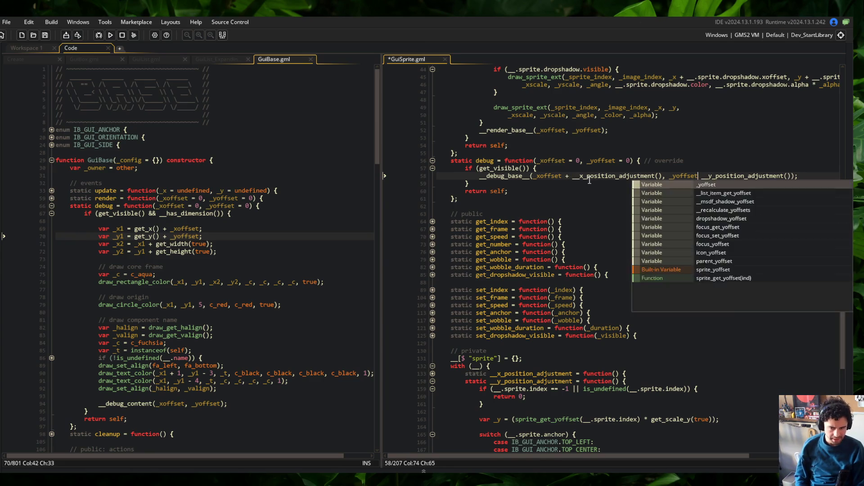
key(Escape)
key(F5)
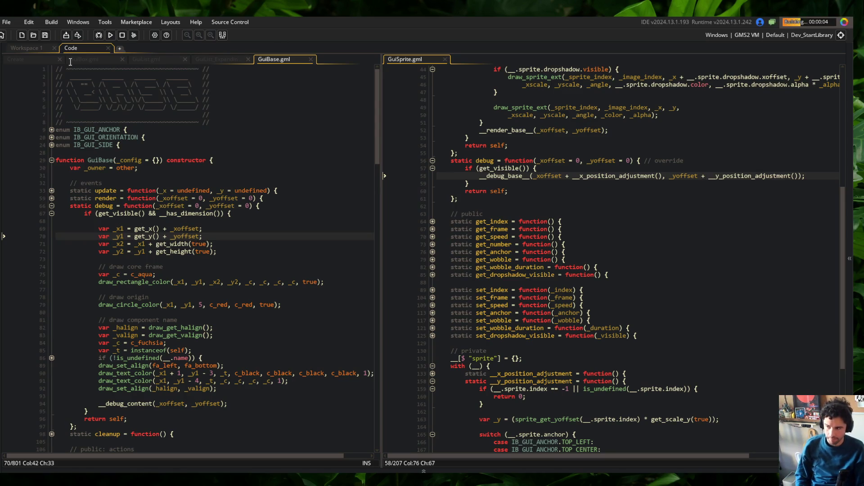
- Open the GuiTemplateCard script through the Ctrl+T asset search
click(33, 58)
scroll(200, 136, up, 3)
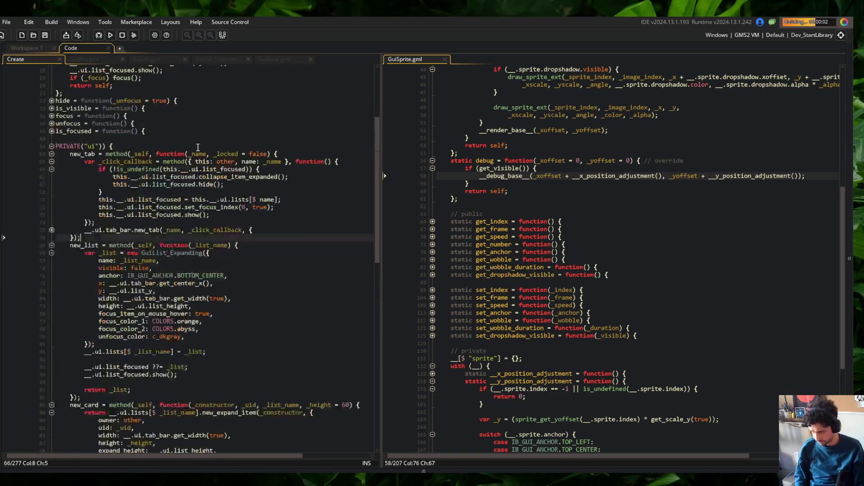
key(ctrl+t)
text(GuiTemplateCard)
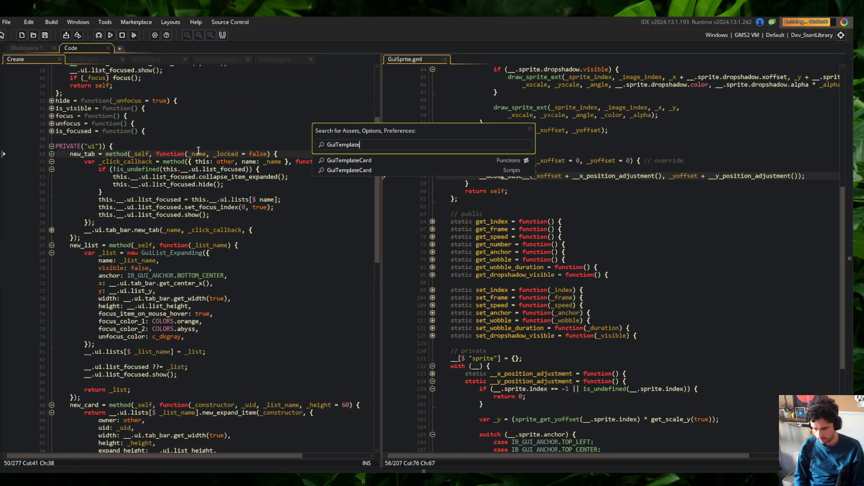
key(Return)
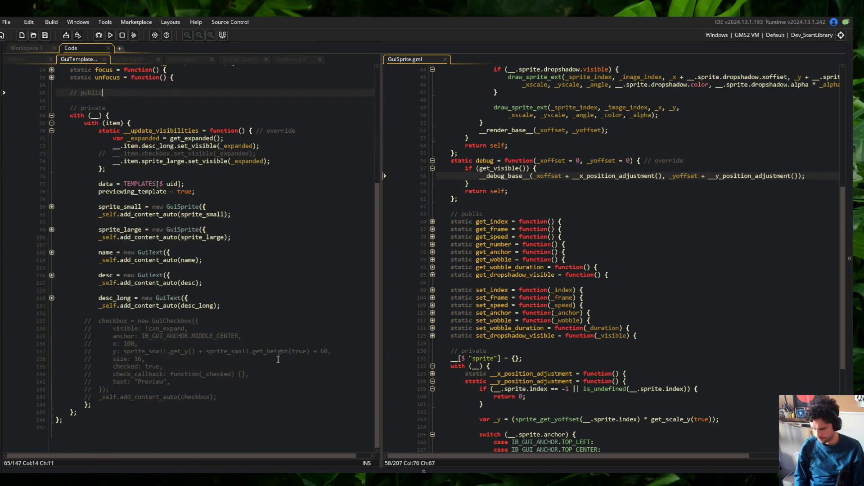
- Check where sprite_small's MIDDLE_CENTER anchor is used and switch the game to Skeletons
click(51, 213)
click(203, 228)
double_click(203, 228)
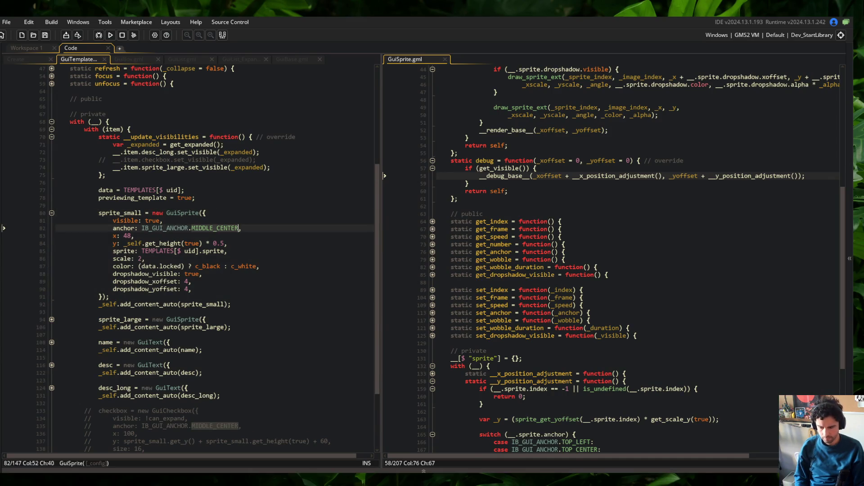
key(Right)
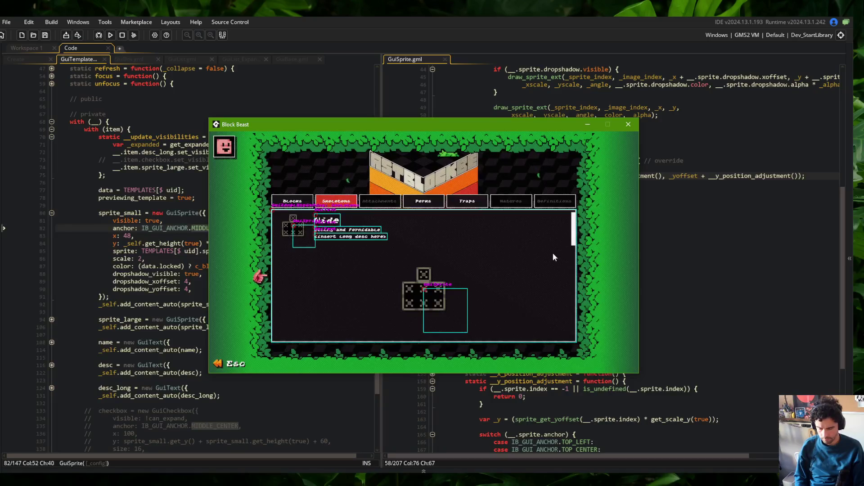
- Move the Block Beast window aside, bring the editor forward and show GuiBase.gml on the left
mouse_move(479, 125)
mouse_down()
mouse_move(507, 100)
mouse_move(528, 103)
mouse_move(443, 115)
mouse_move(395, 93)
mouse_move(358, 91)
mouse_move(365, 131)
mouse_move(390, 152)
mouse_up()
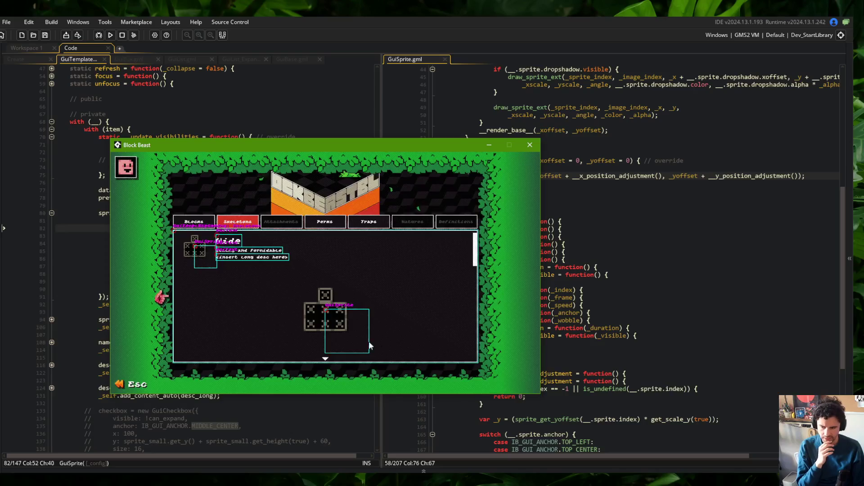
click(536, 176)
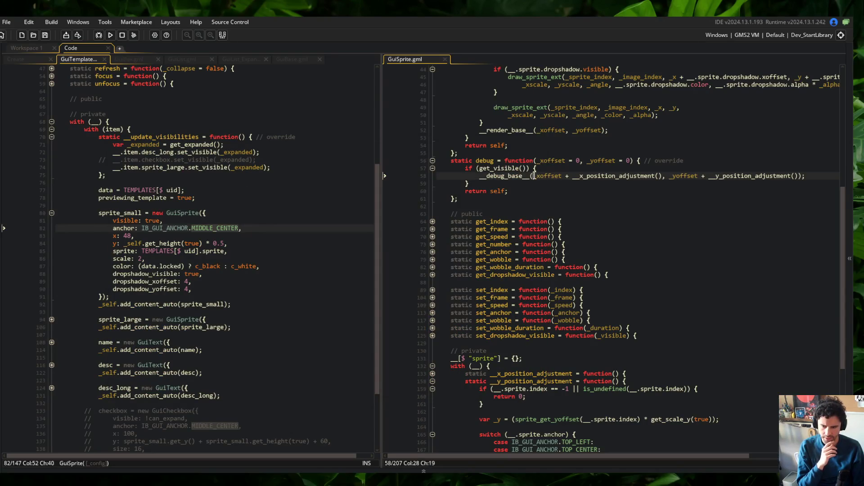
scroll(476, 141, up, 10)
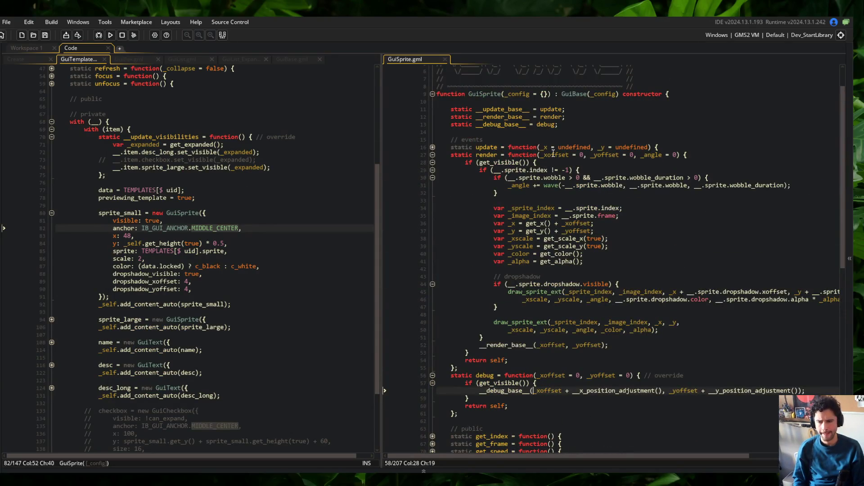
click(290, 60)
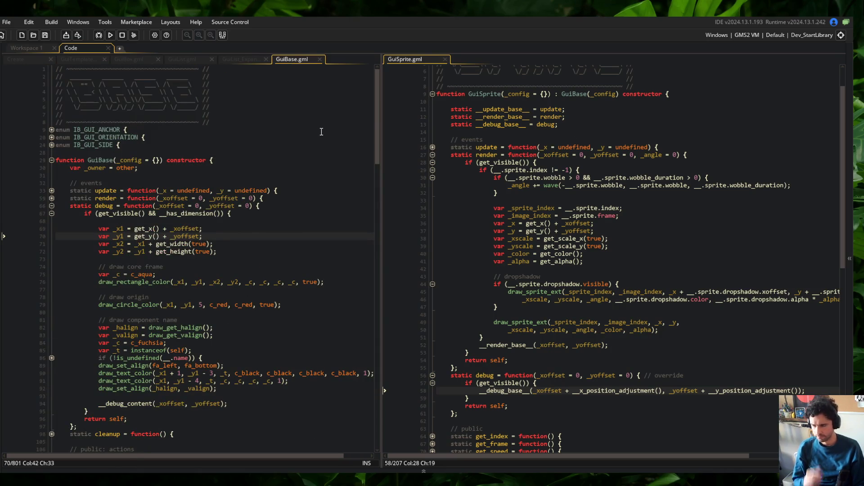